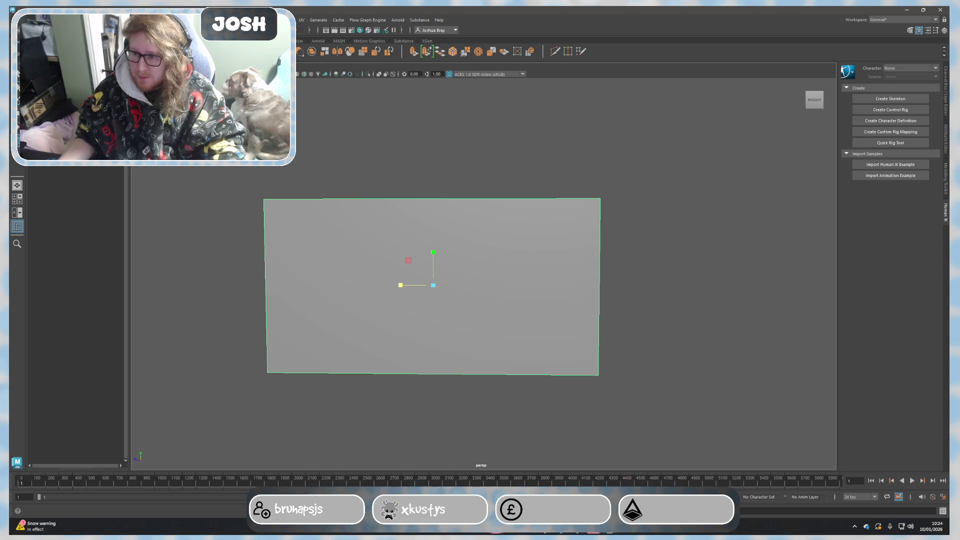
Insert a vertical edge loop across the plane with the Insert Edge Loop tool.
click(167, 20)
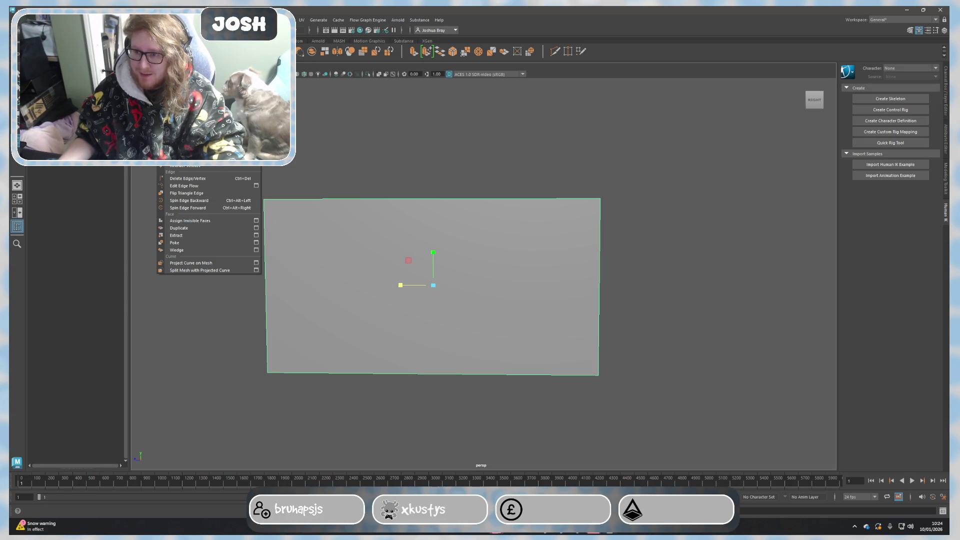
key(Escape)
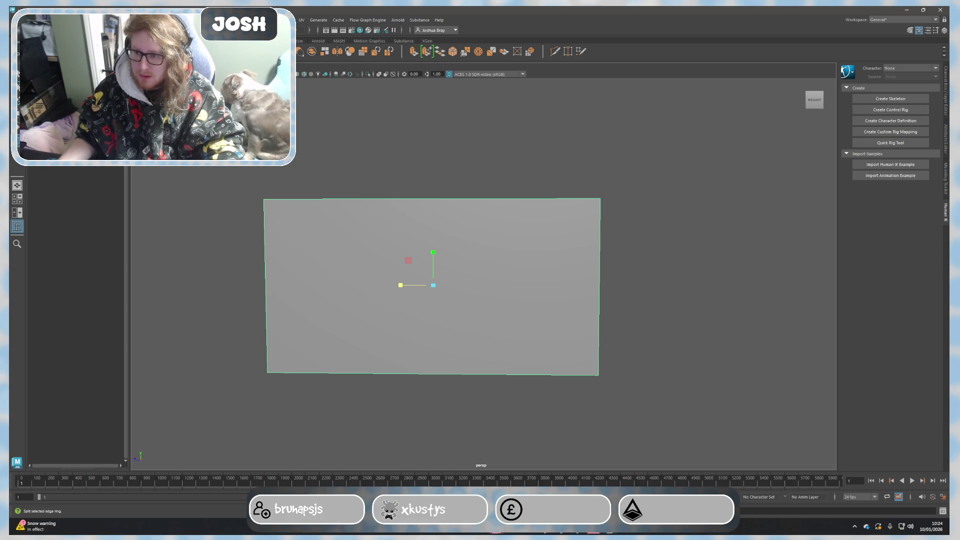
key(g)
drag(433, 198, 443, 302)
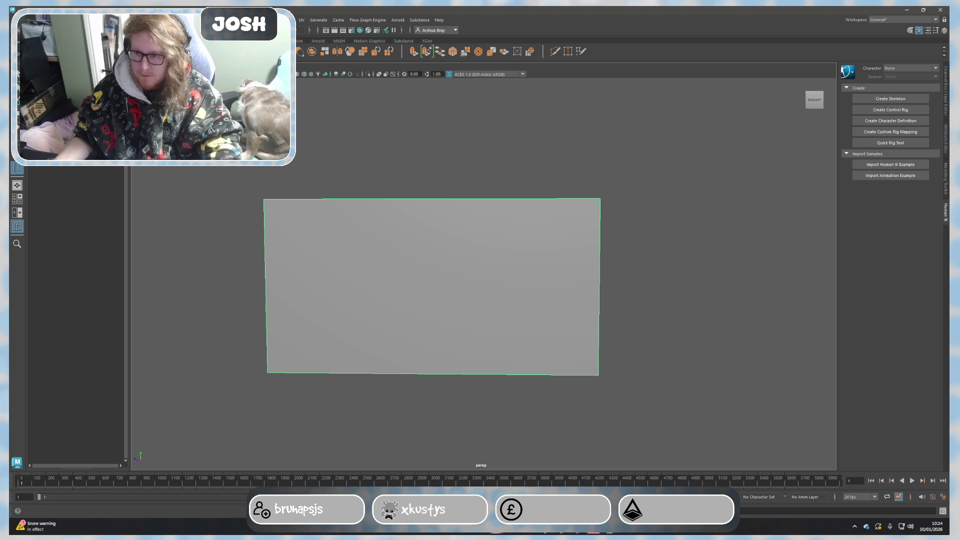
Activate Multi-Cut from the Modeling Toolkit and add a loop at mid-height.
click(168, 20)
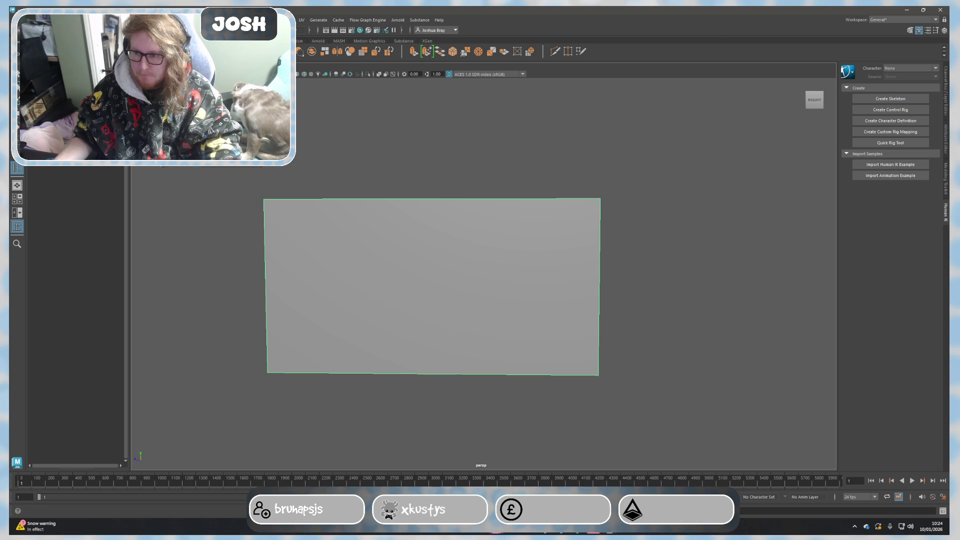
key(Escape)
click(946, 90)
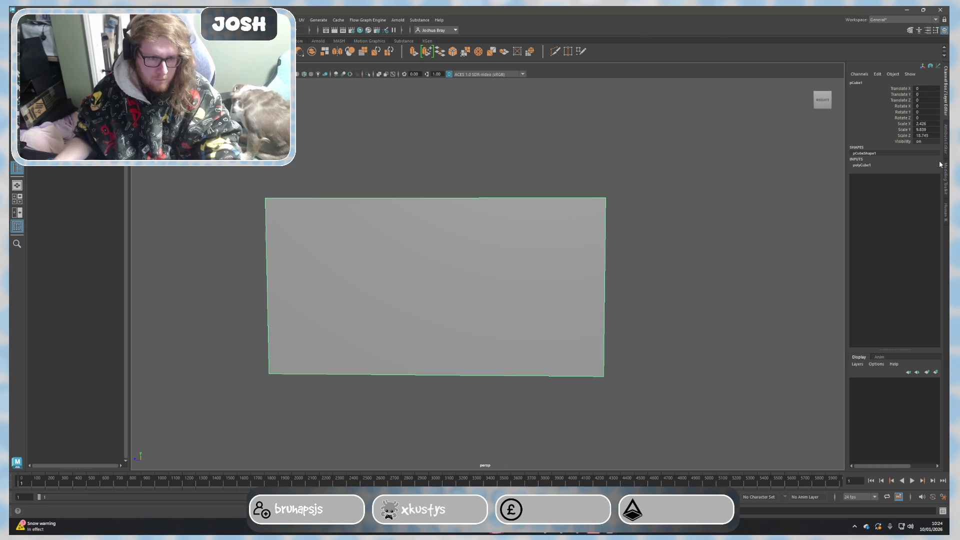
click(945, 158)
click(944, 198)
click(870, 299)
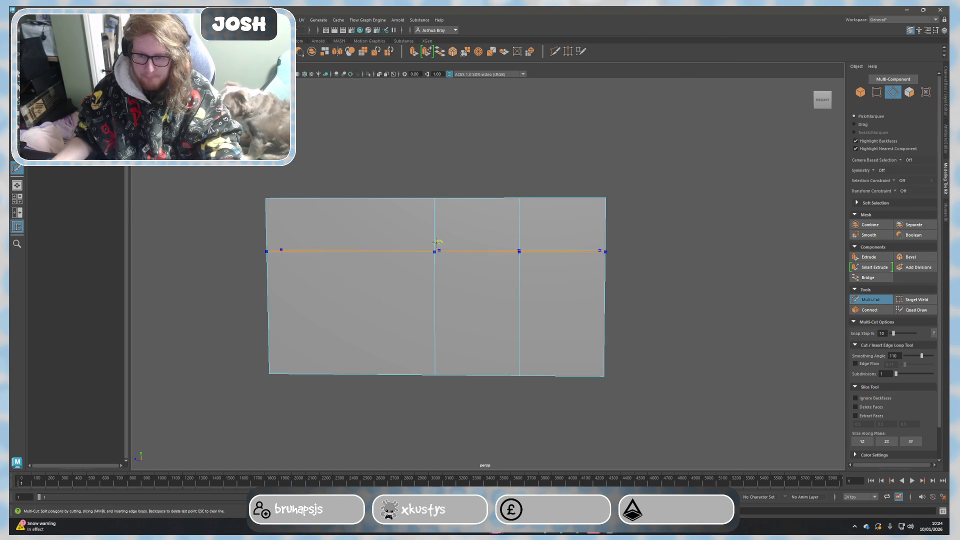
ctrl+middle_click(442, 269)
Exit Multi-Cut and view the wall straight on.
alt+drag(207, 202, 281, 207)
key(q)
click(828, 100)
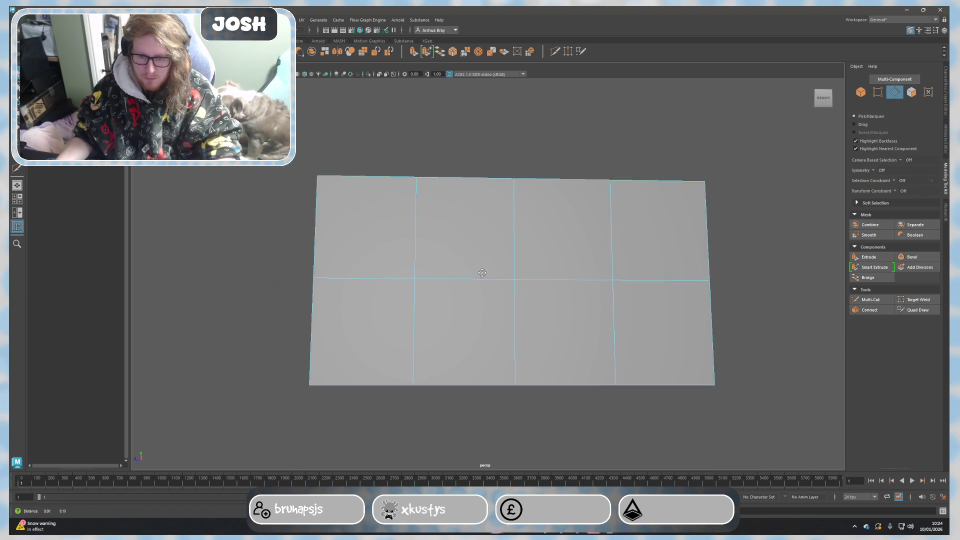
Select the whole top row of faces in Face mode.
right_drag(476, 242, 478, 262)
alt+drag(482, 266, 415, 281)
click(416, 280)
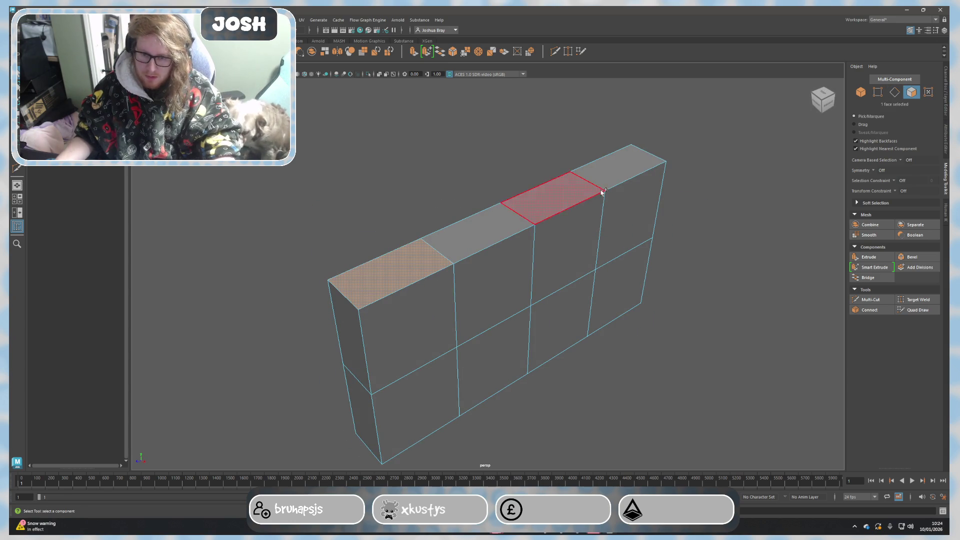
double_click(457, 235)
alt+drag(655, 283, 536, 253)
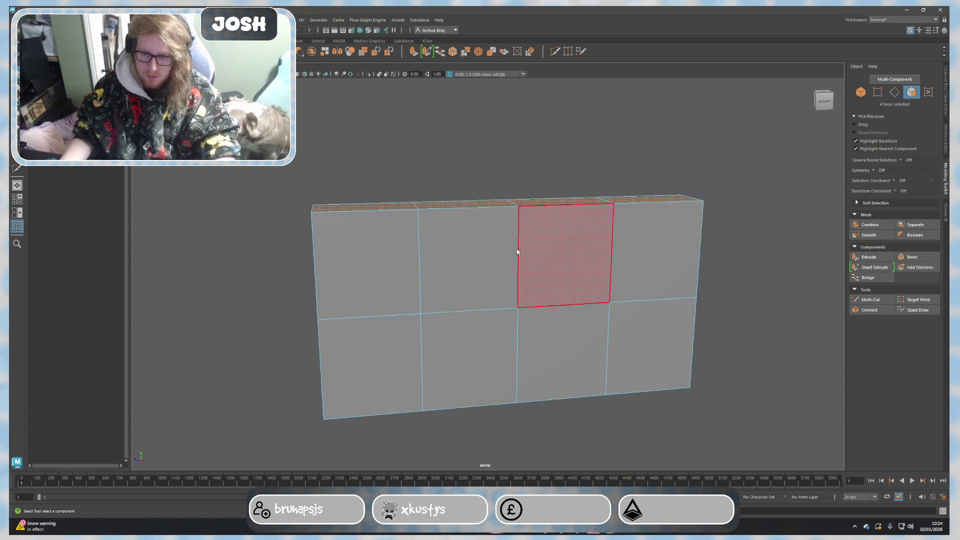
Scale the four top faces to widen the wall slightly.
key(r)
mouse_move(479, 201)
alt+mouse_down()
mouse_move(538, 260)
mouse_move(493, 302)
mouse_move(472, 204)
mouse_move(549, 266)
mouse_move(422, 358)
mouse_move(510, 345)
alt+mouse_up()
shift+double_click(389, 334)
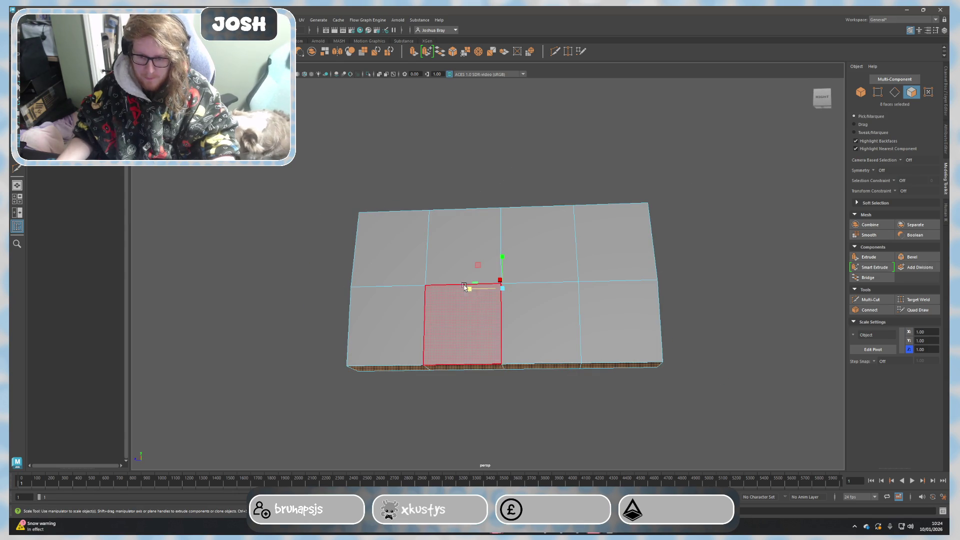
key(r)
mouse_move(699, 287)
alt+mouse_down()
mouse_move(723, 326)
mouse_move(713, 343)
mouse_move(733, 333)
mouse_move(708, 352)
mouse_move(716, 367)
alt+mouse_up()
key(ctrl+z)
Select the three inner vertical edge loops in Edge mode.
click(708, 352)
alt+drag(665, 328, 632, 318)
right_drag(467, 265, 473, 276)
click(474, 275)
right_click(429, 306)
click(429, 283)
double_click(429, 293)
shift+double_click(507, 270)
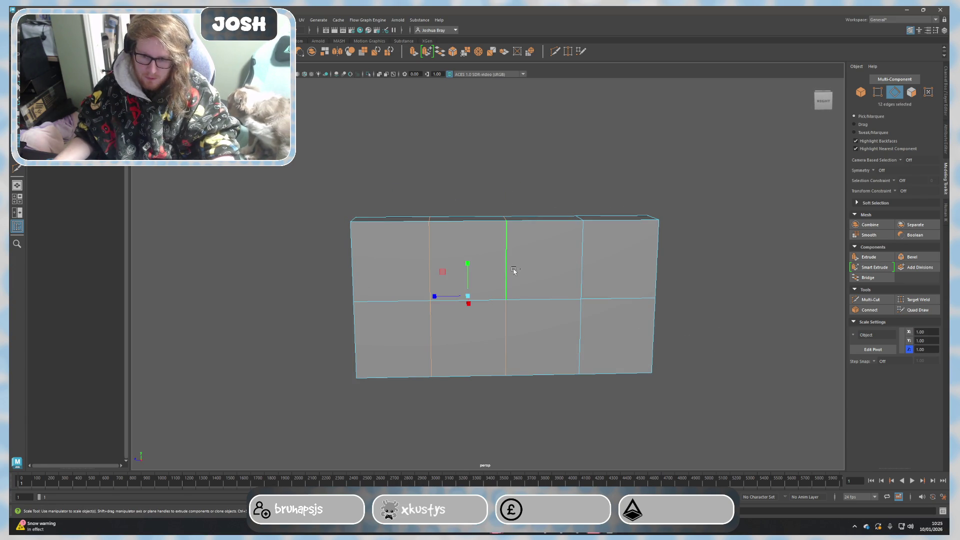
shift+double_click(580, 272)
Lower the inner edge loops, dropping the centre loop by 0.12, then return to Object mode.
key(w)
alt+drag(579, 273, 567, 312)
middle_drag(504, 257, 505, 257)
double_click(503, 237)
right_drag(445, 159, 444, 138)
mouse_move(555, 167)
alt+mouse_down()
mouse_move(566, 166)
mouse_move(525, 169)
alt+mouse_up()
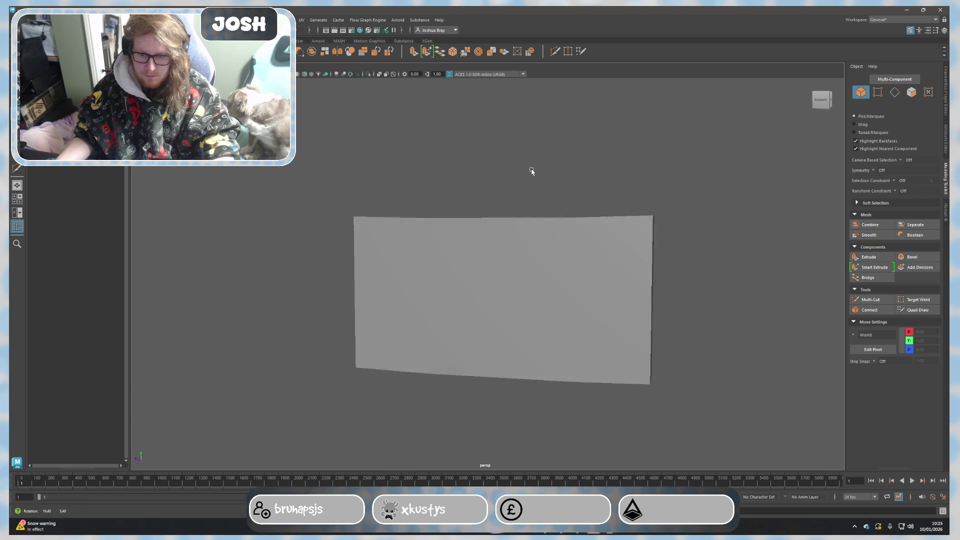
Switch to Edge mode and inspect the panel's edges from several angles.
click(442, 325)
right_drag(442, 325, 416, 353)
mouse_move(416, 354)
alt+mouse_down()
mouse_move(435, 369)
mouse_move(414, 275)
alt+mouse_up()
click(421, 279)
mouse_move(515, 317)
alt+mouse_down()
mouse_move(467, 296)
mouse_move(428, 257)
alt+mouse_up()
alt+drag(437, 335, 435, 318)
click(399, 342)
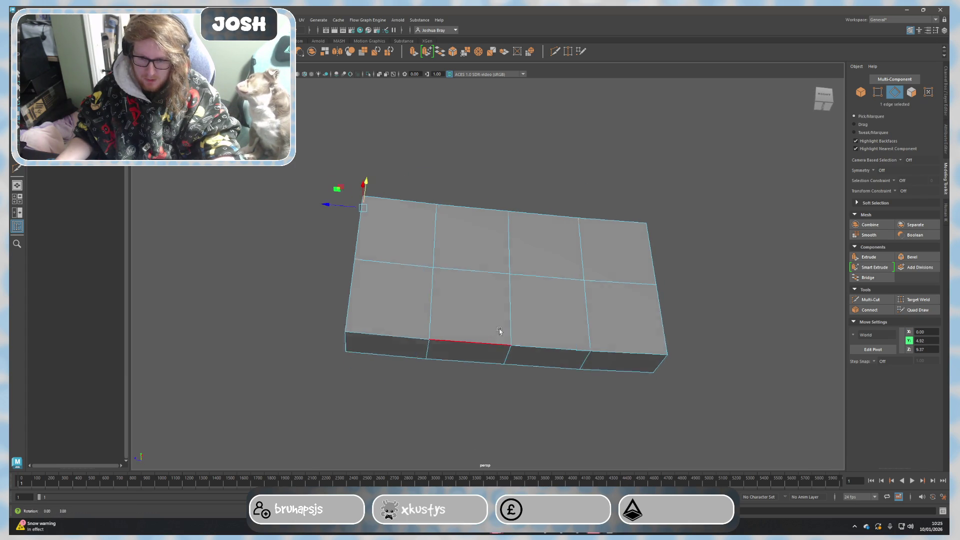
alt+drag(499, 326, 444, 274)
Select the three inner vertical edge loops and push them further down.
double_click(440, 259)
double_click(505, 260)
shift+double_click(582, 249)
shift+double_click(432, 242)
drag(506, 259, 506, 261)
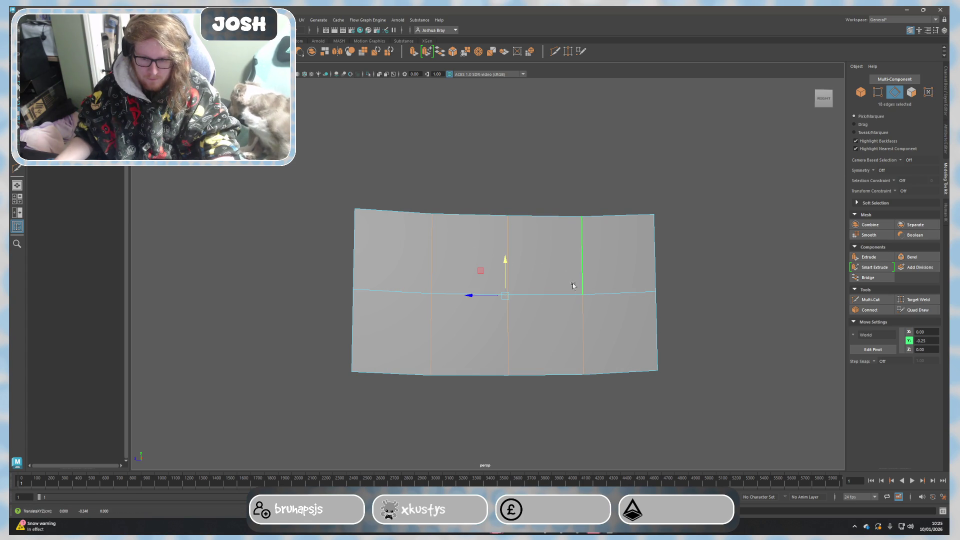
Lower the bottom centre edge to arc the underside, then return to Object mode.
click(520, 327)
drag(504, 260, 505, 263)
alt+drag(565, 292, 593, 277)
right_drag(680, 240, 714, 226)
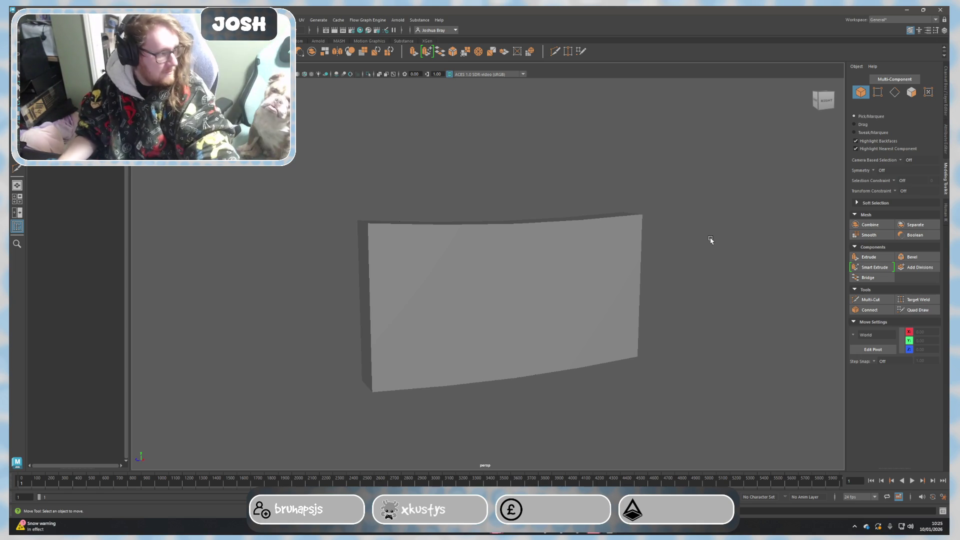
alt+drag(660, 282, 697, 253)
Select the panel's top-left corner edge in Edge mode.
click(568, 287)
mouse_move(568, 287)
alt+mouse_down()
mouse_move(498, 336)
mouse_move(507, 328)
mouse_move(416, 274)
alt+mouse_up()
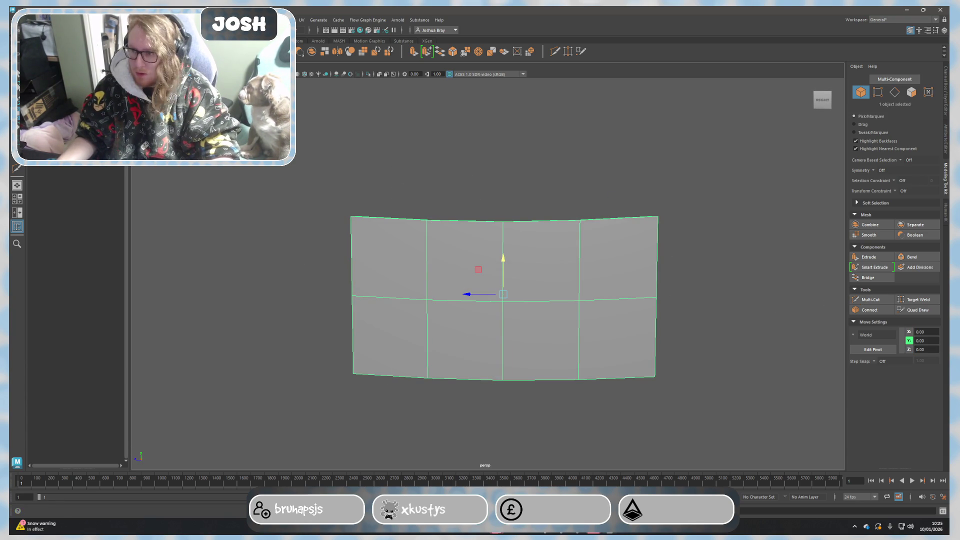
key(q)
alt+drag(458, 272, 474, 251)
right_drag(444, 239, 455, 198)
click(493, 288)
key([)
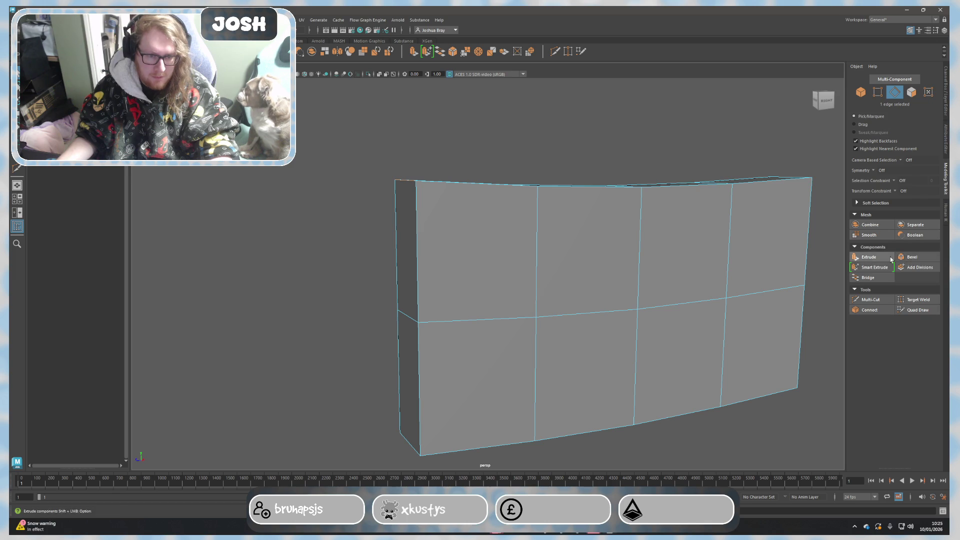
alt+drag(793, 278, 761, 278)
key([)
Bevel the top-left corner edge with 3 segments for a rounded corner.
click(917, 268)
key(ctrl+z)
click(912, 257)
text([)
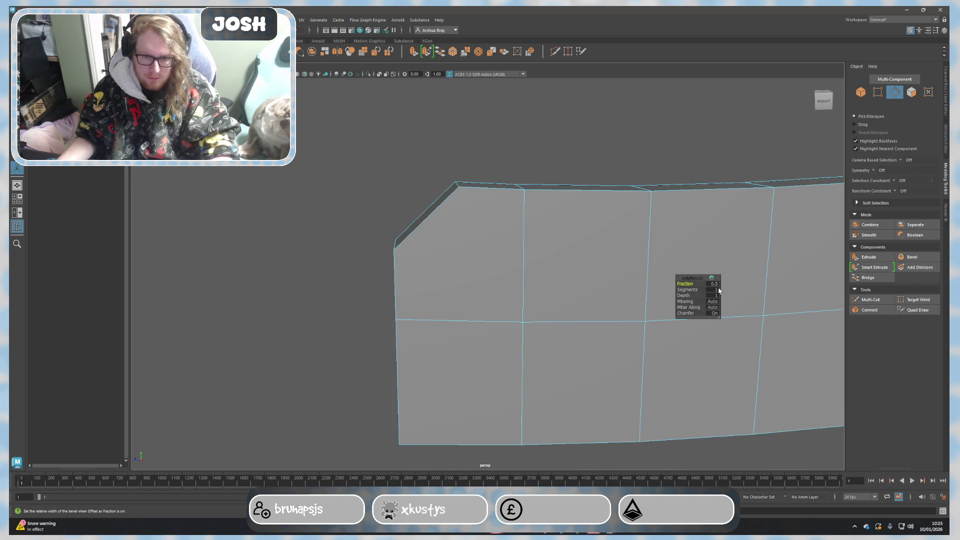
text(2)
key(Return)
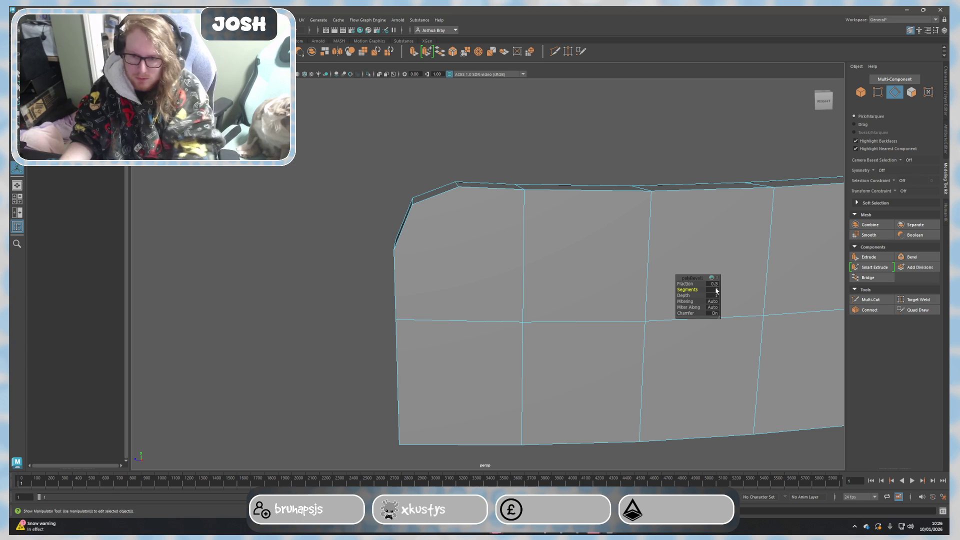
alt+drag(536, 236, 534, 221)
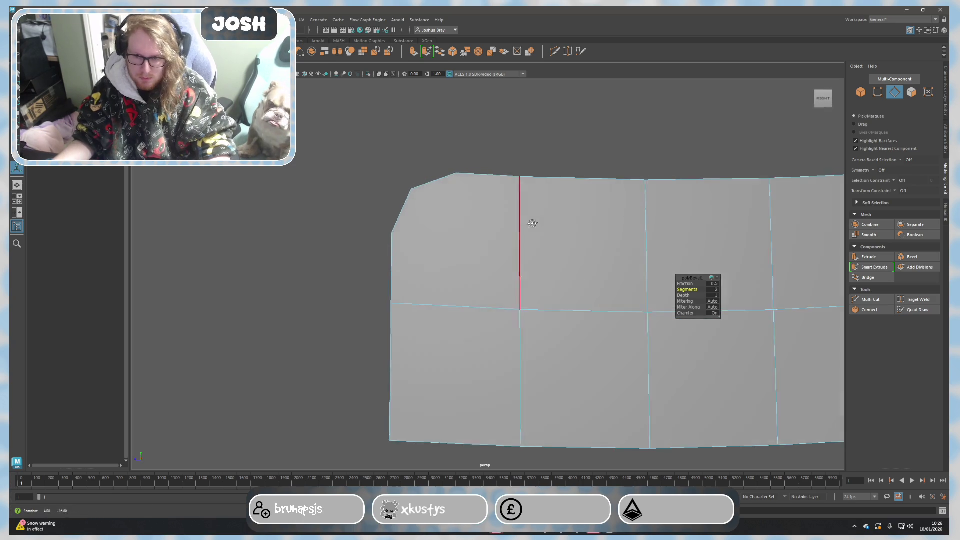
click(714, 290)
text(3)
key(Return)
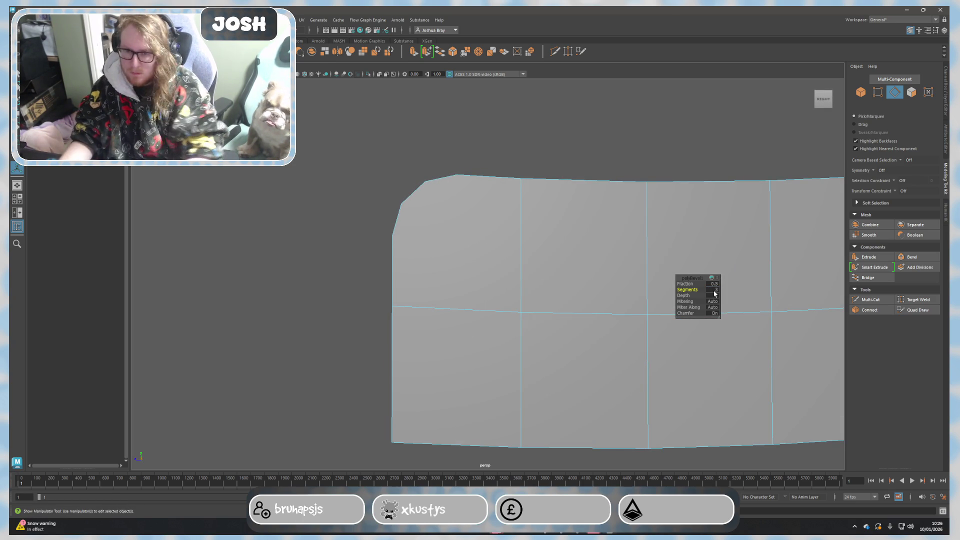
right_drag(493, 185, 523, 161)
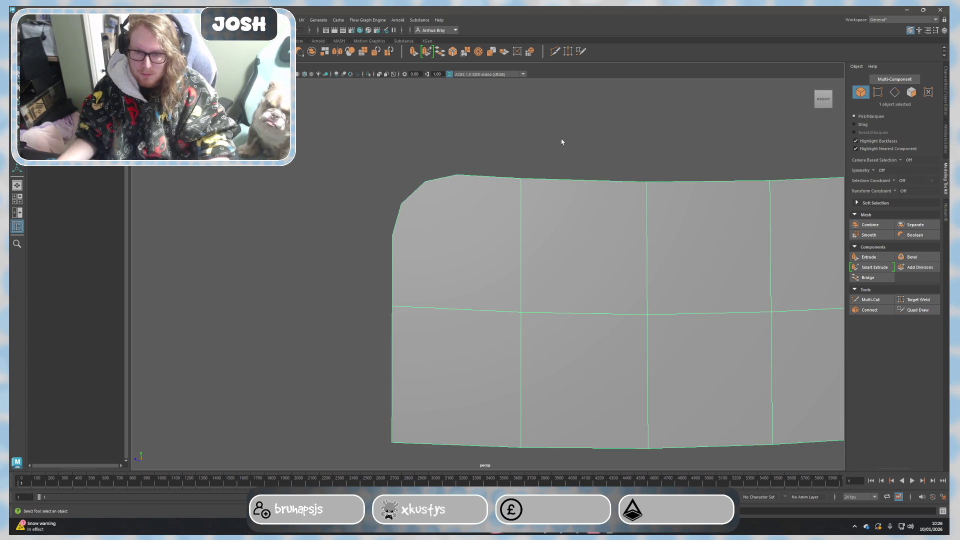
Extrude the top-left corner face and scale it inward to make an inset.
right_drag(430, 220, 429, 241)
click(456, 248)
key(ctrl+e)
key(r)
mouse_move(450, 240)
mouse_down()
mouse_move(436, 238)
mouse_move(500, 253)
mouse_move(460, 263)
mouse_move(560, 278)
mouse_up()
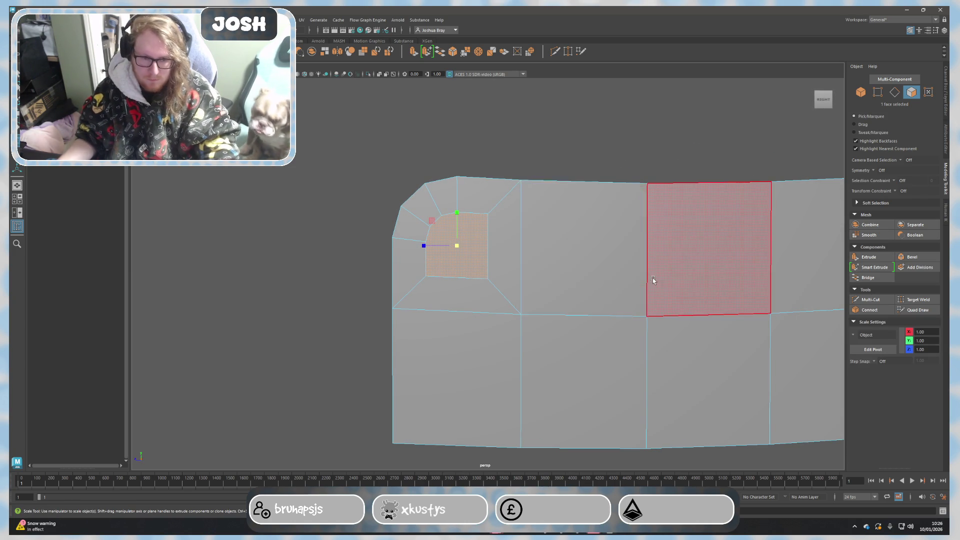
Round the inset corner face into an octagon and preview it smoothed.
click(533, 52)
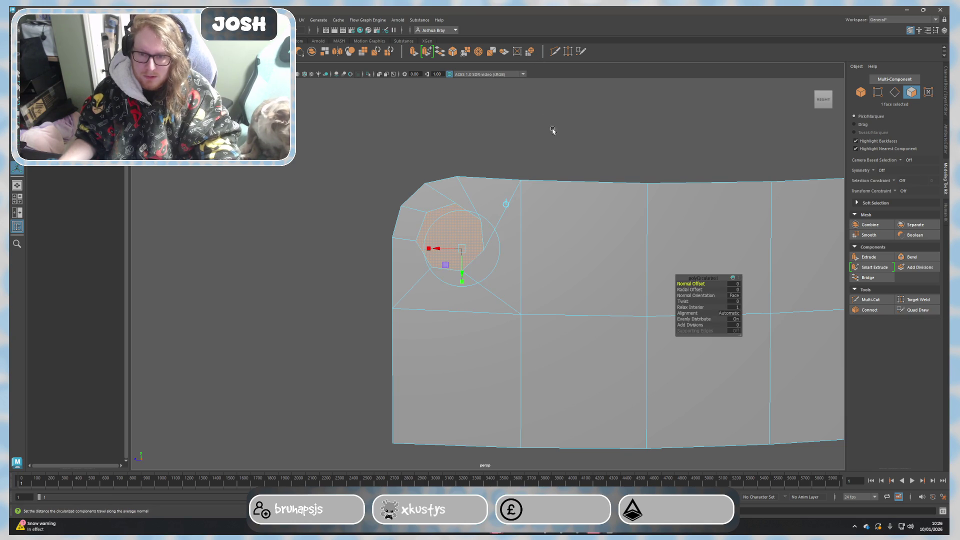
alt+drag(552, 130, 506, 235)
key(e)
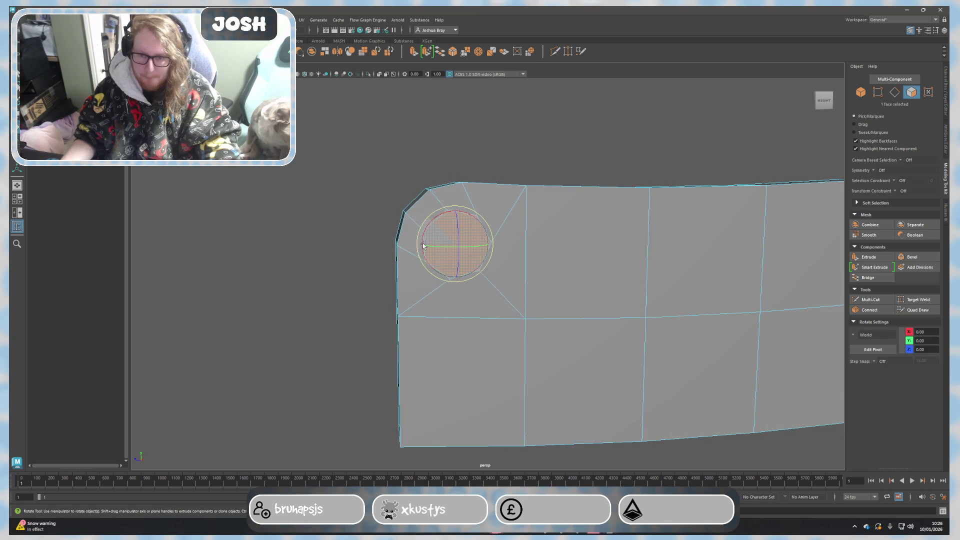
key(w)
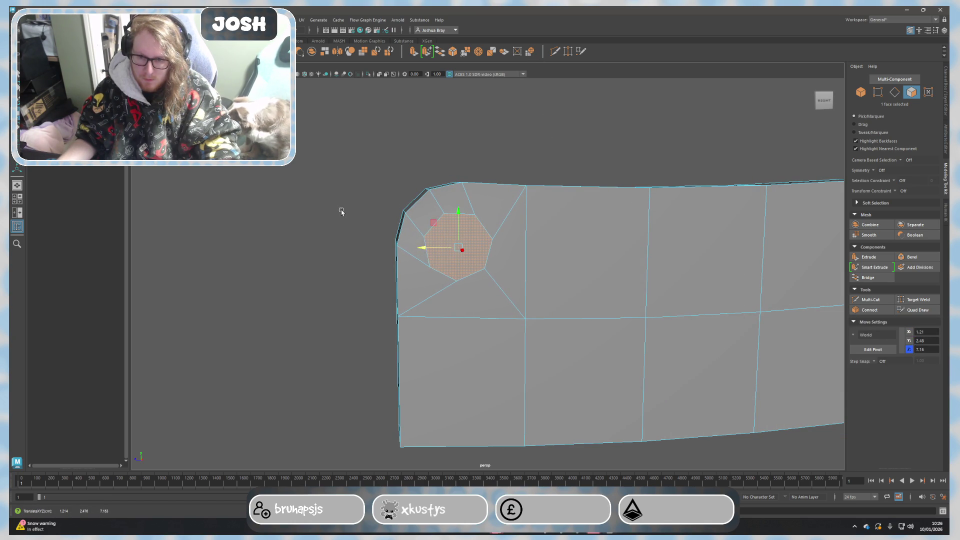
click(317, 233)
mouse_move(317, 233)
alt+mouse_down()
mouse_move(302, 223)
mouse_move(334, 242)
mouse_move(365, 236)
mouse_move(318, 233)
alt+mouse_up()
click(452, 251)
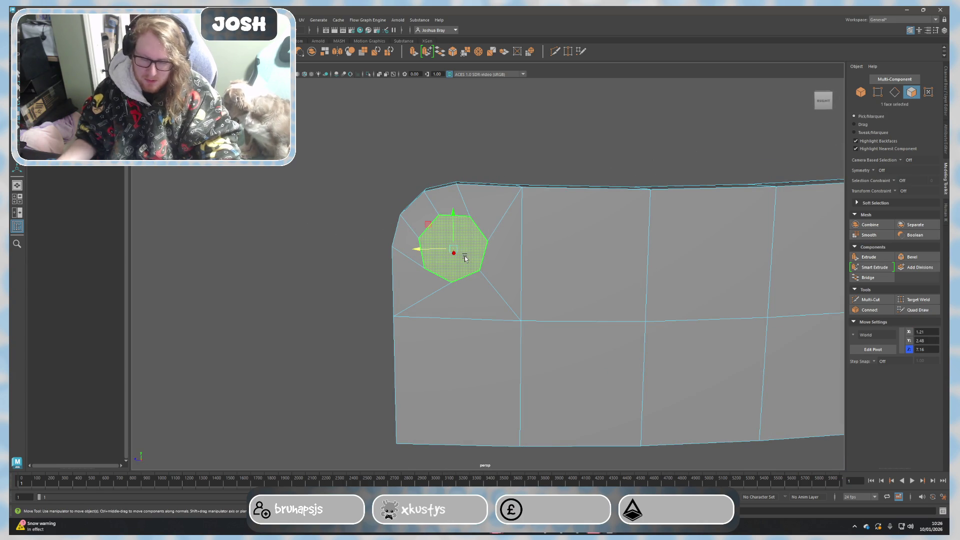
key(3)
key(1)
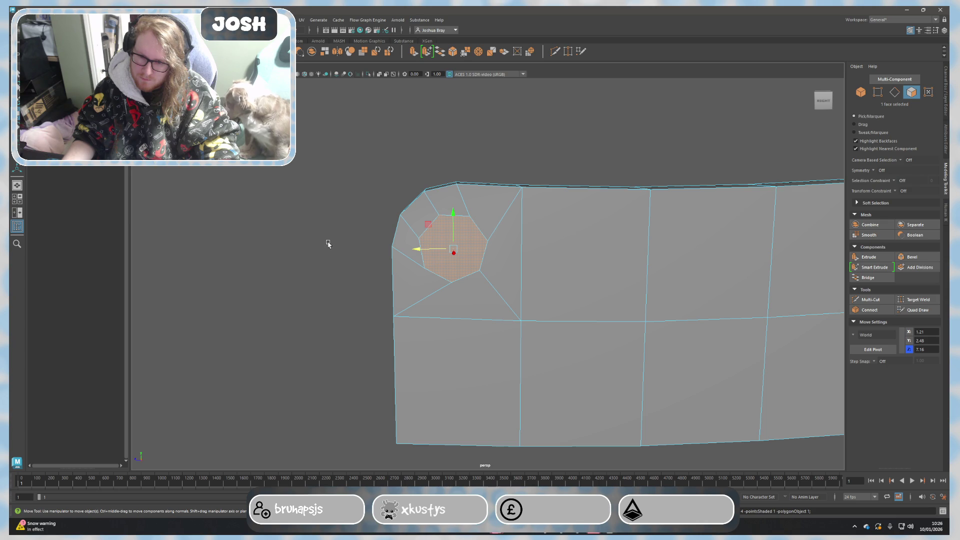
Cut an octagonal ring into the corner with Multi-Cut, then undo the cuts.
click(871, 300)
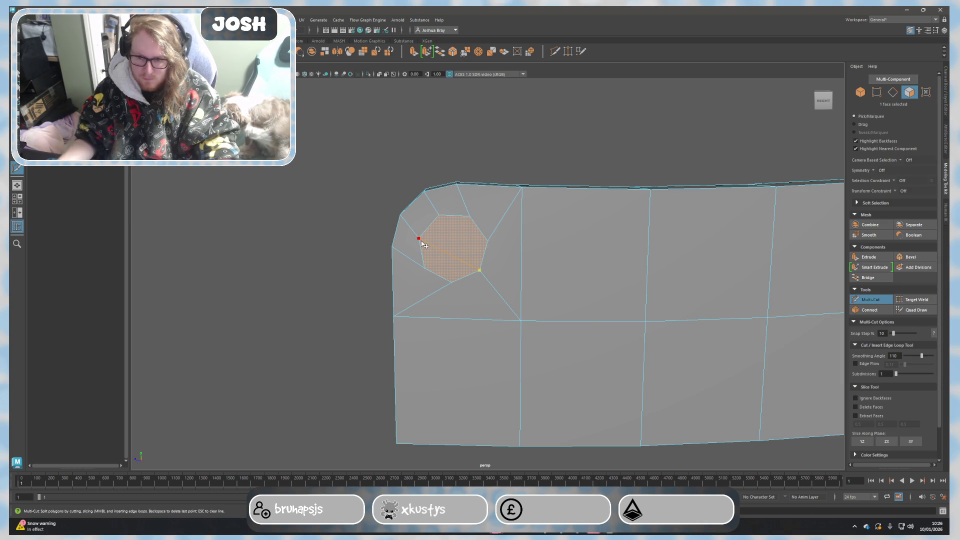
click(419, 239)
key(Return)
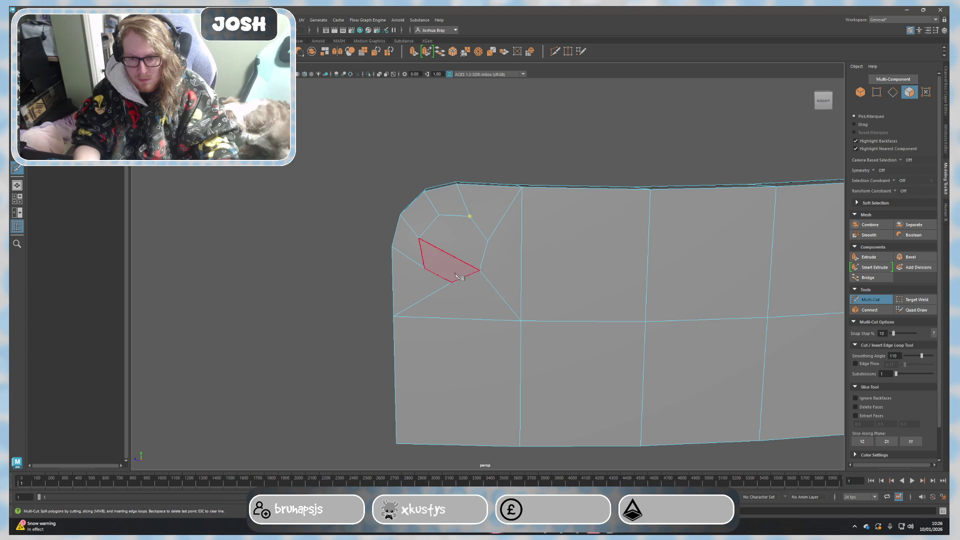
click(453, 283)
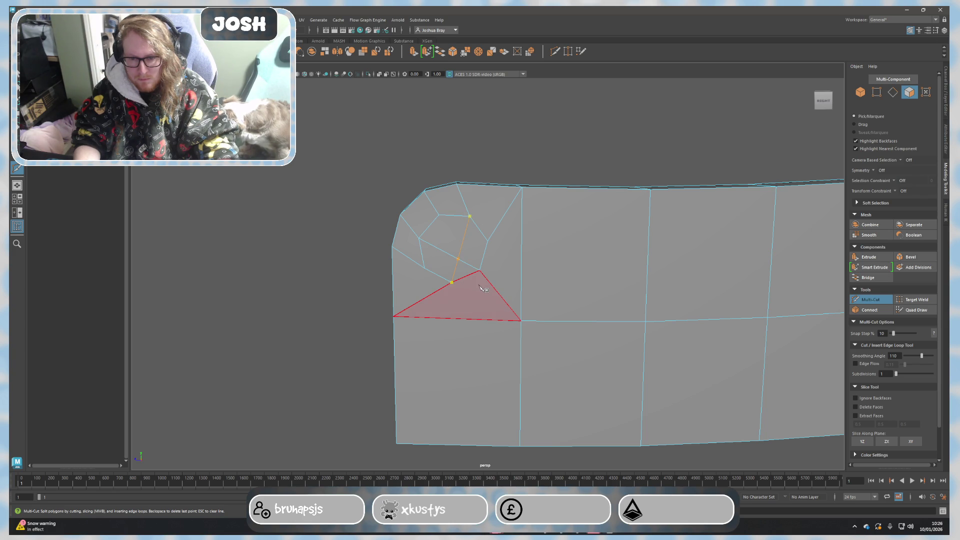
key(Return)
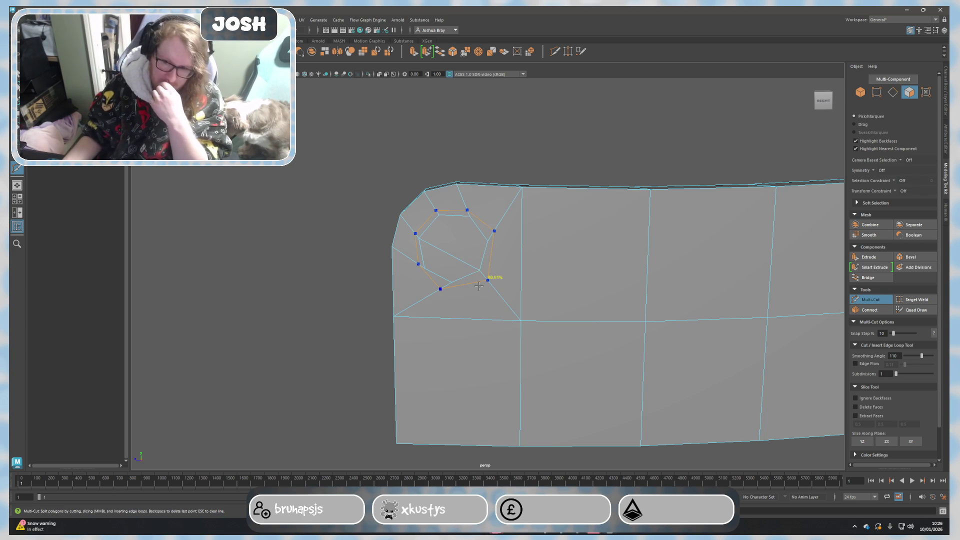
key(ctrl+z)
mouse_move(479, 285)
alt+mouse_down()
mouse_move(368, 240)
mouse_move(335, 260)
alt+mouse_up()
key([)
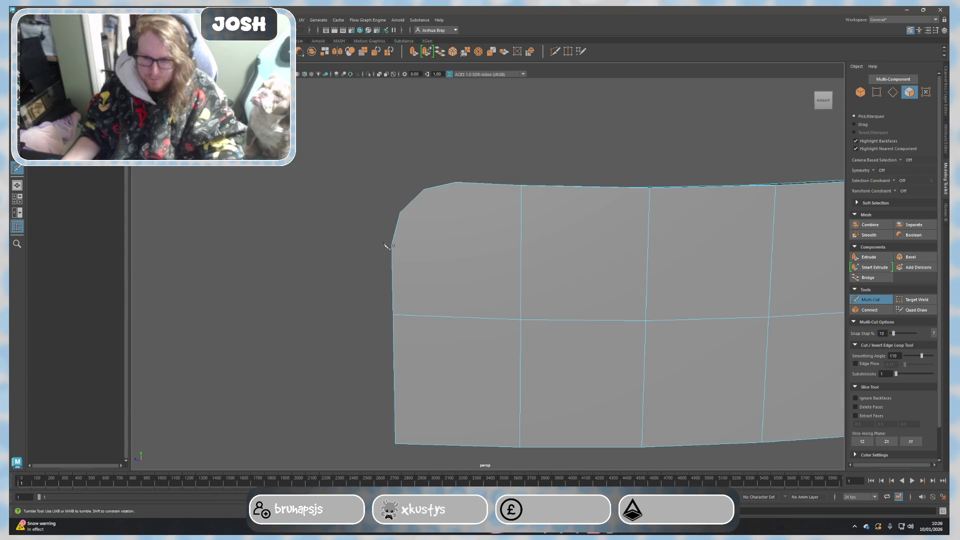
click(390, 248)
Insert a new vertical edge loop near the blade's rounded end with Multi-Cut.
key([)
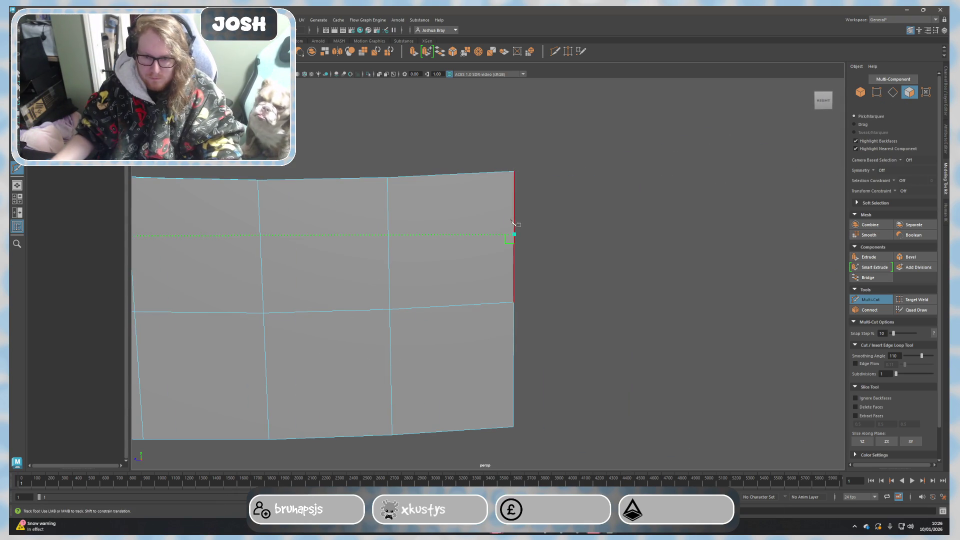
mouse_move(521, 231)
alt+mouse_down()
mouse_move(499, 271)
mouse_move(561, 260)
alt+mouse_up()
alt+right_drag(562, 260, 620, 277)
ctrl+click(779, 297)
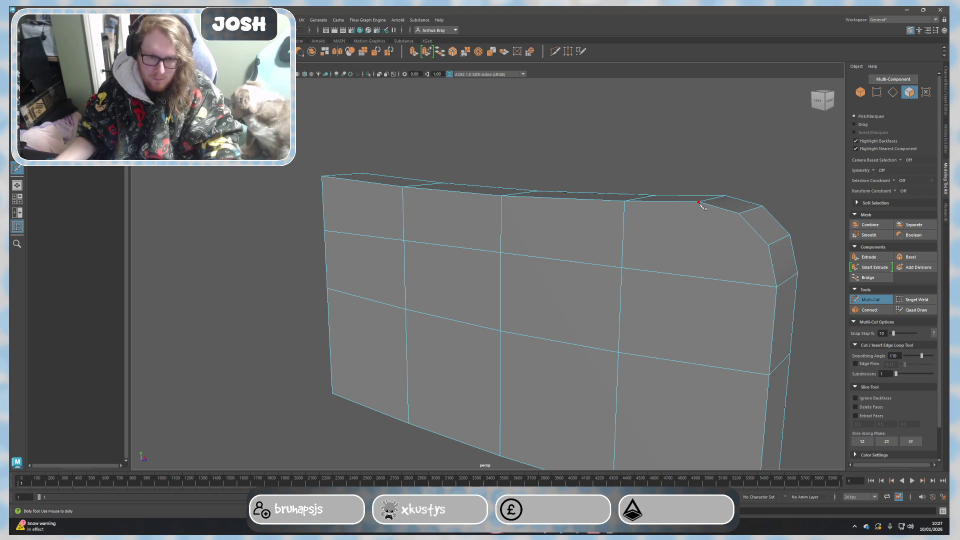
click(738, 214)
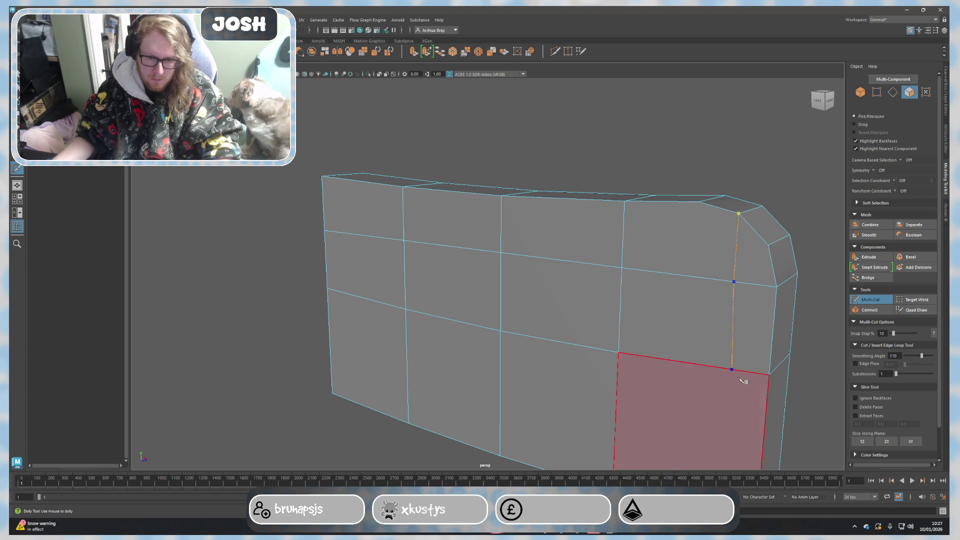
Tumble and dolly around the blade to check the new cut edges.
alt+drag(740, 378, 696, 250)
scroll(735, 275, up, 5)
alt+middle_drag(735, 274, 686, 249)
mouse_move(686, 248)
alt+mouse_down()
mouse_move(729, 253)
mouse_move(649, 175)
mouse_move(665, 189)
alt+mouse_up()
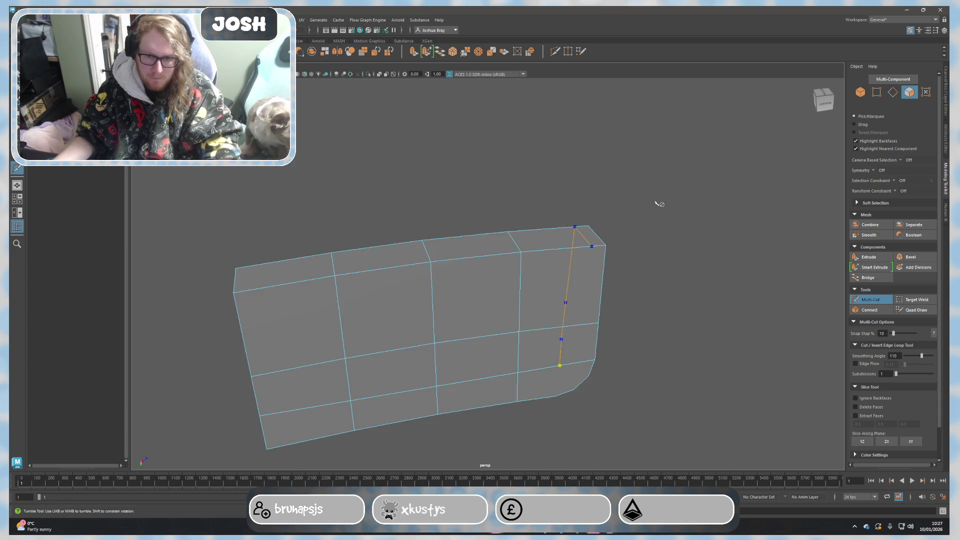
alt+middle_drag(664, 189, 589, 214)
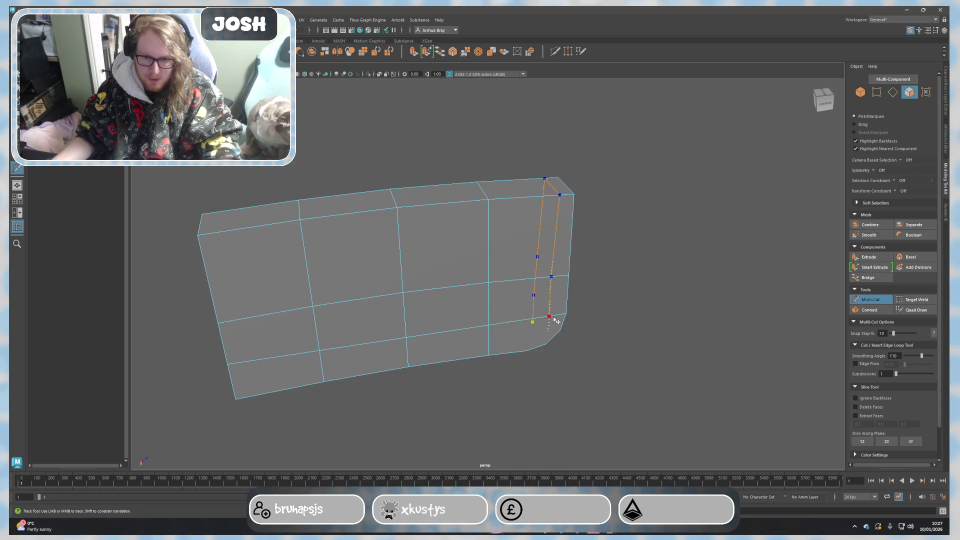
mouse_move(557, 320)
alt+mouse_down()
mouse_move(580, 345)
mouse_move(615, 330)
mouse_move(561, 245)
mouse_move(532, 300)
alt+mouse_up()
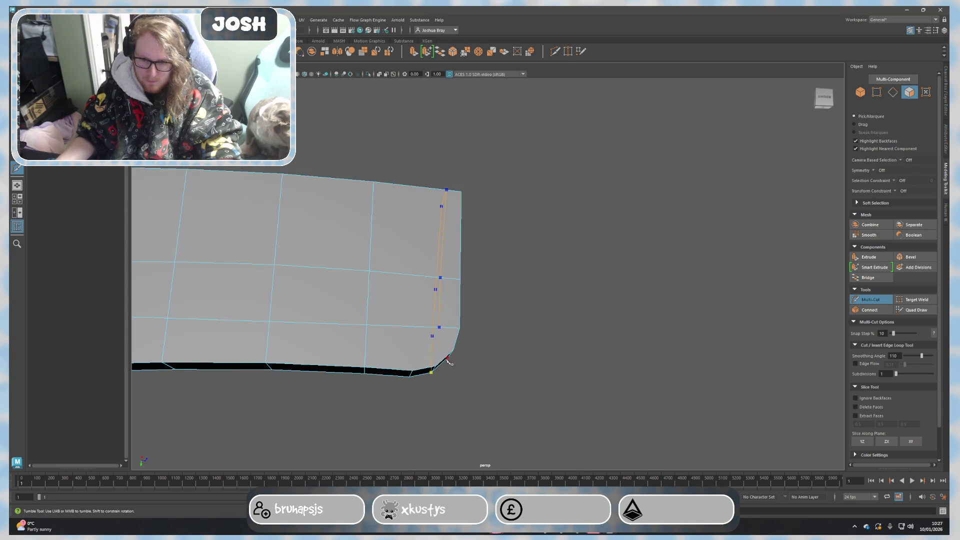
mouse_move(514, 285)
alt+mouse_down()
mouse_move(515, 253)
mouse_move(512, 357)
mouse_move(490, 309)
alt+mouse_up()
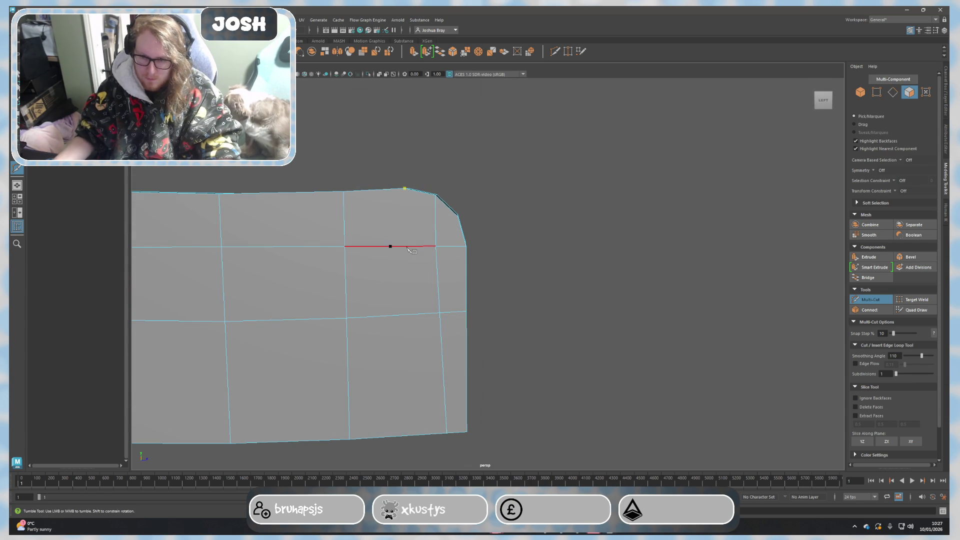
mouse_move(429, 349)
alt+mouse_down()
mouse_move(436, 262)
mouse_move(435, 272)
mouse_move(479, 295)
mouse_move(444, 176)
mouse_move(600, 227)
mouse_move(643, 285)
alt+mouse_up()
alt+middle_drag(643, 285, 506, 299)
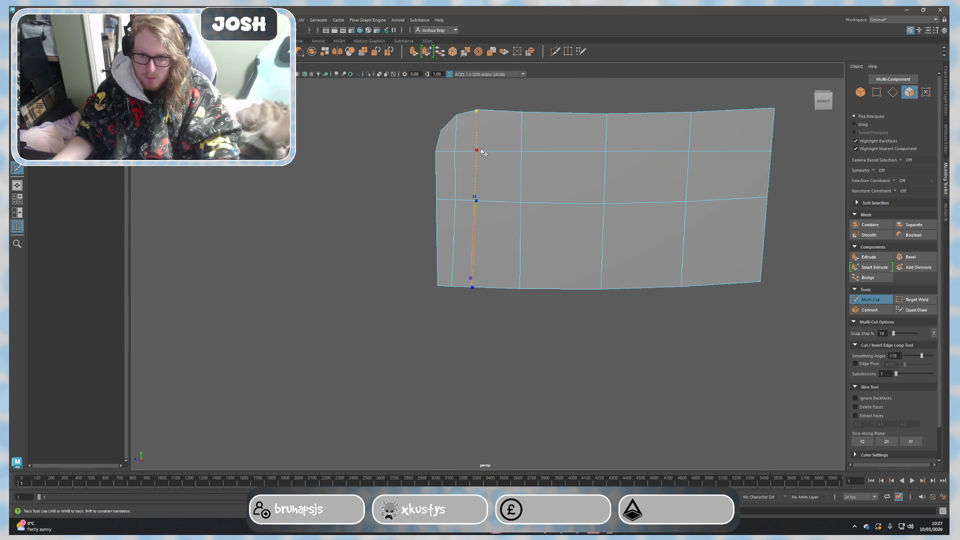
mouse_move(493, 153)
alt+right_down()
mouse_move(478, 235)
mouse_move(497, 268)
mouse_move(484, 262)
alt+right_up()
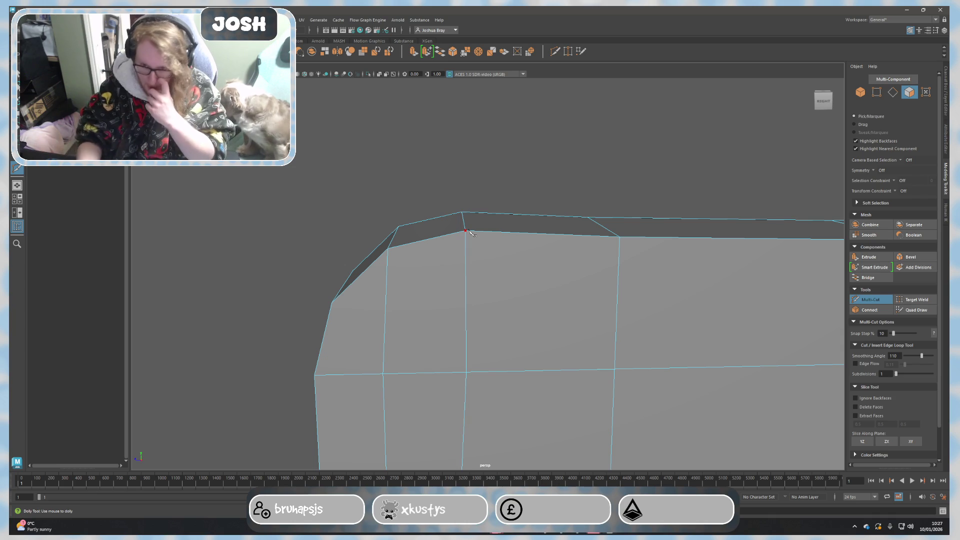
scroll(510, 216, down, 5)
mouse_move(499, 298)
alt+mouse_down()
mouse_move(590, 358)
mouse_move(553, 285)
mouse_move(685, 293)
alt+mouse_up()
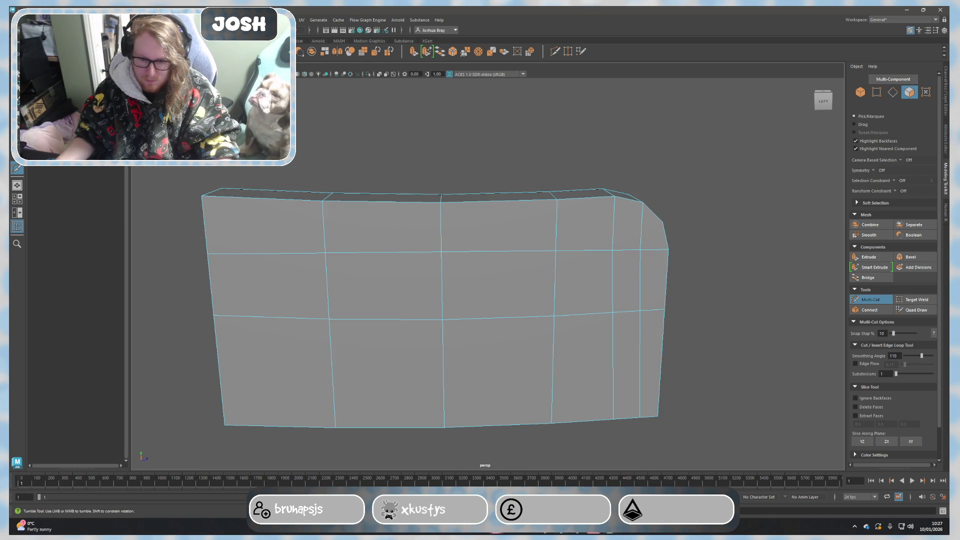
Switch briefly to the browser, then return and re-inspect the curved blade from several sides.
click(561, 528)
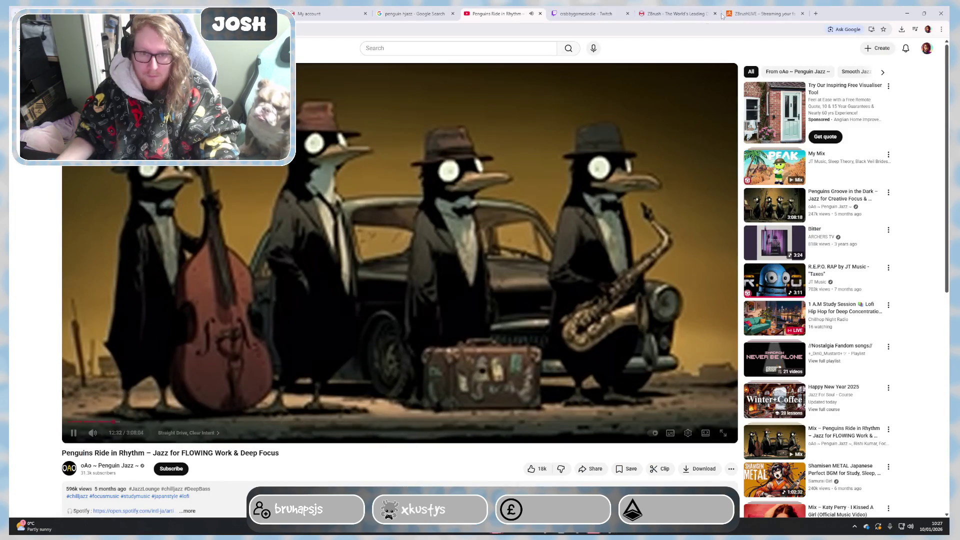
key(alt+Tab)
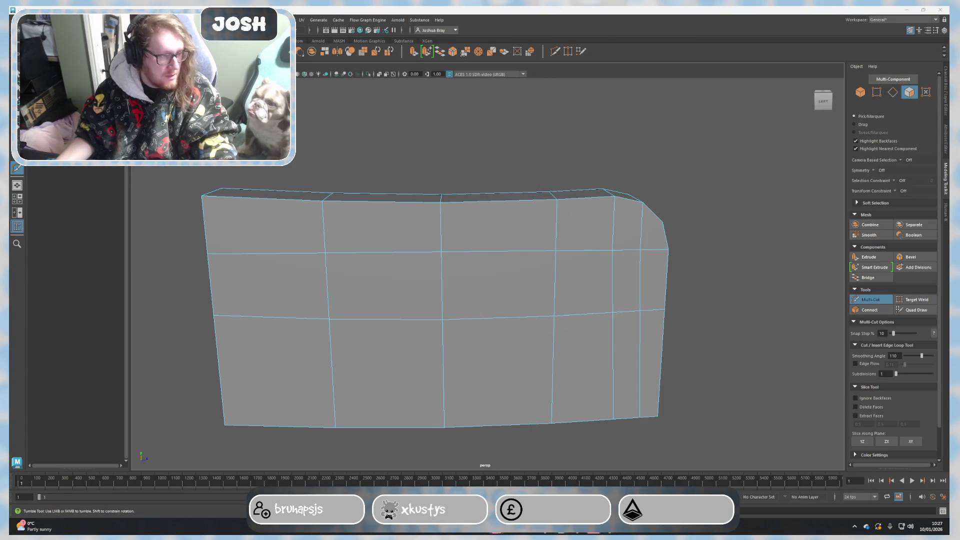
alt+drag(574, 249, 733, 278)
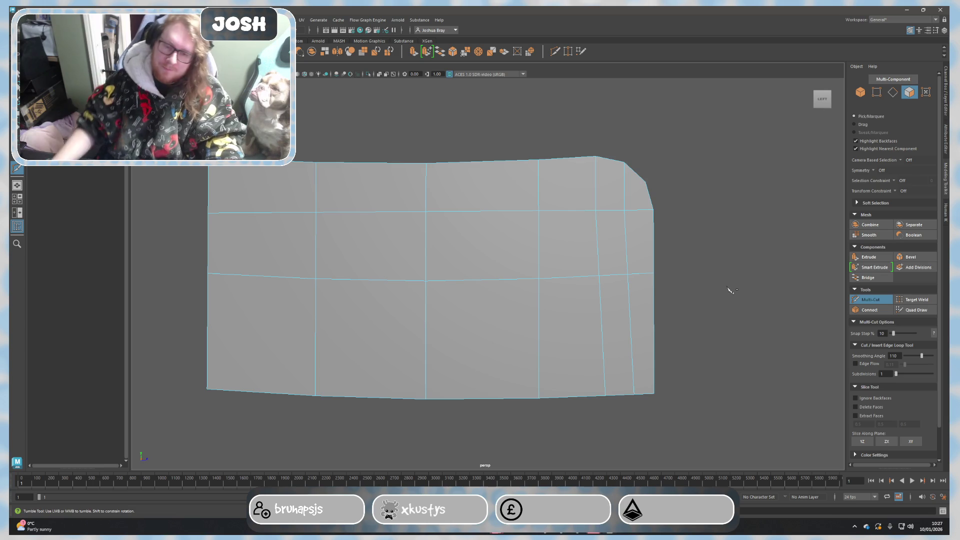
mouse_move(727, 285)
alt+mouse_down()
mouse_move(730, 298)
mouse_move(576, 300)
mouse_move(640, 295)
mouse_move(598, 295)
mouse_move(478, 251)
mouse_move(567, 229)
alt+mouse_up()
alt+right_drag(568, 229, 606, 261)
mouse_move(607, 261)
alt+mouse_down()
mouse_move(591, 298)
mouse_move(669, 304)
mouse_move(292, 202)
mouse_move(444, 245)
mouse_move(323, 232)
alt+mouse_up()
Move the selected horizontal edge loop down in Y to taper the blade.
key(q)
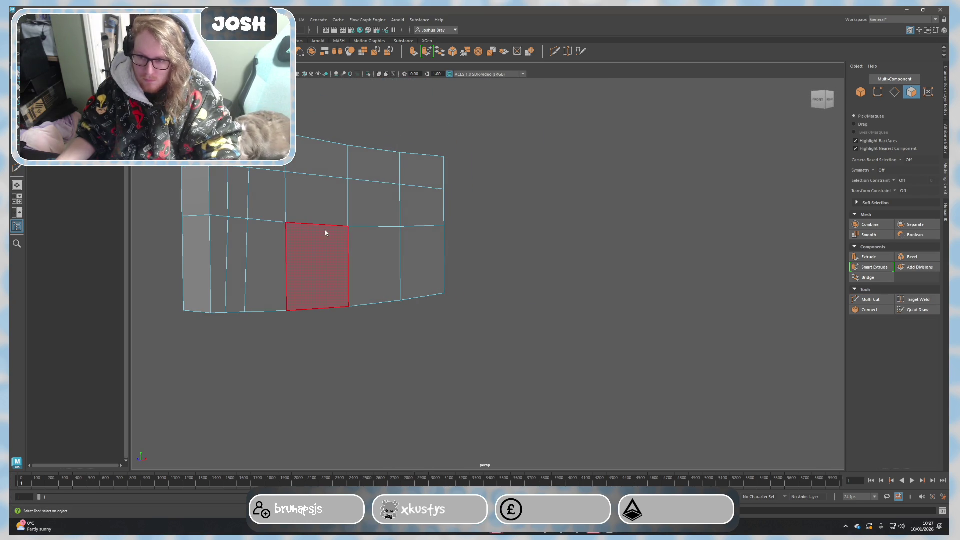
right_drag(324, 232, 325, 215)
key(w)
mouse_move(333, 189)
mouse_down()
mouse_move(336, 228)
mouse_move(559, 287)
mouse_move(560, 279)
mouse_up()
mouse_move(450, 225)
alt+mouse_down()
mouse_move(521, 270)
mouse_move(392, 207)
alt+mouse_up()
alt+drag(455, 240, 396, 214)
Select one half of the blade's faces and delete them.
right_drag(396, 214, 406, 148)
drag(410, 148, 431, 264)
key(Delete)
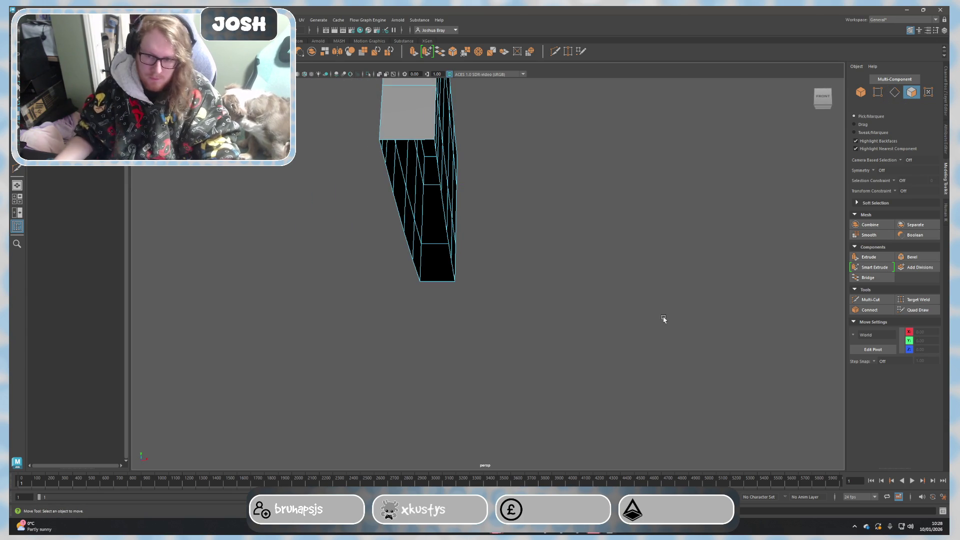
alt+drag(662, 319, 643, 320)
right_drag(474, 268, 492, 263)
mouse_move(492, 264)
alt+mouse_down()
mouse_move(521, 239)
mouse_move(510, 235)
alt+mouse_up()
right_drag(435, 150, 433, 143)
mouse_move(433, 144)
alt+mouse_down()
mouse_move(557, 212)
mouse_move(630, 268)
mouse_move(377, 213)
alt+mouse_up()
Merge the blade's bottom vertex pairs to center one after another along the lower edge.
click(377, 212)
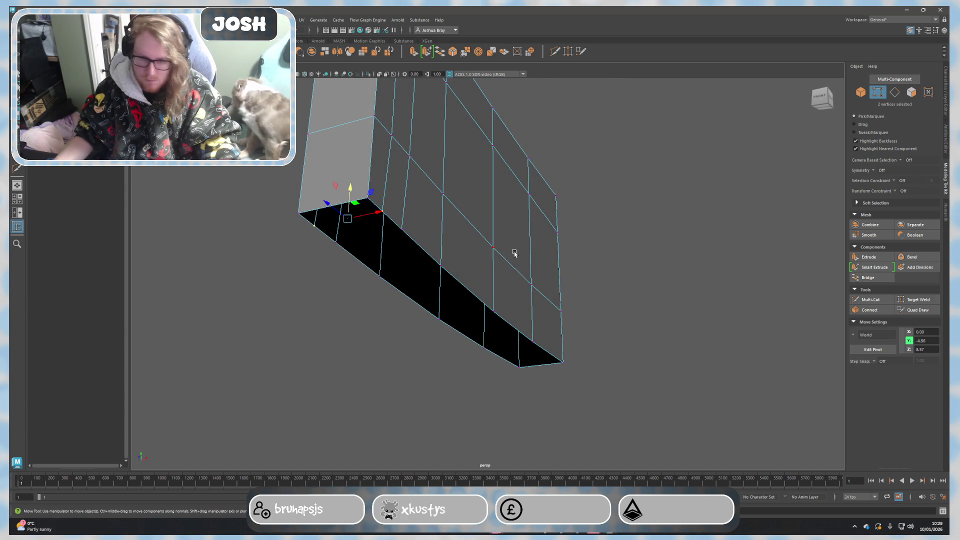
click(165, 20)
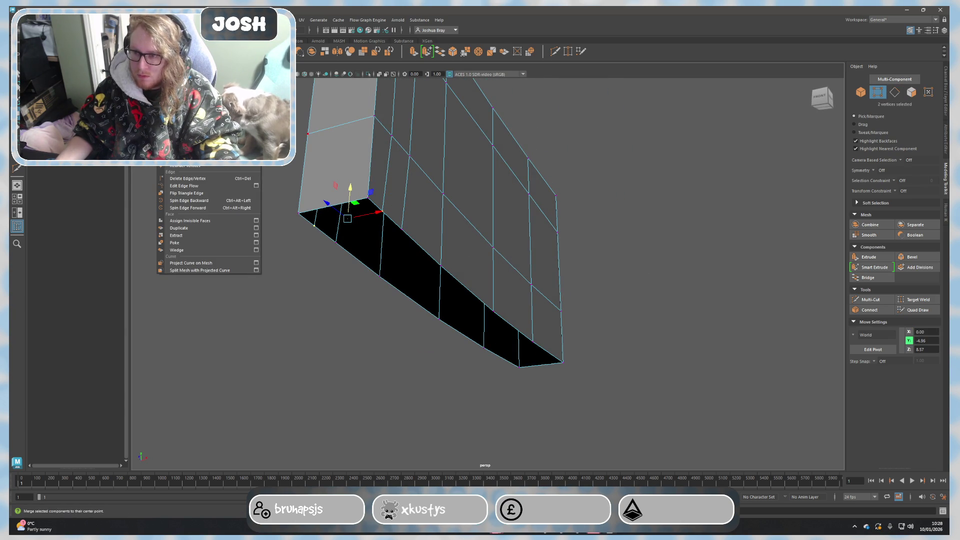
click(190, 117)
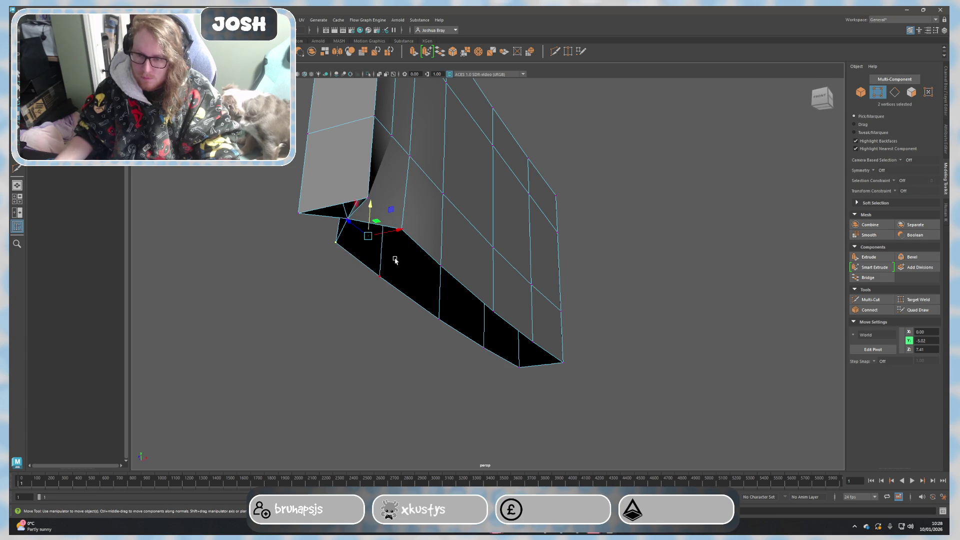
key(shift+z)
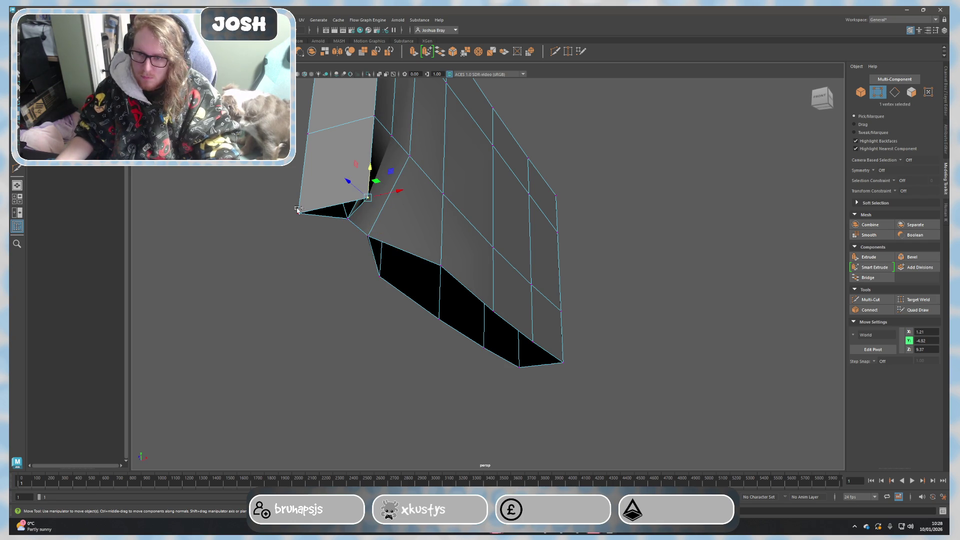
key(shift+z)
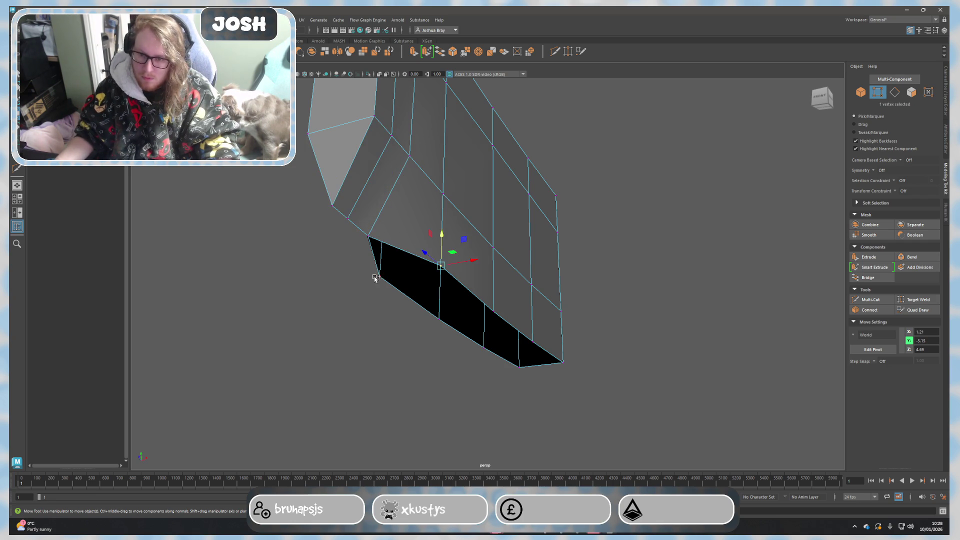
key(shift+z)
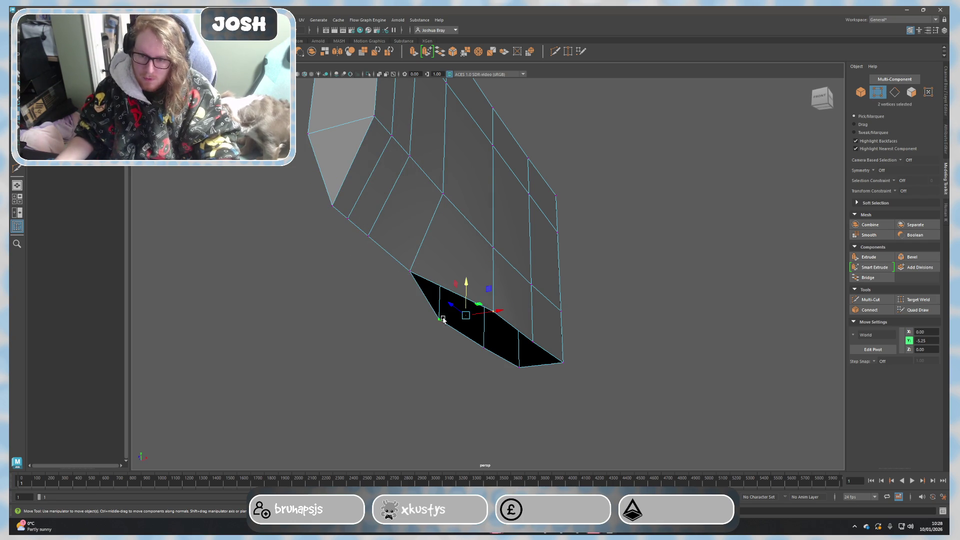
key(shift+z)
scroll(590, 407, up, 5)
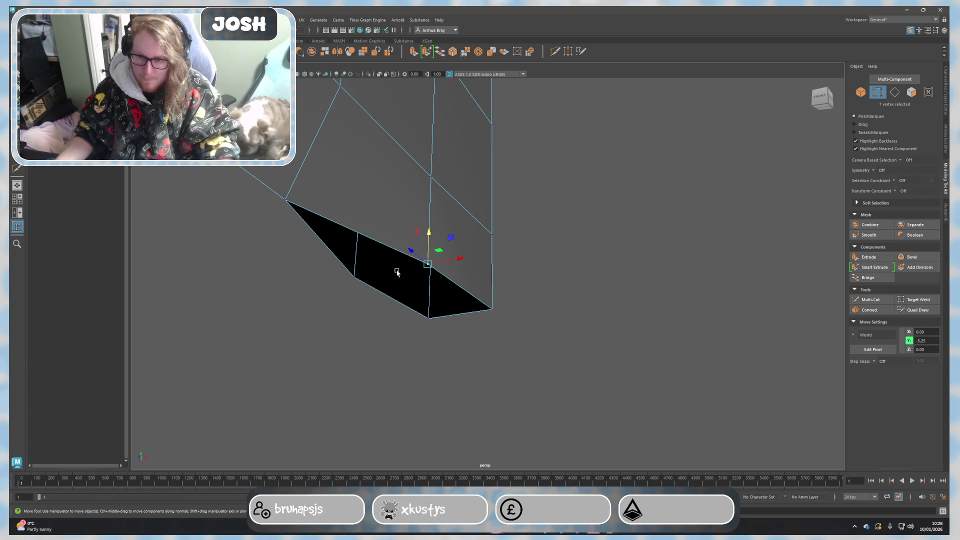
key(shift+z)
mouse_move(420, 300)
mouse_down()
mouse_move(488, 325)
mouse_move(574, 330)
mouse_move(484, 339)
mouse_move(519, 333)
mouse_move(568, 350)
mouse_move(527, 338)
mouse_move(575, 346)
mouse_move(468, 306)
mouse_move(602, 311)
mouse_move(572, 319)
mouse_move(570, 281)
mouse_move(474, 277)
mouse_move(607, 283)
mouse_move(495, 283)
mouse_move(518, 274)
mouse_up()
click(488, 325)
Cut a new edge on the wall end from its mid vertex down to the pointed tip.
click(870, 300)
scroll(450, 350, up, 3)
alt+middle_drag(433, 364, 452, 334)
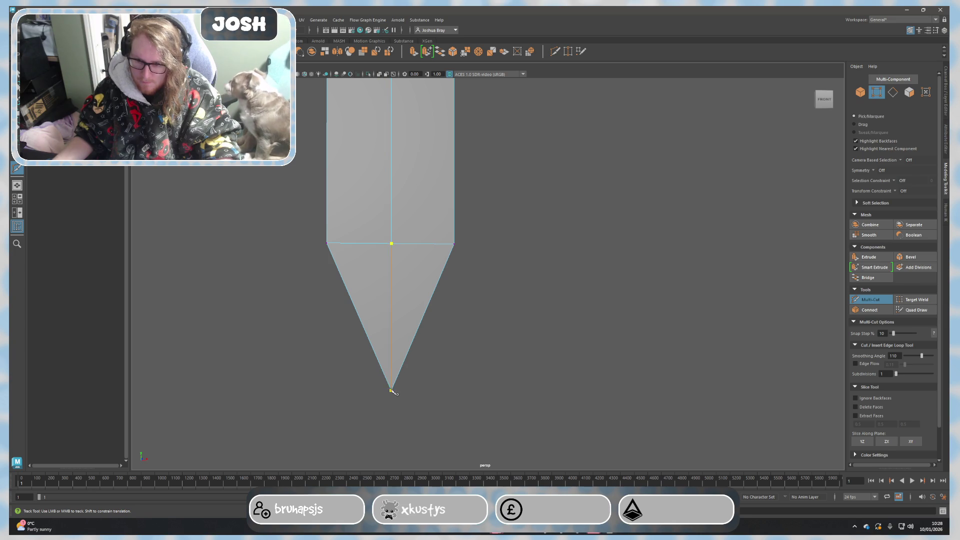
mouse_move(489, 385)
alt+mouse_down()
mouse_move(508, 328)
mouse_move(649, 319)
mouse_move(542, 306)
mouse_move(498, 336)
alt+mouse_up()
Select two edges on the blade's top and scale them very slightly.
key(3)
key(1)
mouse_move(600, 290)
alt+mouse_down()
mouse_move(653, 304)
mouse_move(665, 322)
mouse_move(608, 293)
alt+mouse_up()
key(q)
right_drag(427, 250, 440, 251)
click(454, 186)
mouse_move(454, 186)
alt+mouse_down()
mouse_move(592, 225)
mouse_move(410, 211)
alt+mouse_up()
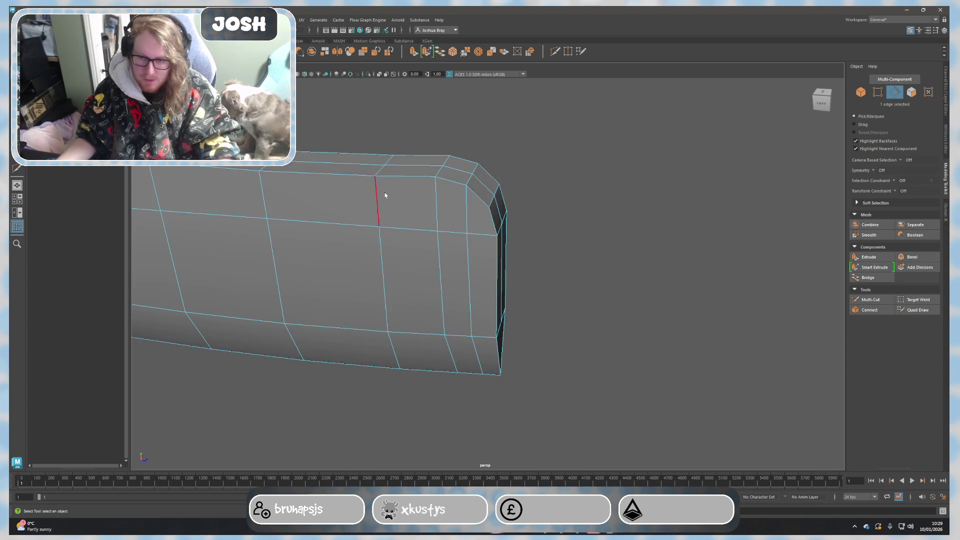
shift+click(456, 289)
mouse_move(500, 290)
alt+mouse_down()
mouse_move(457, 289)
mouse_move(450, 260)
mouse_move(465, 262)
alt+mouse_up()
key(r)
drag(288, 215, 288, 215)
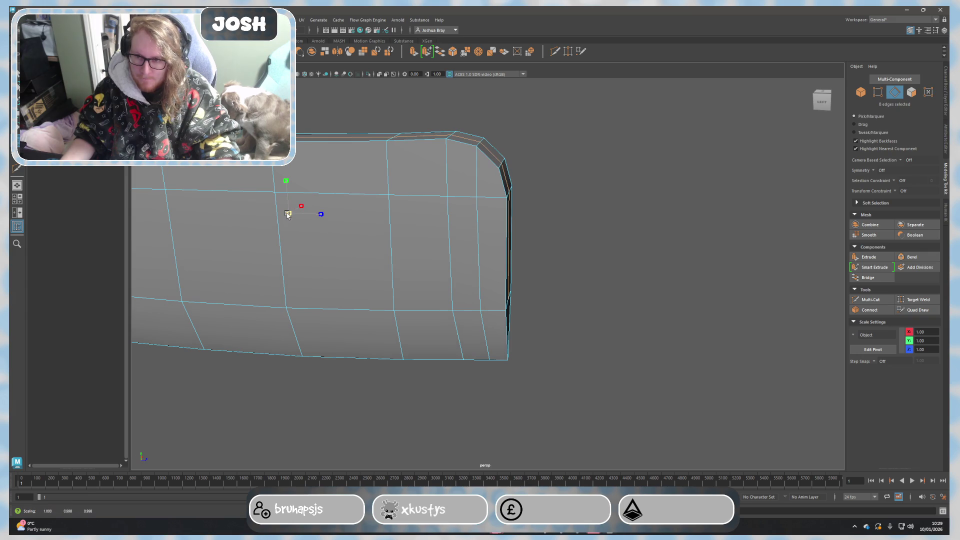
Check the whole blade in smoothed preview, then return to the unsmoothed cage.
right_drag(510, 240, 643, 264)
mouse_move(643, 263)
alt+mouse_down()
mouse_move(557, 253)
mouse_move(480, 274)
alt+mouse_up()
click(480, 274)
key(3)
click(619, 317)
mouse_move(517, 238)
alt+mouse_down()
mouse_move(612, 267)
mouse_move(649, 264)
alt+mouse_up()
click(505, 270)
key(1)
mouse_move(540, 270)
alt+mouse_down()
mouse_move(608, 274)
mouse_move(440, 223)
mouse_move(418, 225)
mouse_move(454, 217)
mouse_move(298, 236)
alt+mouse_up()
Select three edges along the blade's top and move them upward.
right_drag(298, 236, 288, 221)
click(300, 245)
alt+drag(300, 245, 416, 259)
shift+click(480, 244)
shift+click(480, 243)
mouse_move(480, 244)
alt+mouse_down()
mouse_move(390, 200)
mouse_move(388, 165)
alt+mouse_up()
key(w)
Inspect the reshaped blade in smoothed preview from several angles, then turn smoothing off.
key(3)
key(F8)
click(675, 193)
mouse_move(675, 193)
alt+mouse_down()
mouse_move(624, 229)
mouse_move(368, 208)
alt+mouse_up()
click(517, 245)
key(1)
click(590, 270)
mouse_move(590, 270)
alt+mouse_down()
mouse_move(670, 308)
mouse_move(699, 292)
mouse_move(735, 290)
mouse_move(717, 297)
alt+mouse_up()
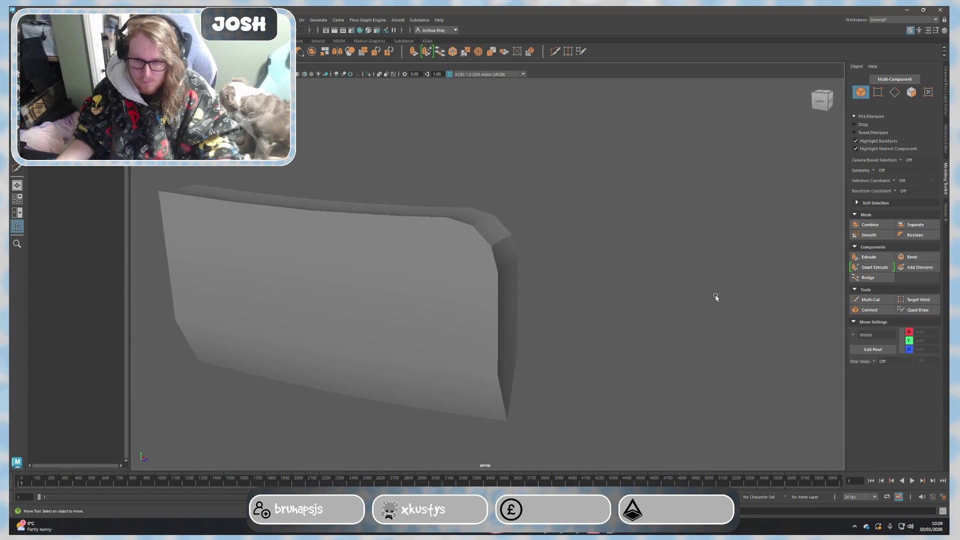
Select the blade's bottom front corner vertices and slide them inward along Z.
click(505, 266)
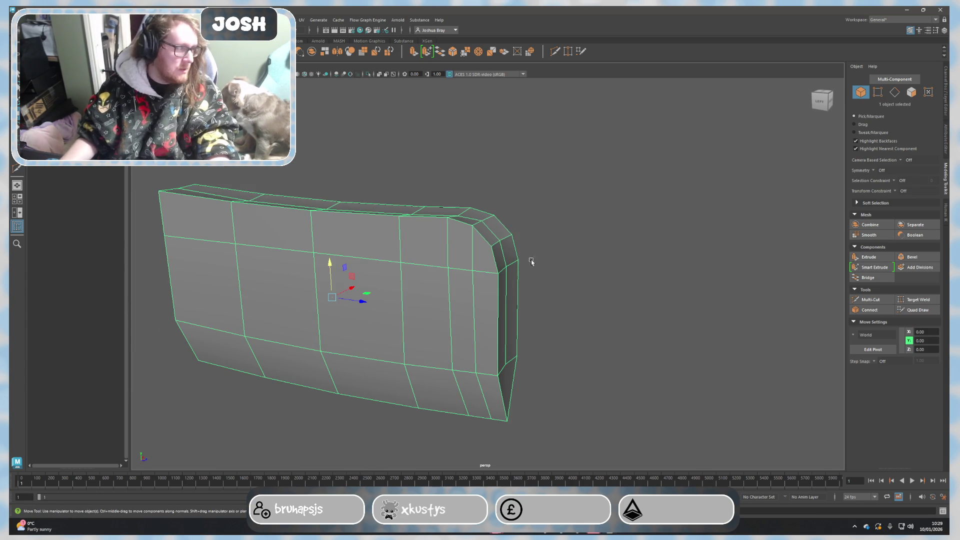
mouse_move(500, 323)
alt+mouse_down()
mouse_move(368, 315)
mouse_move(516, 328)
mouse_move(545, 319)
mouse_move(467, 332)
mouse_move(445, 315)
mouse_move(332, 332)
mouse_move(418, 324)
alt+mouse_up()
scroll(463, 298, up, 5)
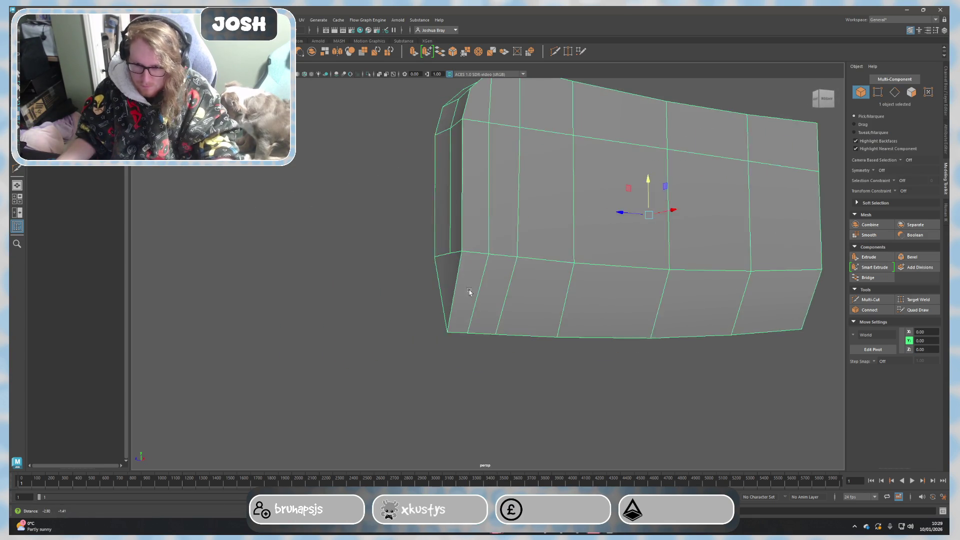
mouse_move(418, 296)
right_down()
mouse_move(408, 297)
mouse_move(454, 338)
right_up()
click(453, 335)
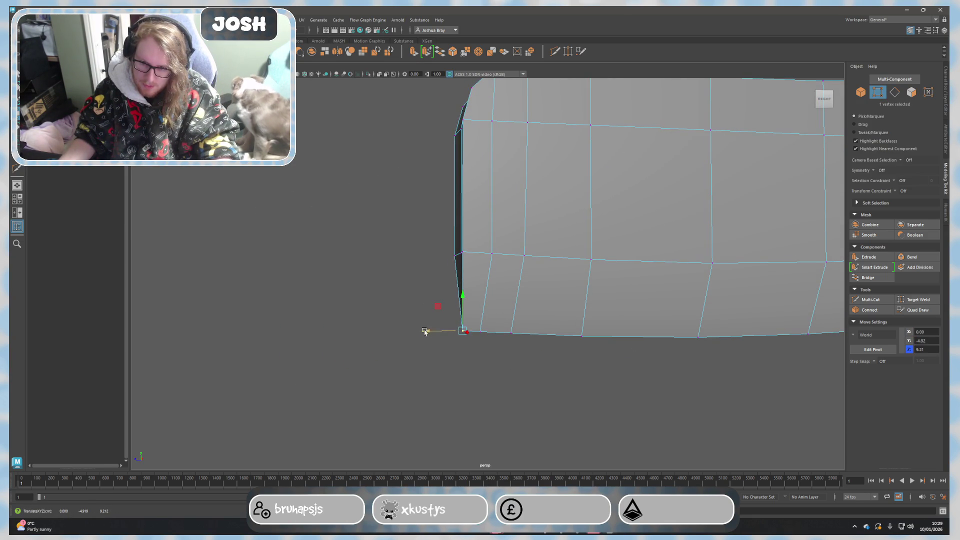
key(bracketleft)
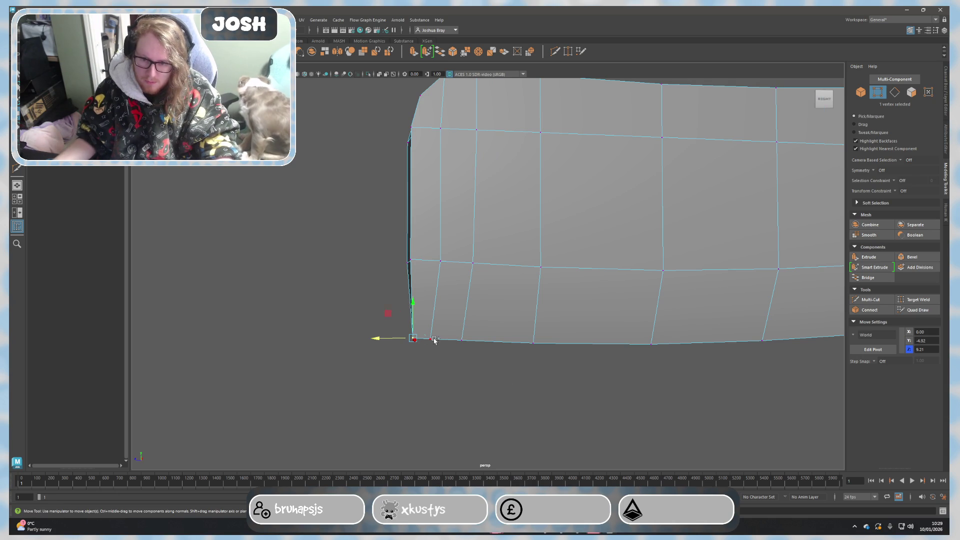
mouse_move(461, 340)
middle_down()
mouse_move(474, 360)
mouse_move(457, 337)
mouse_move(433, 337)
middle_up()
key(bracketleft)
key(bracketleft)
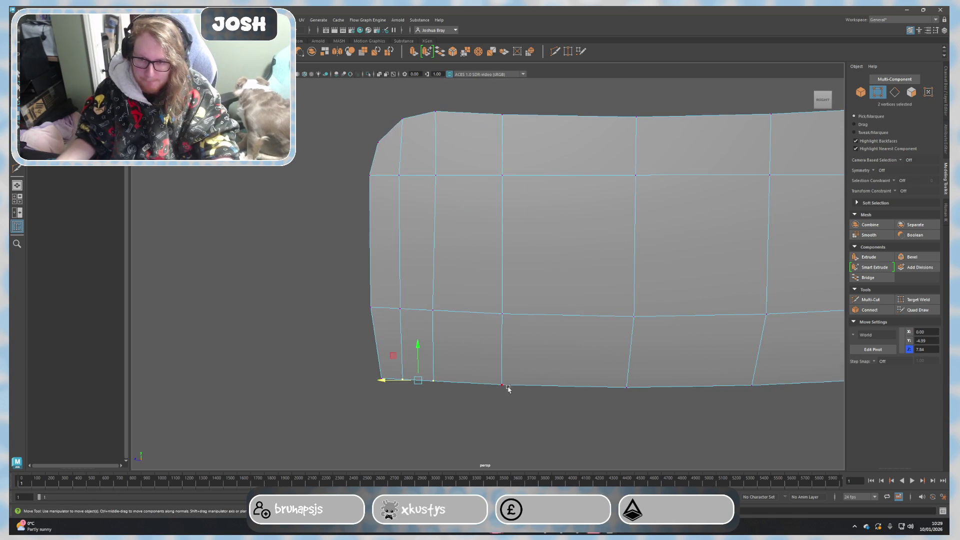
Preview the tapered end smoothed, undo the last change, and turn smoothing off.
key(3)
mouse_move(525, 330)
right_down()
mouse_move(568, 353)
mouse_move(594, 392)
right_up()
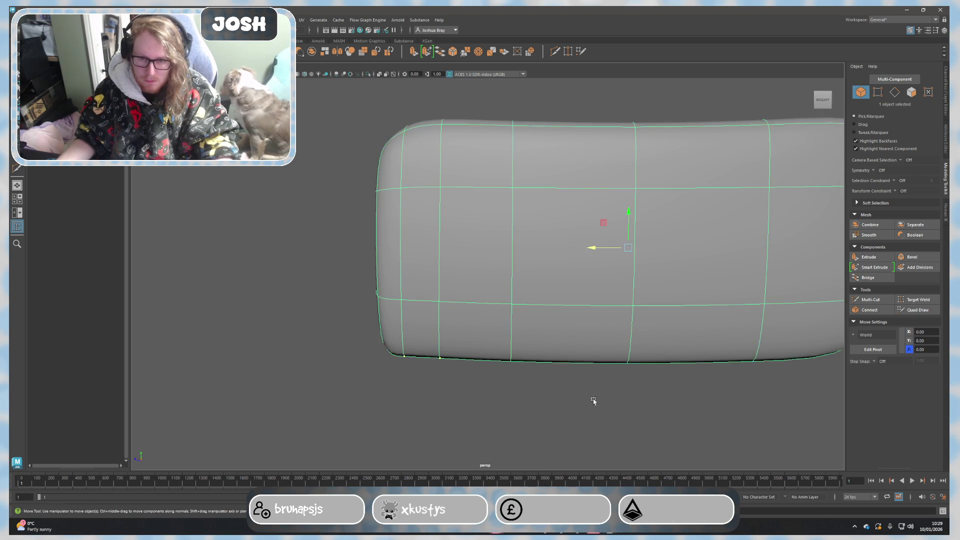
click(600, 401)
scroll(609, 414, down, 3)
mouse_move(610, 414)
alt+mouse_down()
mouse_move(688, 392)
mouse_move(752, 388)
mouse_move(797, 401)
alt+mouse_up()
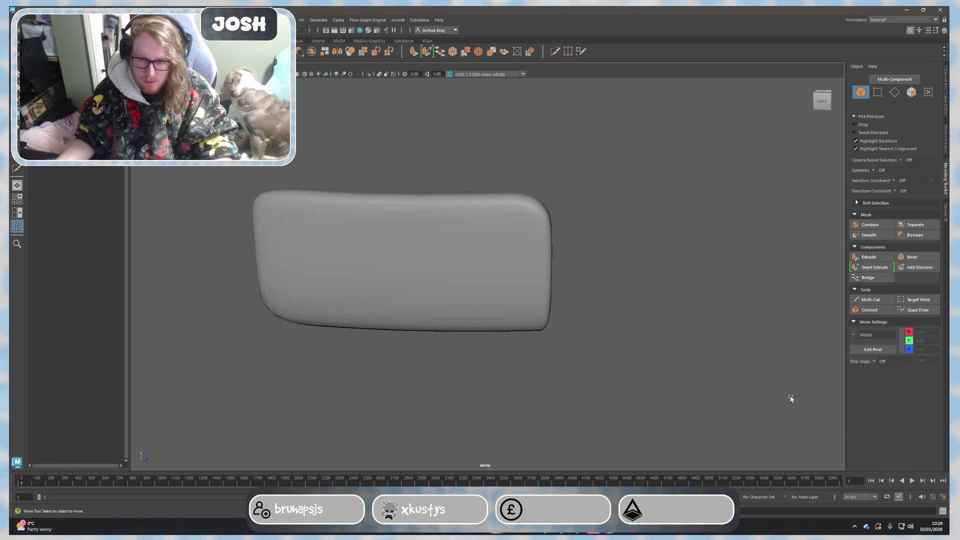
key(ctrl+z)
key(1)
Select an edge at the blade's square back corner.
alt+drag(658, 360, 499, 337)
right_drag(479, 325, 483, 326)
click(477, 330)
mouse_move(477, 330)
alt+mouse_down()
mouse_move(624, 285)
mouse_move(493, 380)
mouse_move(492, 356)
alt+mouse_up()
Add the second back-corner edge and raise both edges along Y.
mouse_move(604, 366)
alt+mouse_down()
mouse_move(613, 345)
mouse_move(570, 303)
alt+mouse_up()
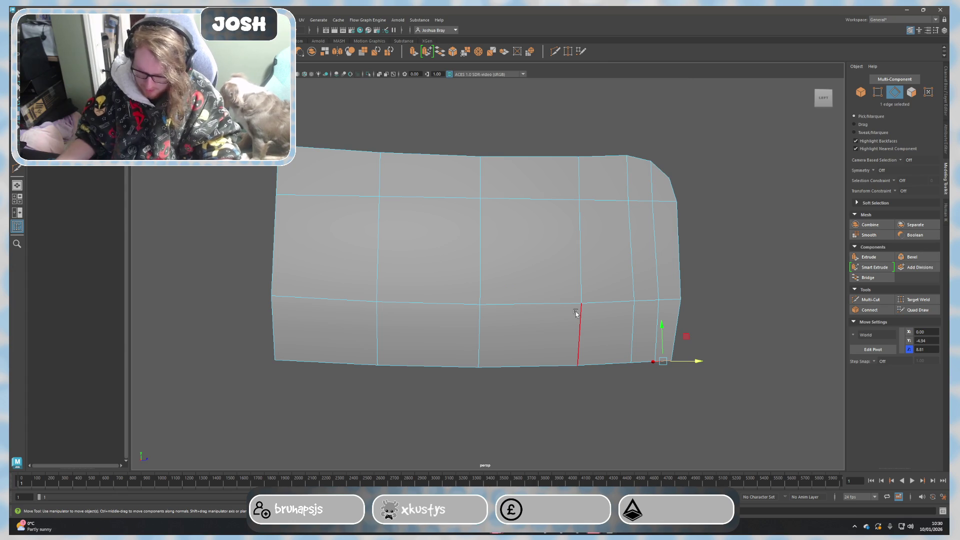
mouse_move(589, 281)
alt+mouse_down()
mouse_move(783, 270)
mouse_move(592, 300)
mouse_move(495, 274)
mouse_move(660, 280)
mouse_move(505, 250)
mouse_move(529, 266)
mouse_move(495, 260)
mouse_move(518, 241)
alt+mouse_up()
shift+click(490, 264)
scroll(536, 257, up, 3)
scroll(536, 257, down, 5)
drag(511, 192, 510, 191)
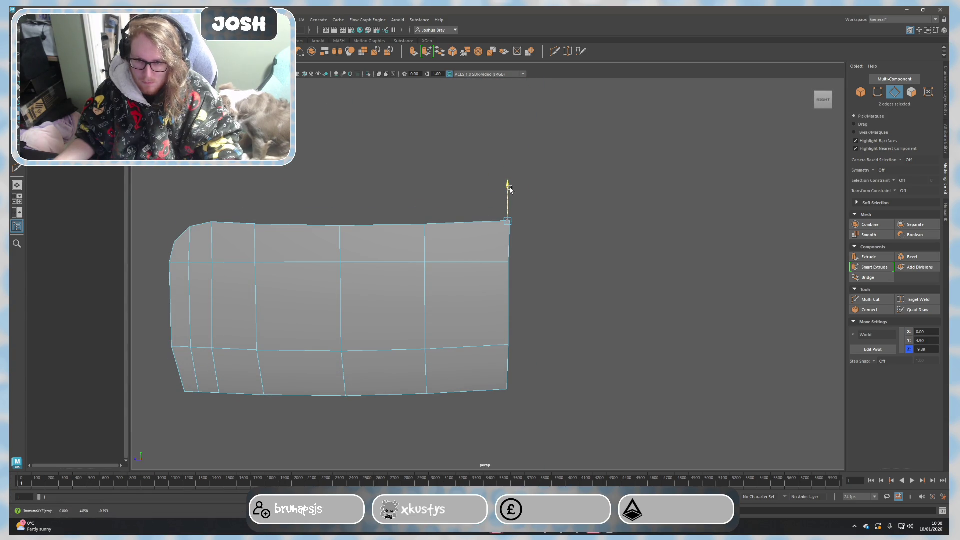
Return to object mode and reselect the blade from a three-quarter view.
right_drag(565, 201, 611, 193)
mouse_move(639, 223)
alt+mouse_down()
mouse_move(560, 253)
mouse_move(475, 242)
mouse_move(575, 253)
mouse_move(482, 253)
alt+mouse_up()
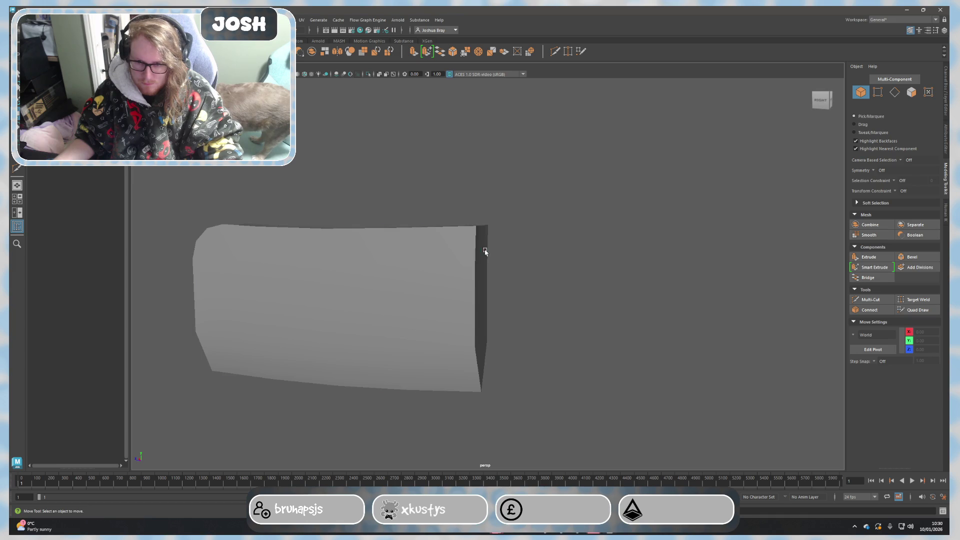
click(482, 253)
alt+drag(542, 261, 535, 270)
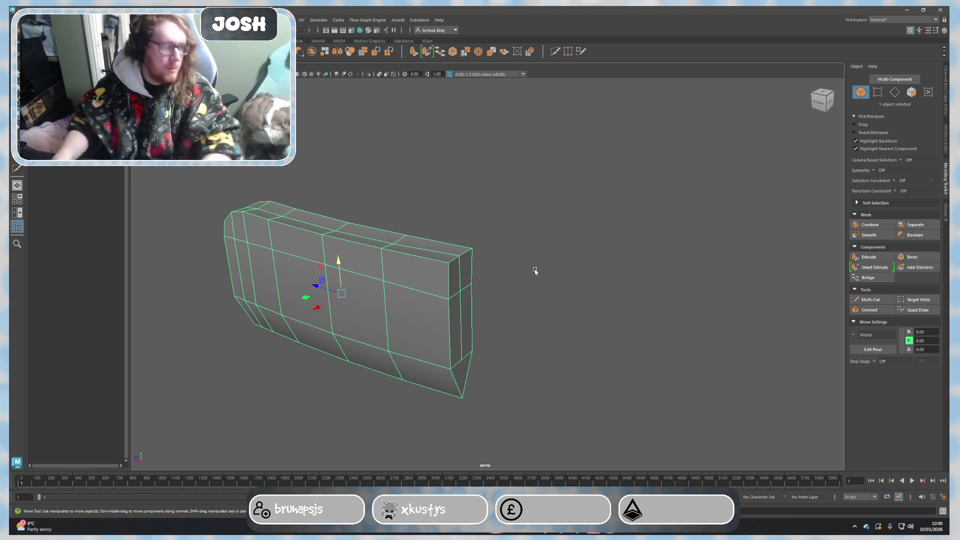
scroll(502, 278, up, 3)
Insert a horizontal edge loop across the blade with Multi-Cut.
scroll(515, 325, down, 1)
mouse_move(543, 311)
alt+mouse_down()
mouse_move(592, 259)
mouse_move(619, 256)
alt+mouse_up()
shift+right_drag(618, 257, 564, 289)
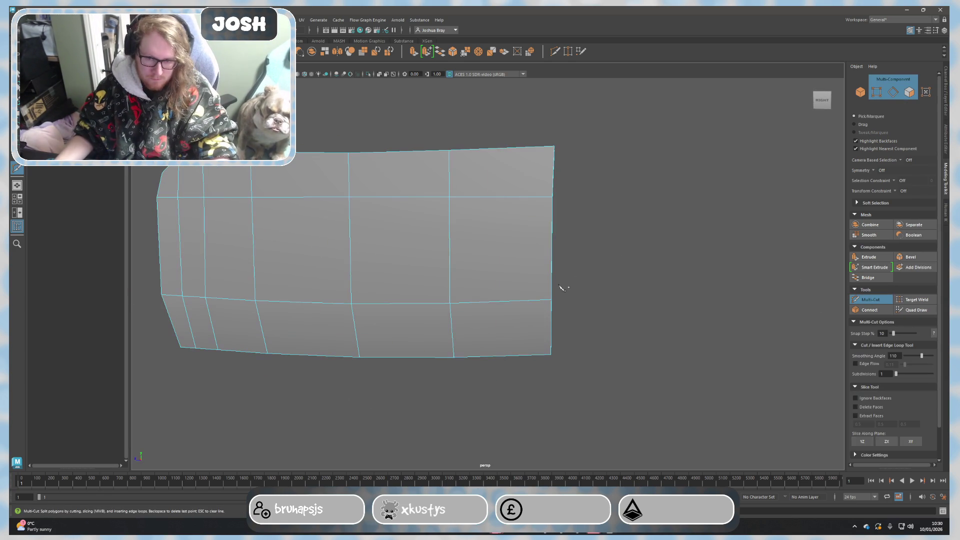
ctrl+click(504, 250)
mouse_move(634, 270)
alt+mouse_down()
mouse_move(592, 275)
mouse_move(278, 219)
mouse_move(508, 230)
mouse_move(546, 255)
alt+mouse_up()
key(q)
Select the column of end faces and push them outward along Z and X into a strip.
double_click(466, 203)
key(w)
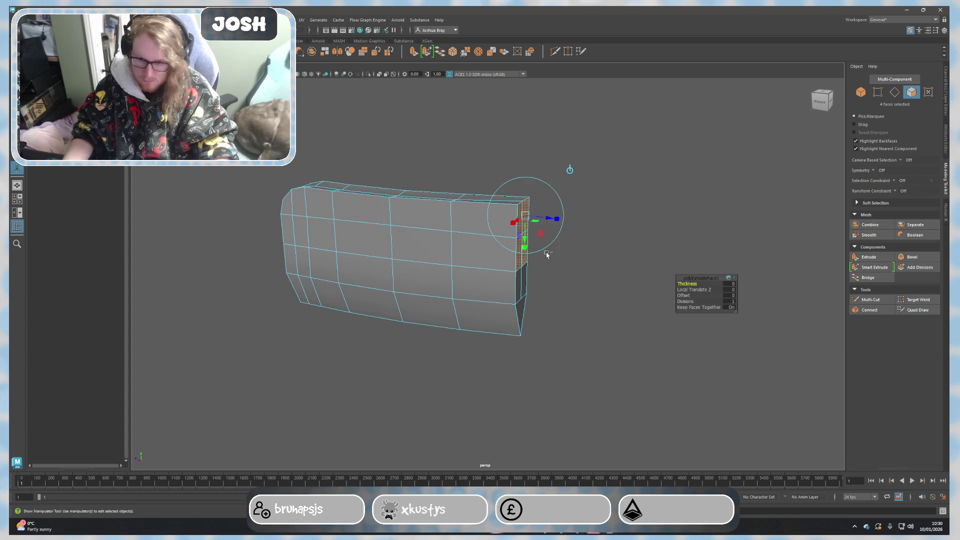
drag(498, 234, 575, 249)
mouse_move(703, 269)
mouse_down()
mouse_move(670, 260)
mouse_move(686, 243)
mouse_move(624, 246)
mouse_move(519, 290)
mouse_move(537, 265)
mouse_up()
drag(329, 221, 356, 221)
mouse_move(356, 221)
alt+mouse_down()
mouse_move(523, 253)
mouse_move(510, 253)
mouse_move(562, 248)
mouse_move(562, 300)
alt+mouse_up()
Select the handle block's end edges and move them outward.
click(561, 300)
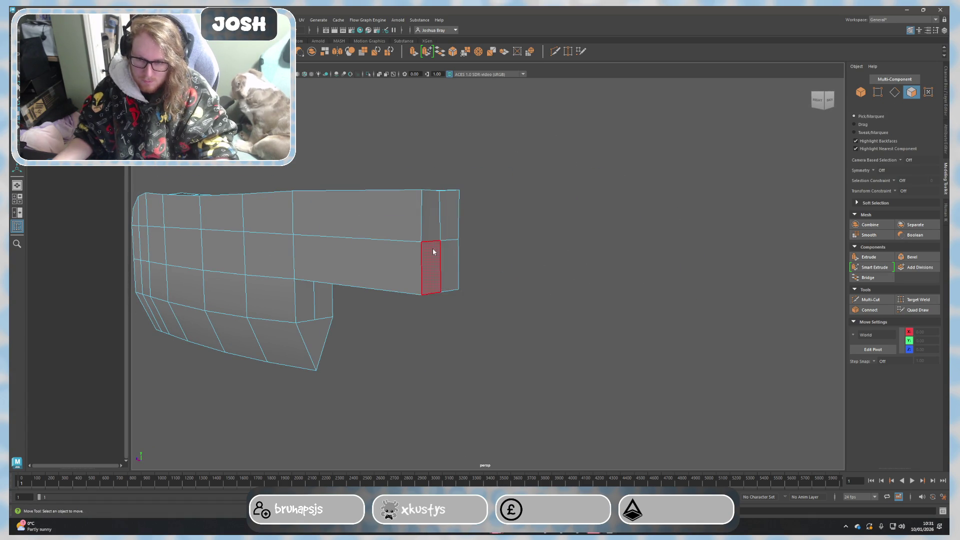
right_drag(431, 251, 436, 230)
click(435, 230)
mouse_move(436, 230)
alt+mouse_down()
mouse_move(440, 240)
mouse_move(453, 234)
alt+mouse_up()
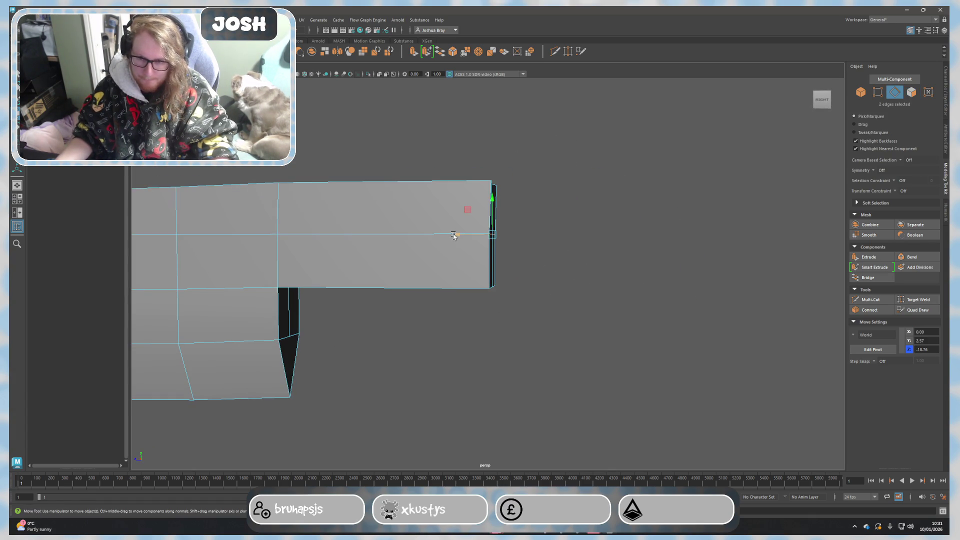
middle_drag(453, 233, 485, 235)
mouse_move(486, 235)
alt+mouse_down()
mouse_move(470, 275)
mouse_move(515, 264)
mouse_move(457, 223)
mouse_move(505, 274)
mouse_move(450, 268)
alt+mouse_up()
alt+drag(369, 200, 440, 209)
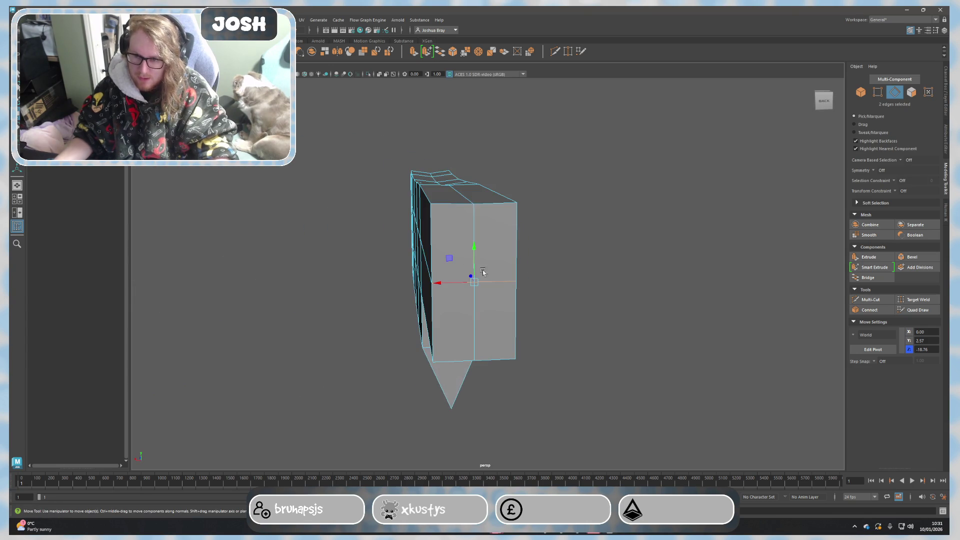
Select five vertices along the block's top and scale them.
right_drag(474, 206, 474, 206)
shift+click(474, 206)
shift+click(516, 203)
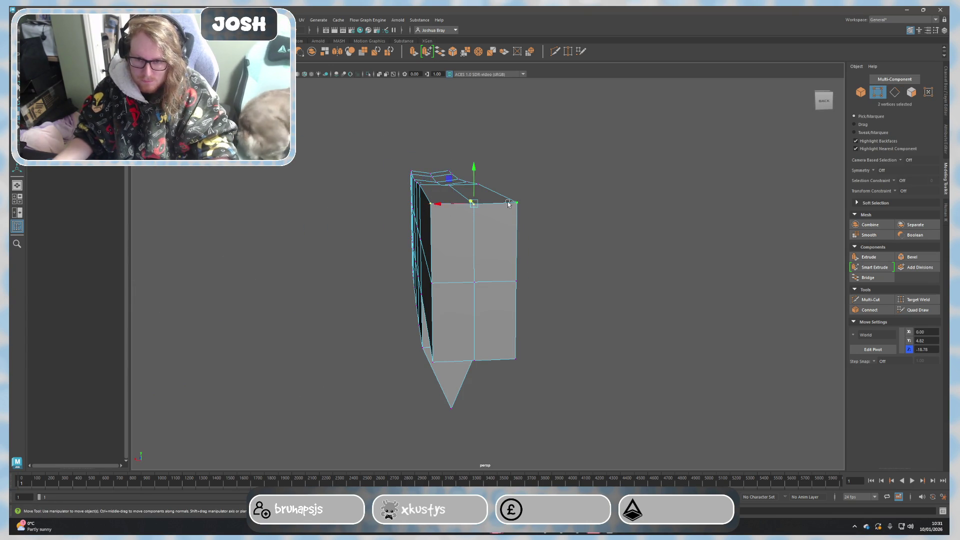
key(f)
shift+click(483, 228)
shift+click(421, 227)
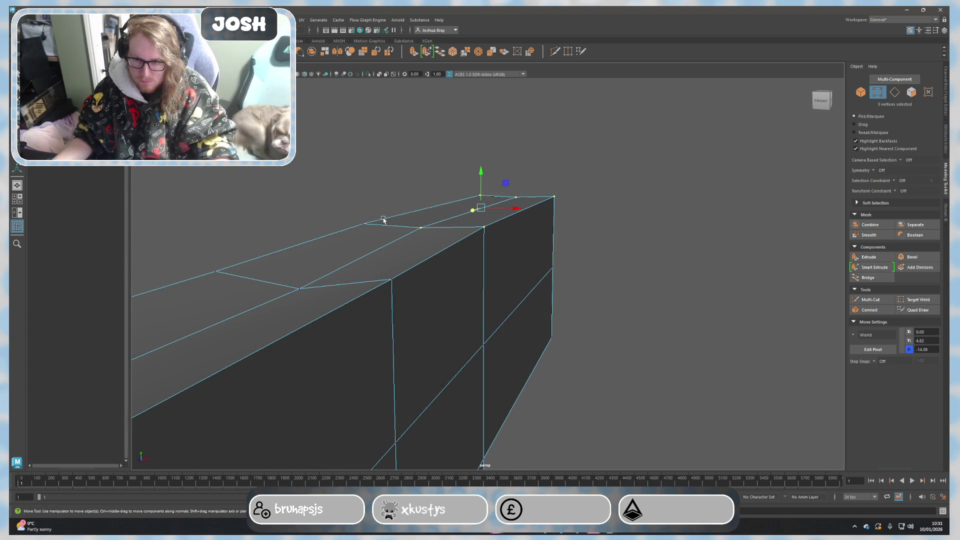
shift+click(364, 224)
key(5)
key(r)
mouse_move(490, 253)
alt+mouse_down()
mouse_move(551, 284)
mouse_move(444, 285)
mouse_move(454, 268)
mouse_move(531, 271)
alt+mouse_up()
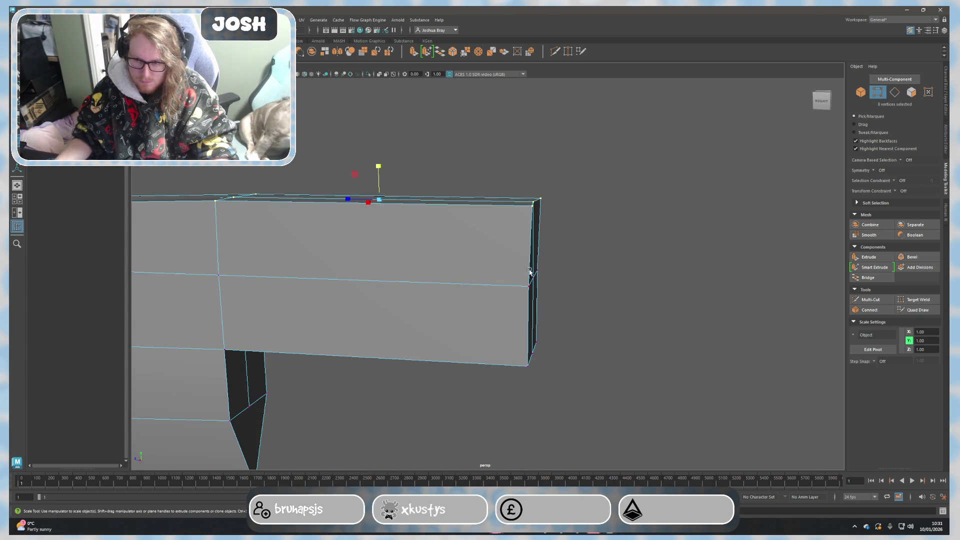
Select two of the block's edges and stretch them taller vertically.
right_drag(495, 236, 493, 216)
mouse_move(493, 260)
alt+mouse_down()
mouse_move(384, 203)
mouse_move(384, 221)
mouse_move(415, 257)
mouse_move(457, 276)
alt+mouse_up()
shift+click(460, 328)
mouse_move(460, 328)
alt+mouse_down()
mouse_move(487, 307)
mouse_move(410, 260)
mouse_move(387, 220)
mouse_move(444, 255)
mouse_move(431, 289)
mouse_move(450, 306)
mouse_move(381, 315)
mouse_move(472, 240)
alt+mouse_up()
right_drag(471, 240, 480, 270)
Bevel the handle block's end-cap faces and check the result in smooth preview.
click(483, 258)
alt+drag(476, 272, 545, 306)
alt+right_drag(545, 306, 733, 296)
click(911, 258)
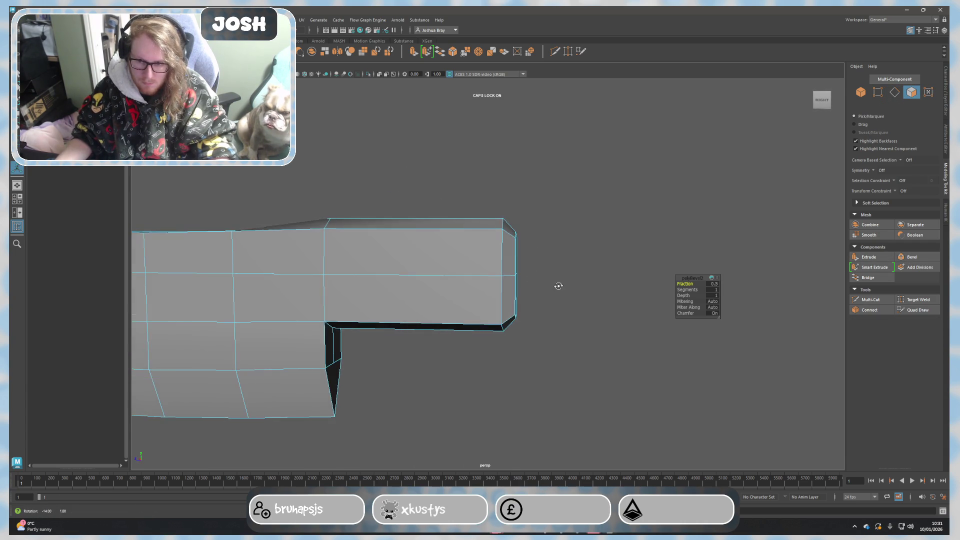
key(3)
alt+right_drag(570, 296, 520, 314)
key(1)
Insert an edge loop into the blade near the notch corner, checking the smoothed corner.
click(461, 274)
mouse_move(461, 274)
alt+mouse_down()
mouse_move(506, 303)
mouse_move(477, 350)
alt+mouse_up()
right_drag(467, 355, 497, 300)
alt+right_drag(506, 354, 593, 293)
click(593, 294)
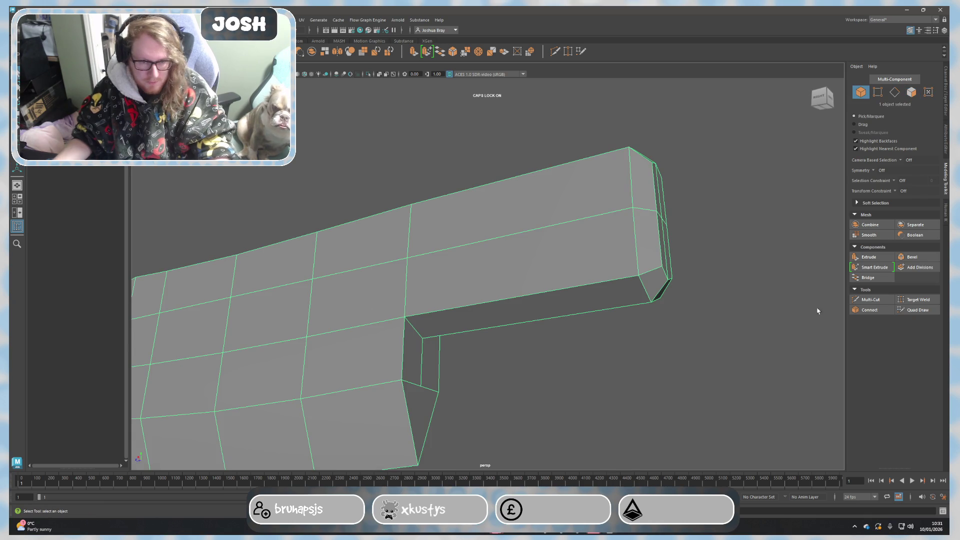
click(871, 299)
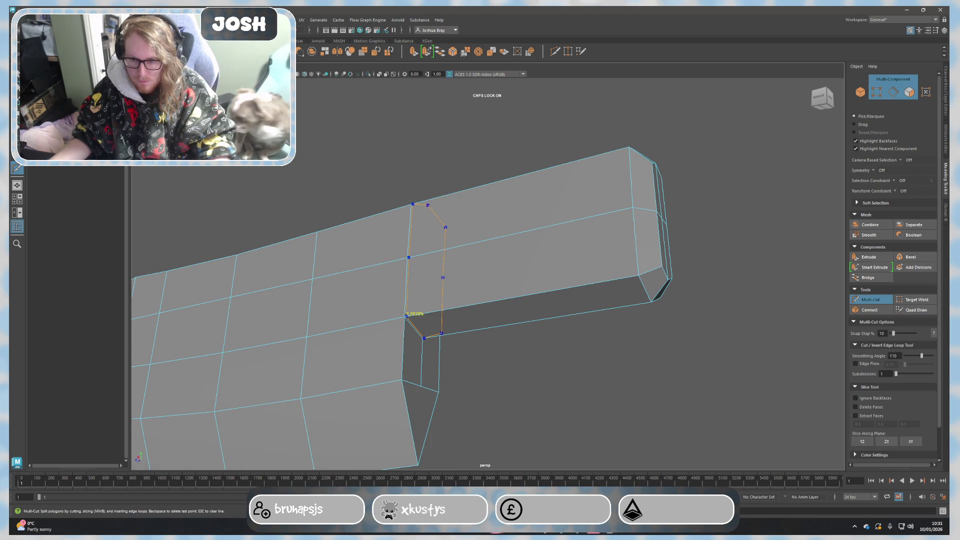
key(3)
mouse_move(493, 357)
alt+mouse_down()
mouse_move(540, 388)
mouse_move(540, 376)
alt+mouse_up()
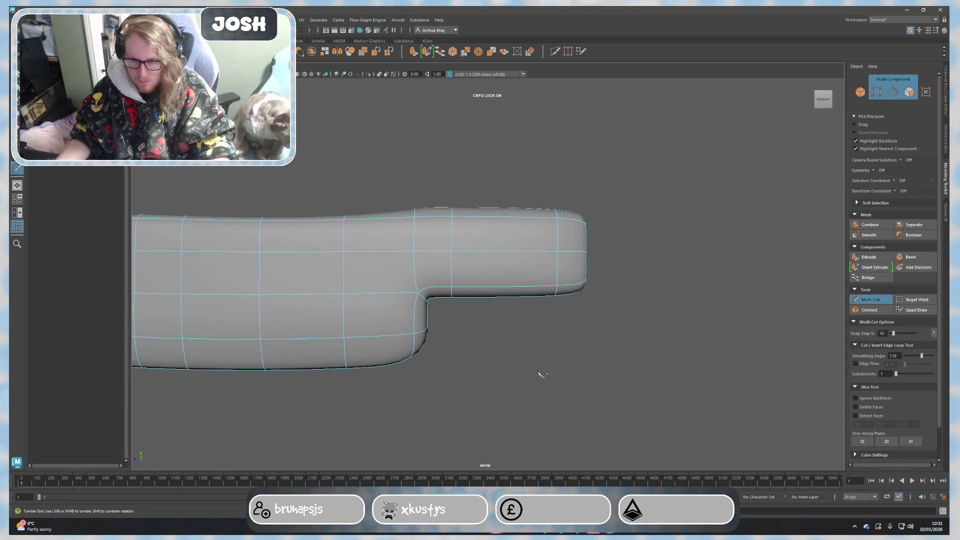
key(1)
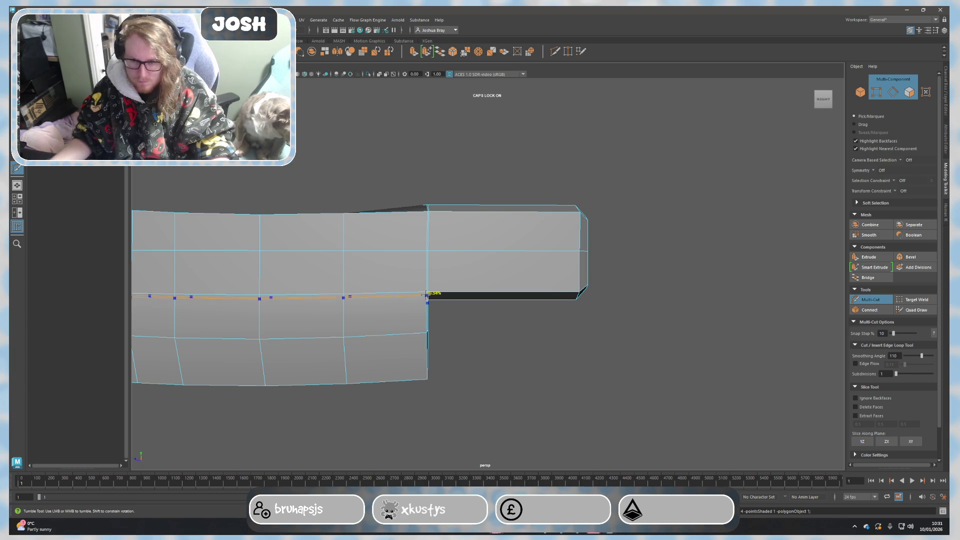
ctrl+click(424, 289)
key(3)
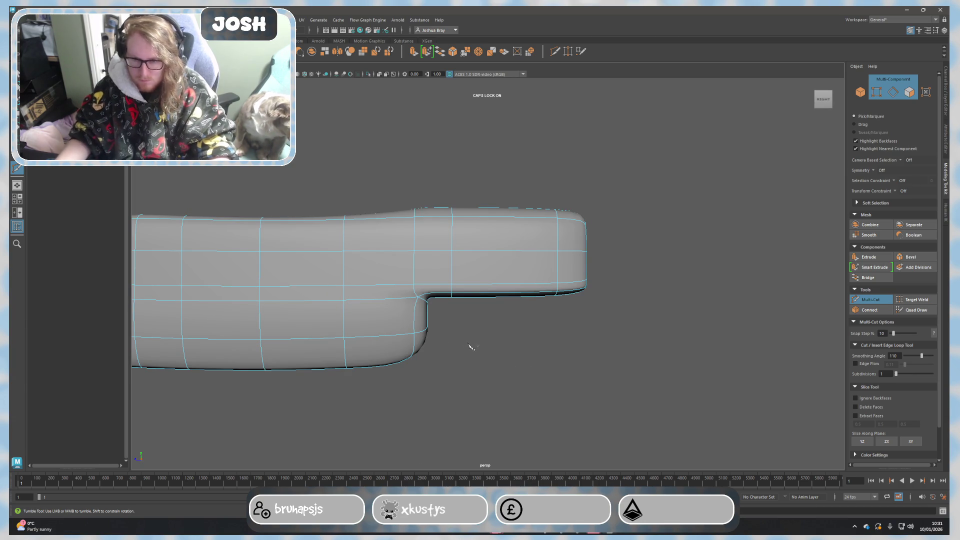
key(1)
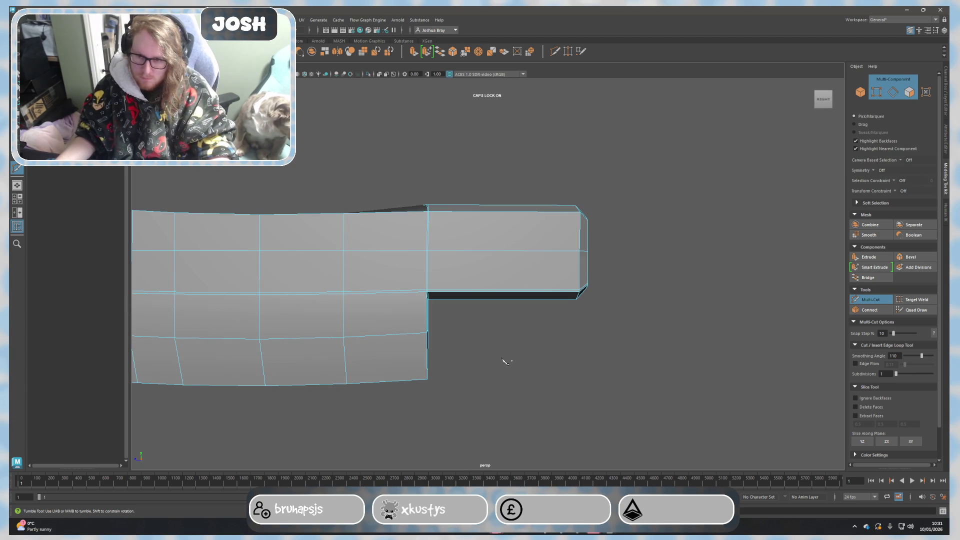
Select the blade's border edge loop and add further border edges to it.
click(507, 359)
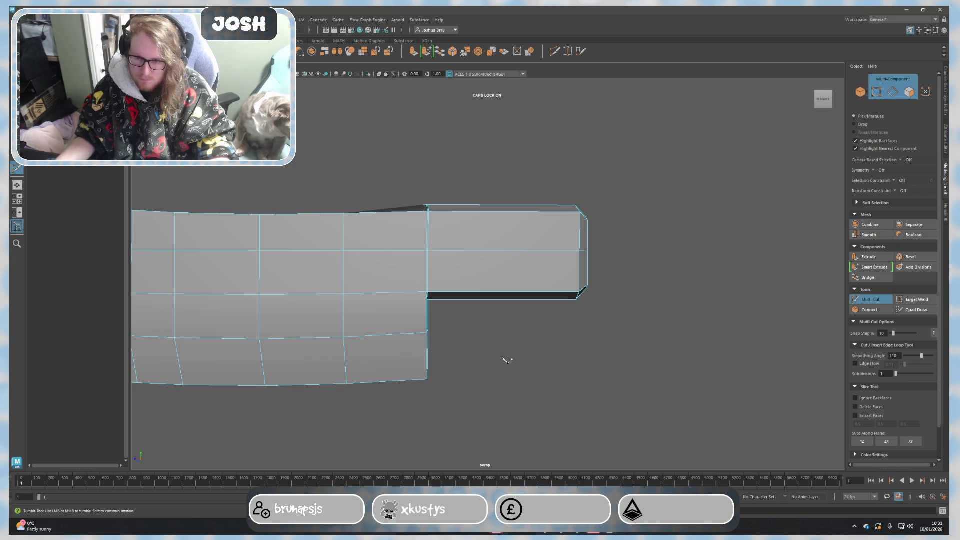
alt+drag(506, 360, 472, 350)
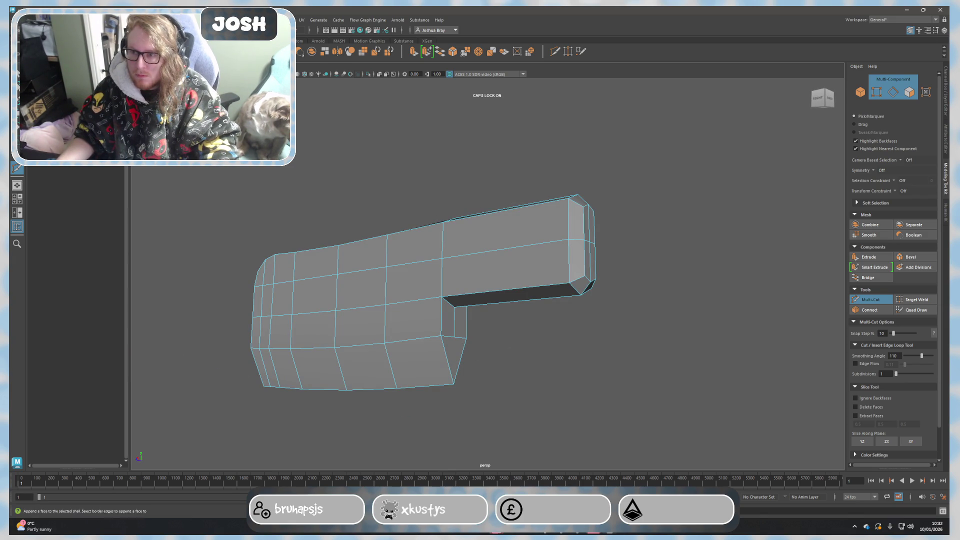
alt+drag(576, 235, 553, 244)
mouse_move(497, 377)
alt+mouse_down()
mouse_move(473, 384)
mouse_move(616, 319)
alt+mouse_up()
scroll(458, 356, up, 3)
double_click(488, 365)
mouse_move(653, 136)
alt+mouse_down()
mouse_move(592, 240)
mouse_move(643, 204)
mouse_move(598, 218)
mouse_move(512, 180)
alt+mouse_up()
shift+click(645, 205)
shift+click(502, 212)
alt+drag(502, 212, 522, 256)
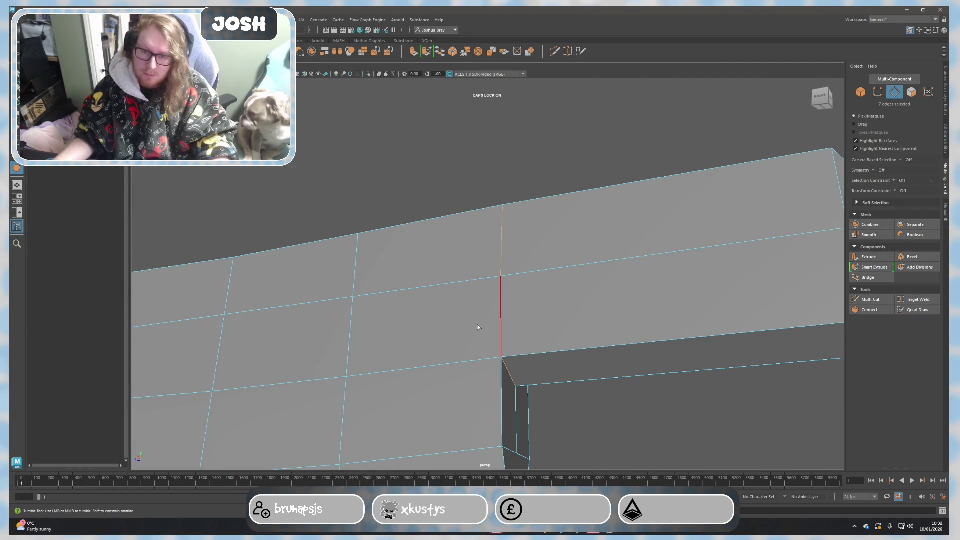
Add the bottom and corner edges, then crease all the selected outline edges.
alt+middle_drag(482, 337, 458, 144)
shift+click(358, 345)
mouse_move(358, 347)
alt+mouse_down()
mouse_move(693, 326)
mouse_move(484, 339)
alt+mouse_up()
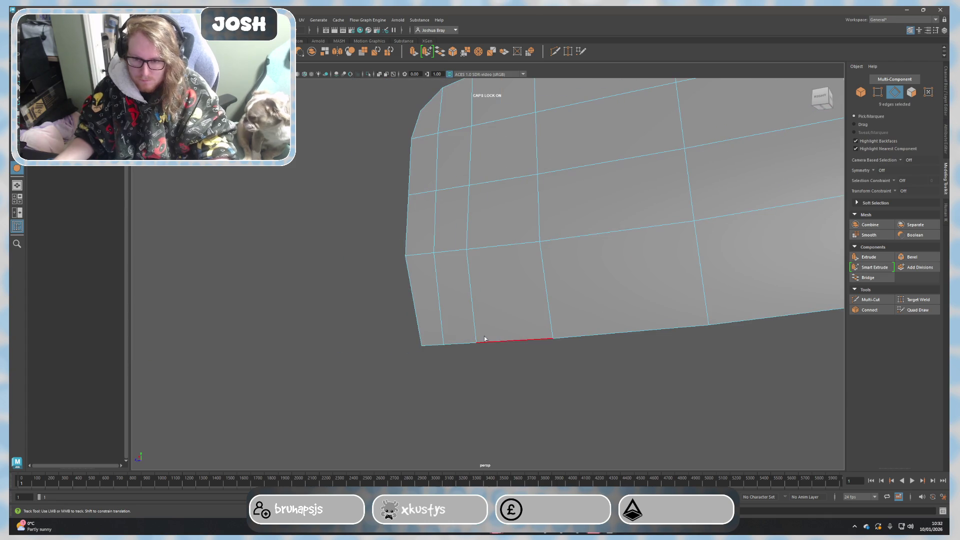
shift+click(440, 346)
alt+right_drag(576, 395, 398, 409)
shift+click(549, 339)
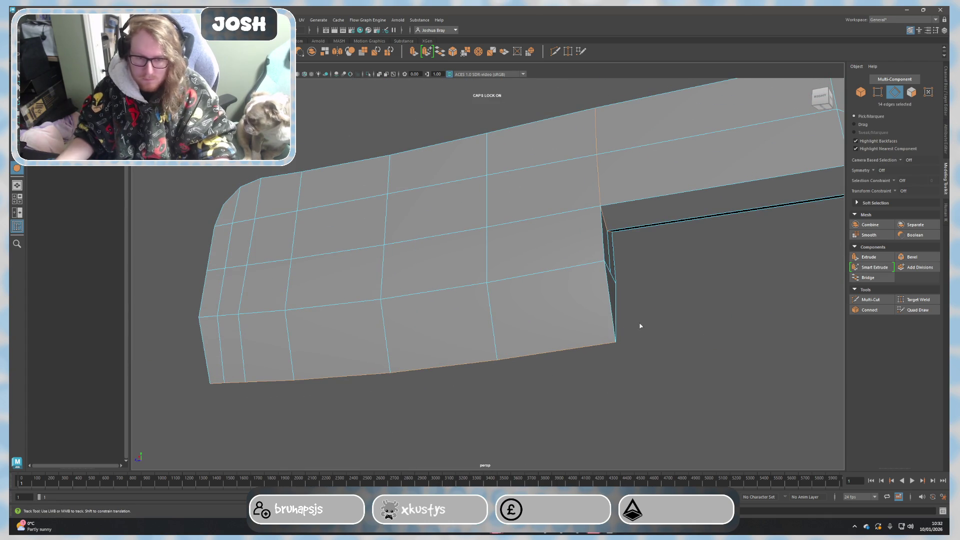
shift+right_drag(669, 328, 665, 343)
Select the edge loop along the blade's front corner near the tapered edge.
mouse_move(723, 342)
alt+mouse_down()
mouse_move(621, 332)
mouse_move(606, 344)
alt+mouse_up()
click(567, 276)
alt+drag(589, 241, 461, 307)
alt+middle_drag(460, 307, 467, 295)
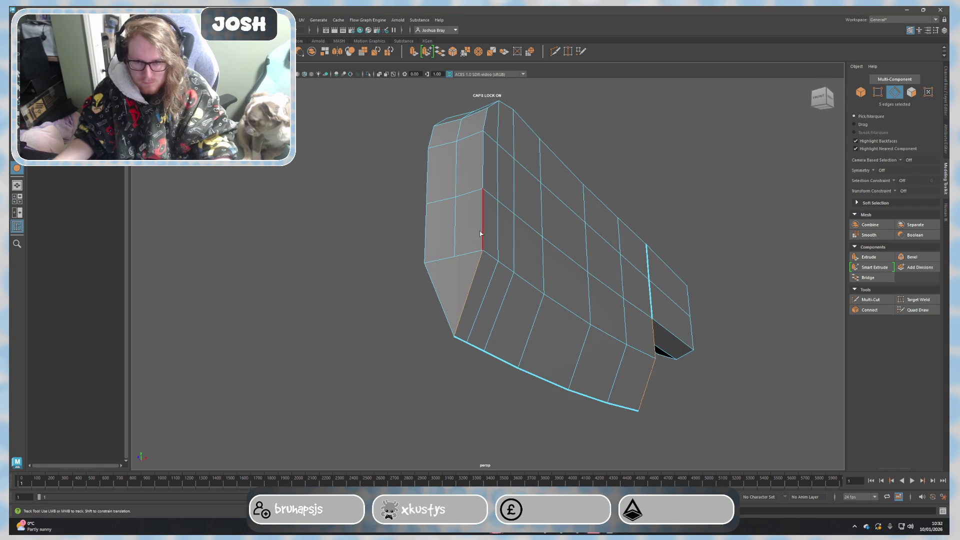
alt+drag(480, 233, 380, 380)
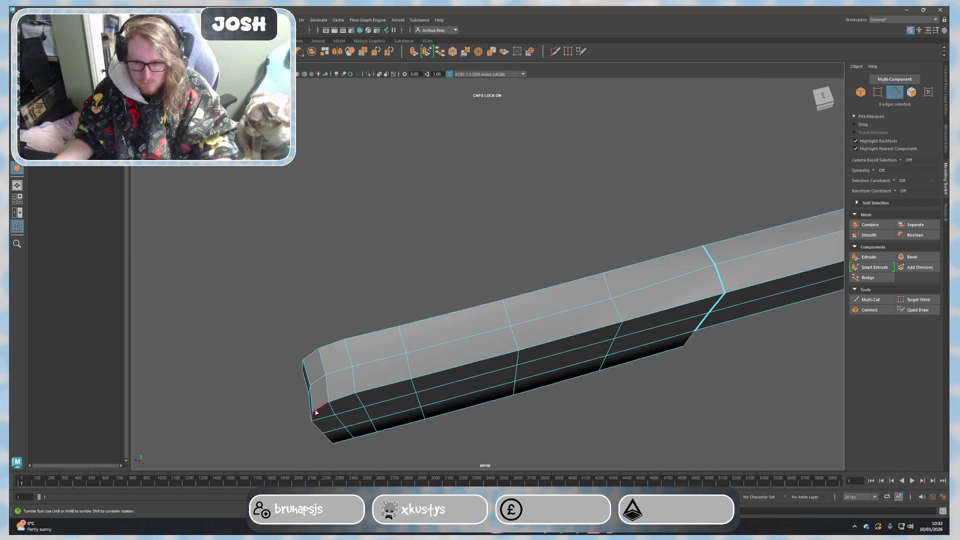
shift+double_click(663, 309)
mouse_move(626, 278)
alt+mouse_down()
mouse_move(611, 328)
mouse_move(632, 221)
alt+mouse_up()
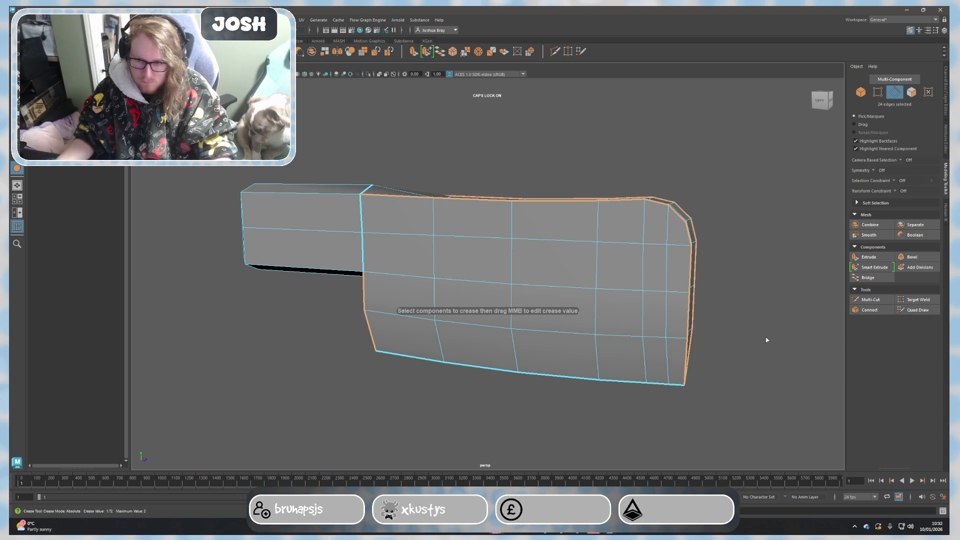
Select the blade and compare its unsmoothed and smoothed previews.
mouse_move(728, 360)
alt+mouse_down()
mouse_move(660, 368)
mouse_move(685, 307)
alt+mouse_up()
mouse_move(685, 306)
right_down()
mouse_move(731, 253)
mouse_move(721, 289)
right_up()
alt+drag(714, 336, 650, 340)
mouse_move(650, 340)
alt+right_down()
mouse_move(607, 346)
mouse_move(620, 350)
alt+right_up()
mouse_move(620, 350)
alt+mouse_down()
mouse_move(626, 339)
mouse_move(542, 317)
alt+mouse_up()
click(541, 317)
key(1)
key(3)
alt+drag(519, 365, 568, 395)
key(1)
Crease the edge along the blade's left side and preview it smoothed.
mouse_move(377, 318)
right_down()
mouse_move(370, 300)
mouse_move(371, 315)
right_up()
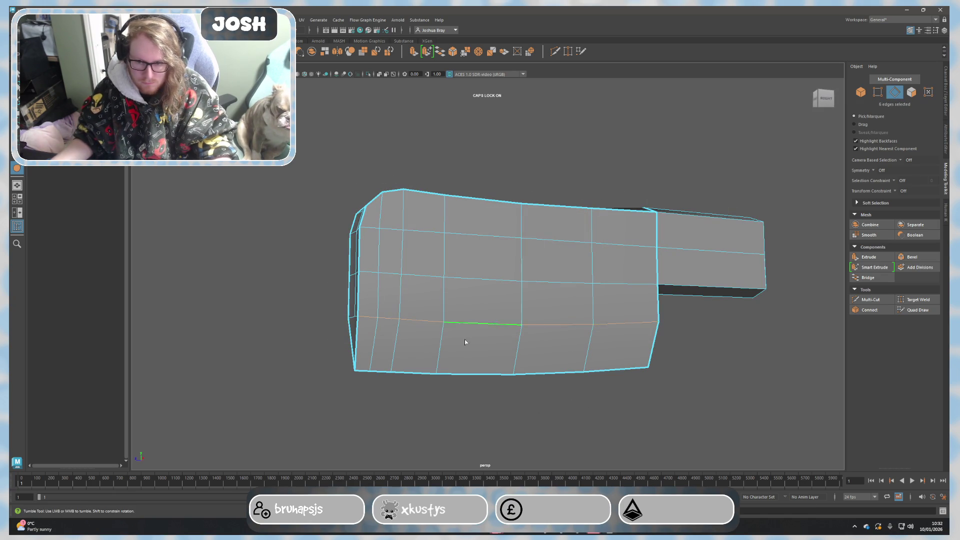
alt+drag(514, 337, 560, 349)
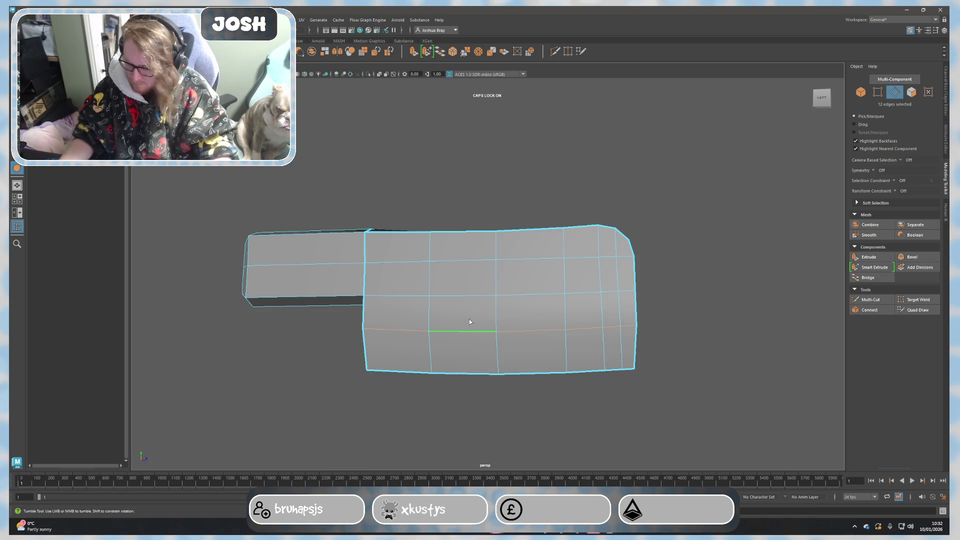
shift+right_drag(468, 321, 616, 317)
key(3)
right_drag(707, 302, 745, 288)
Crease the edge above the sharpened tip and check it in smooth preview.
mouse_move(758, 328)
alt+mouse_down()
mouse_move(635, 328)
mouse_move(500, 360)
alt+mouse_up()
click(500, 360)
key(1)
alt+right_drag(500, 360, 493, 393)
key(3)
key(1)
right_drag(470, 325, 472, 293)
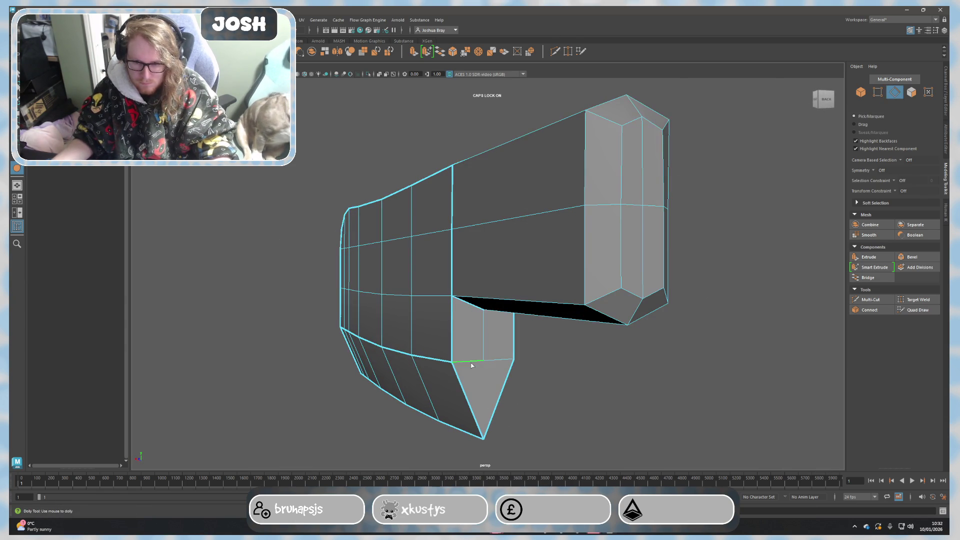
shift+right_drag(471, 338, 495, 365)
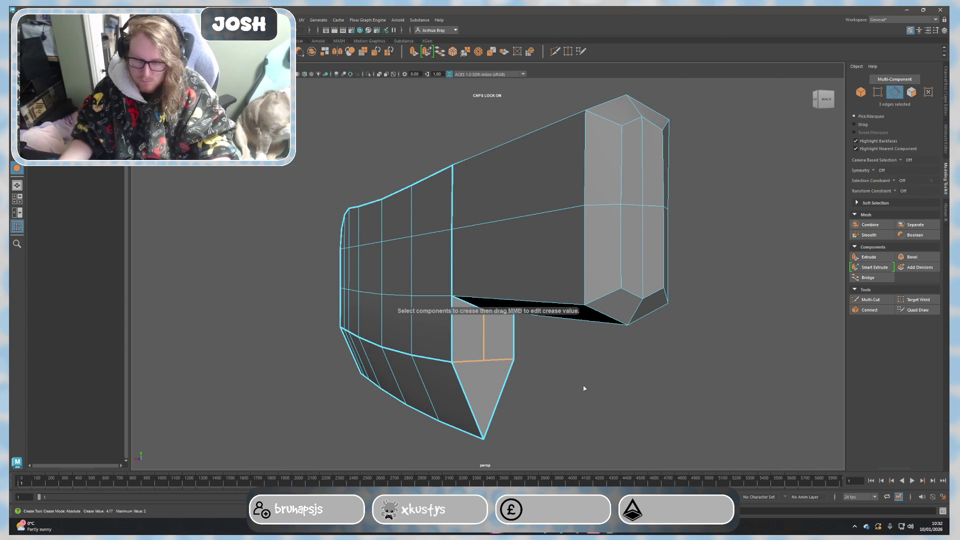
key(3)
Select the matching edge above the tip on the other side and preview it smoothed.
mouse_move(568, 392)
alt+mouse_down()
mouse_move(443, 362)
mouse_move(500, 350)
mouse_move(560, 307)
alt+mouse_up()
key(1)
right_drag(560, 308, 564, 288)
ctrl+click(582, 335)
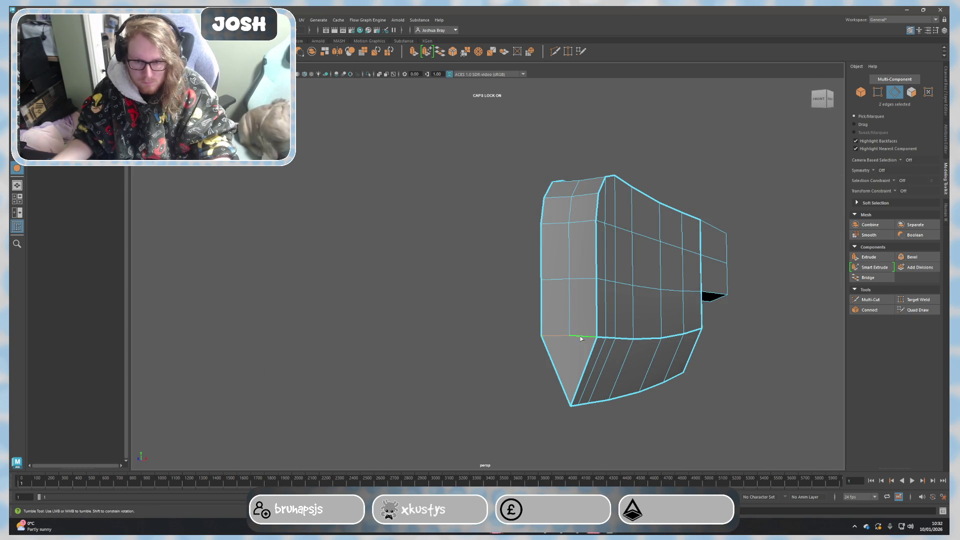
key(f)
alt+right_drag(584, 331, 257, 317)
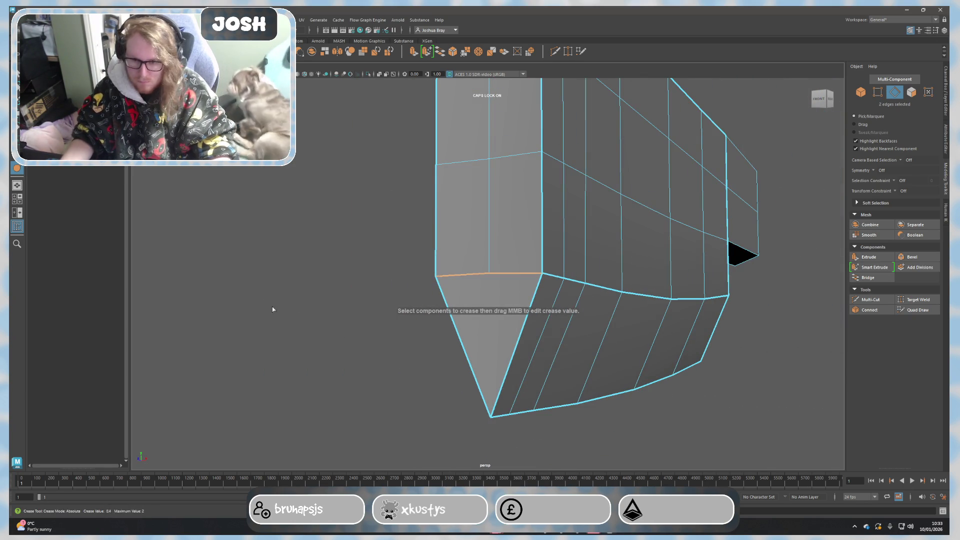
alt+drag(253, 310, 325, 312)
key(3)
Reselect the whole blade, turn smoothing off and frame it in view.
right_drag(327, 321, 362, 298)
mouse_move(439, 343)
alt+mouse_down()
mouse_move(587, 380)
mouse_move(404, 367)
mouse_move(455, 360)
alt+mouse_up()
mouse_move(455, 360)
alt+right_down()
mouse_move(470, 382)
mouse_move(491, 360)
alt+right_up()
mouse_move(492, 361)
alt+mouse_down()
mouse_move(577, 328)
mouse_move(557, 352)
alt+mouse_up()
click(538, 234)
key(1)
key(f)
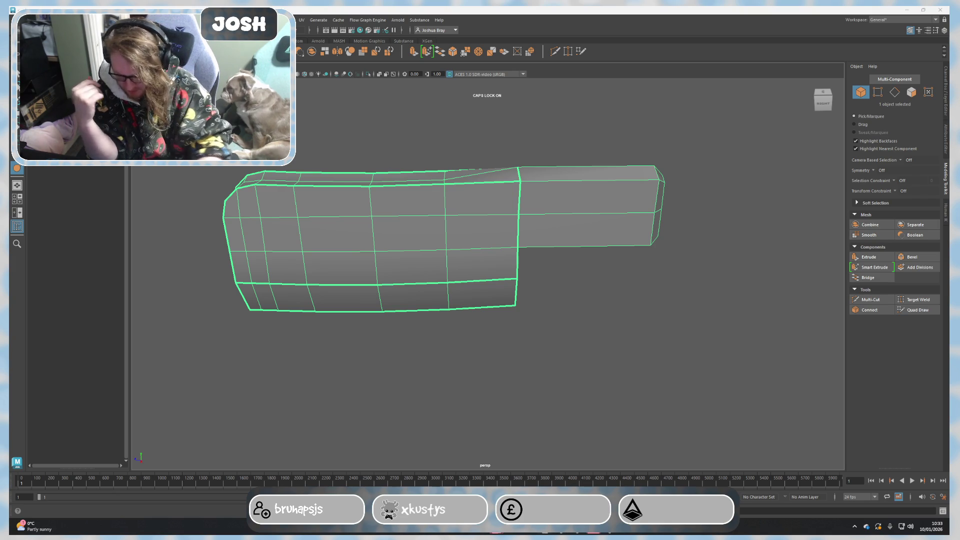
Reselect the blade mesh and orbit around to inspect it.
click(718, 364)
alt+right_drag(718, 365, 511, 265)
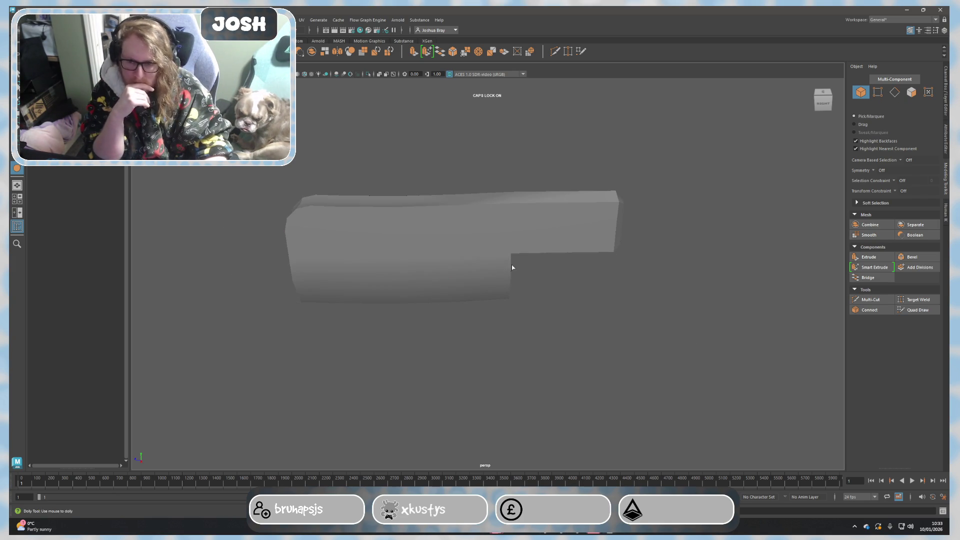
click(500, 270)
mouse_move(590, 302)
alt+mouse_down()
mouse_move(665, 272)
mouse_move(669, 289)
mouse_move(607, 296)
mouse_move(589, 287)
mouse_move(540, 298)
mouse_move(583, 292)
mouse_move(608, 246)
mouse_move(615, 263)
mouse_move(563, 234)
alt+mouse_up()
alt+middle_drag(663, 260, 562, 256)
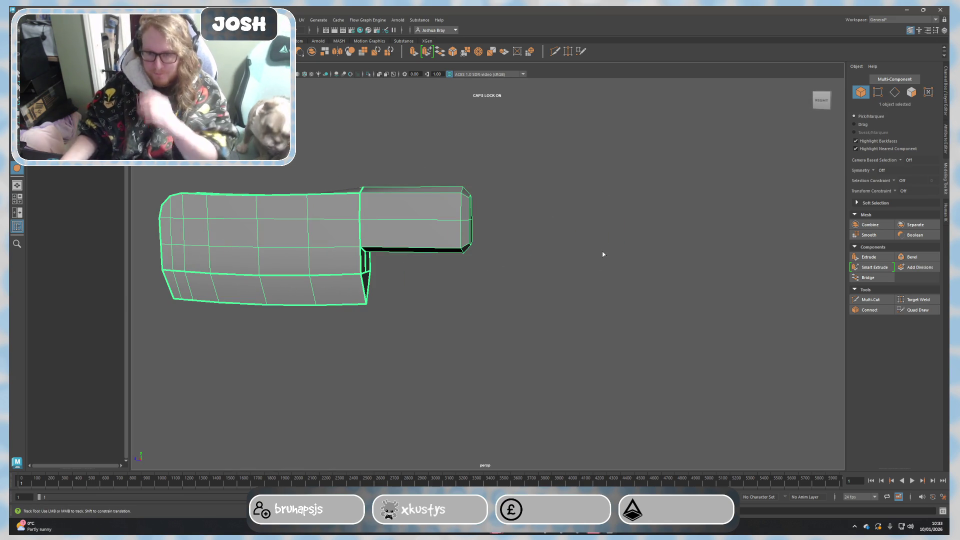
Undo the last five crease and edge-selection steps.
key(F10)
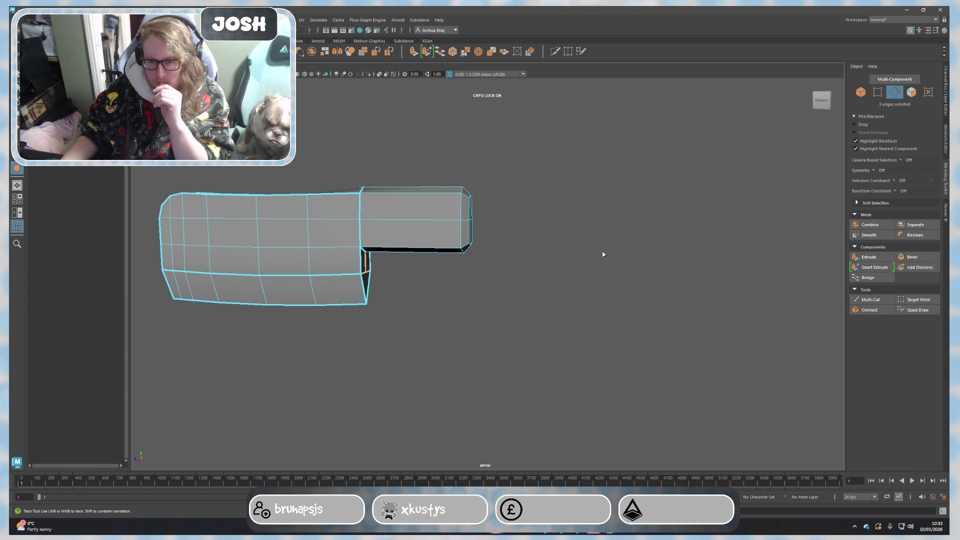
key(F10)
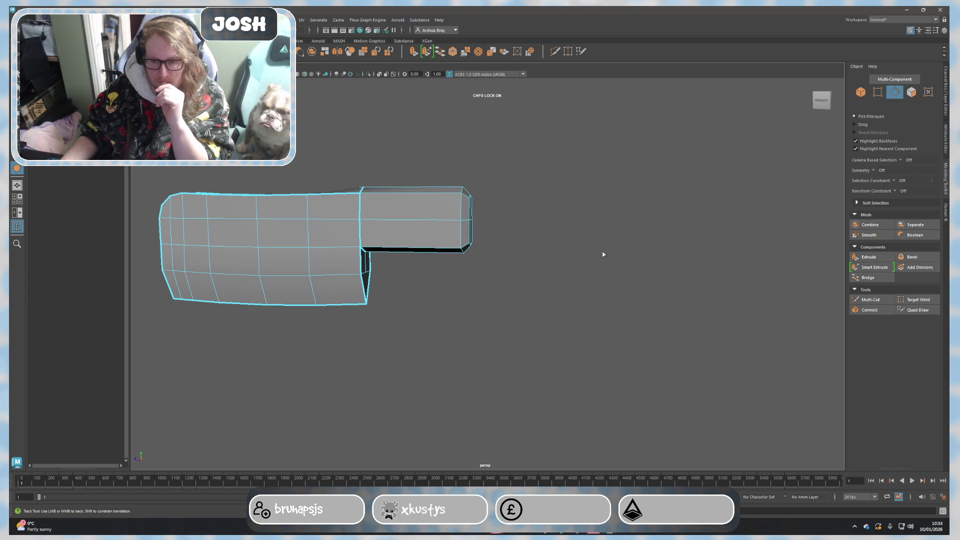
key(F10)
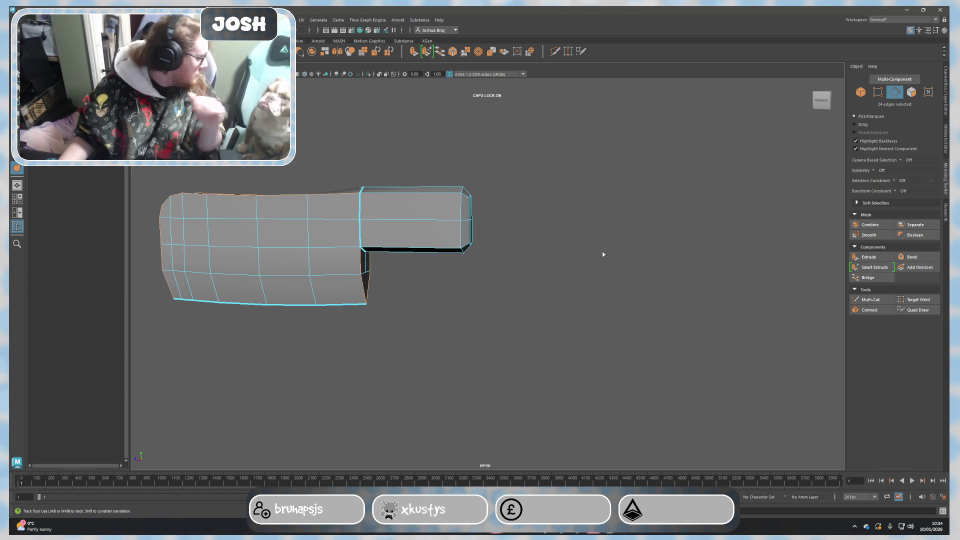
key(ctrl+z)
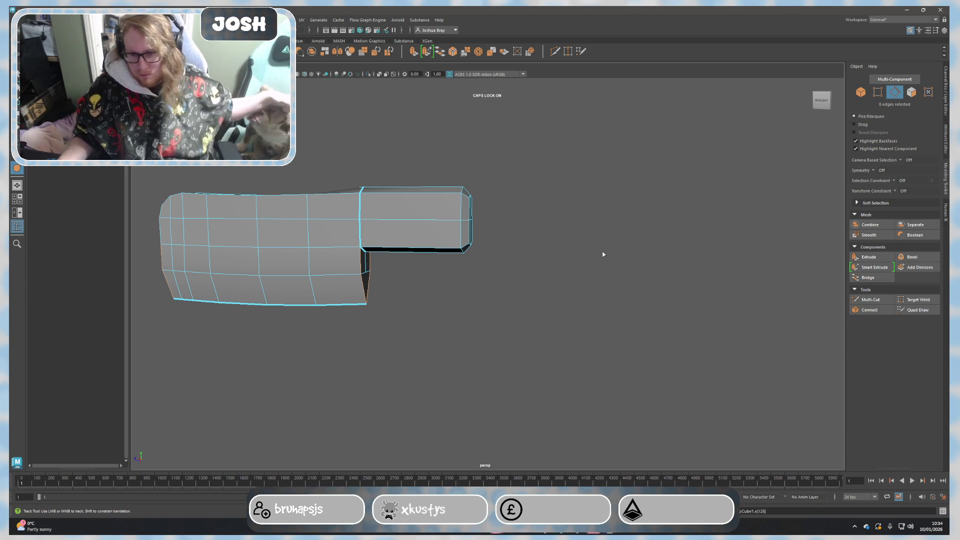
key(ctrl+z)
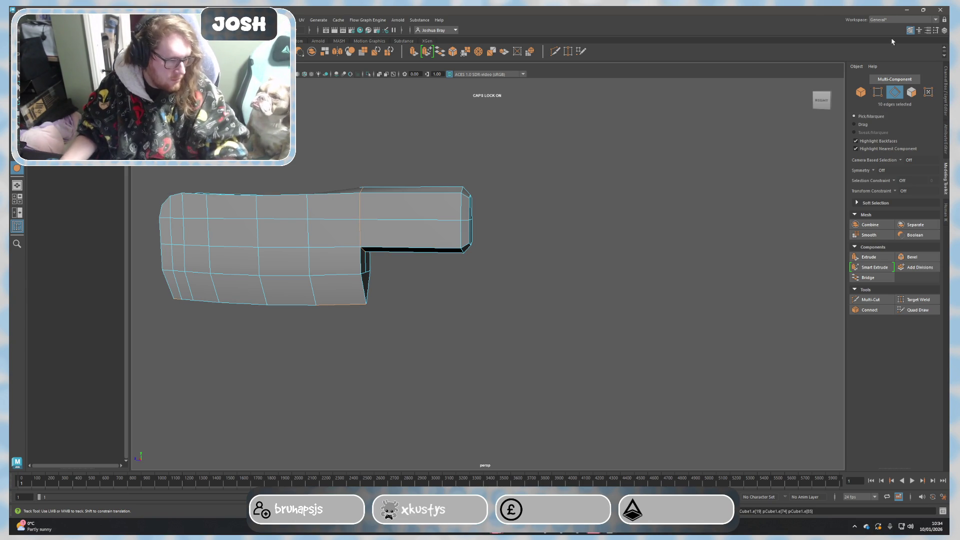
click(562, 531)
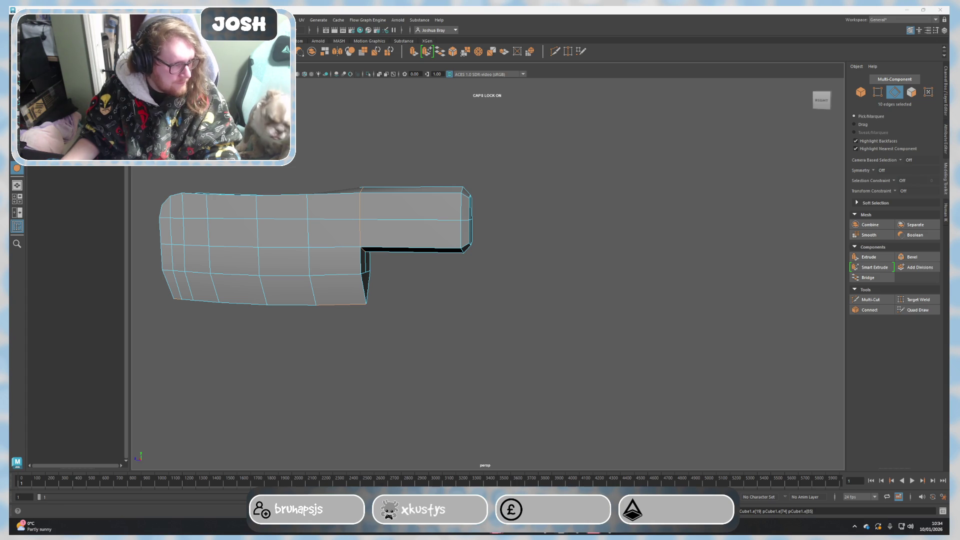
Undo the edge selection change, the end bevel and the handle extrusion.
mouse_move(609, 245)
alt+mouse_down()
mouse_move(622, 262)
mouse_move(718, 235)
mouse_move(764, 238)
mouse_move(755, 220)
alt+mouse_up()
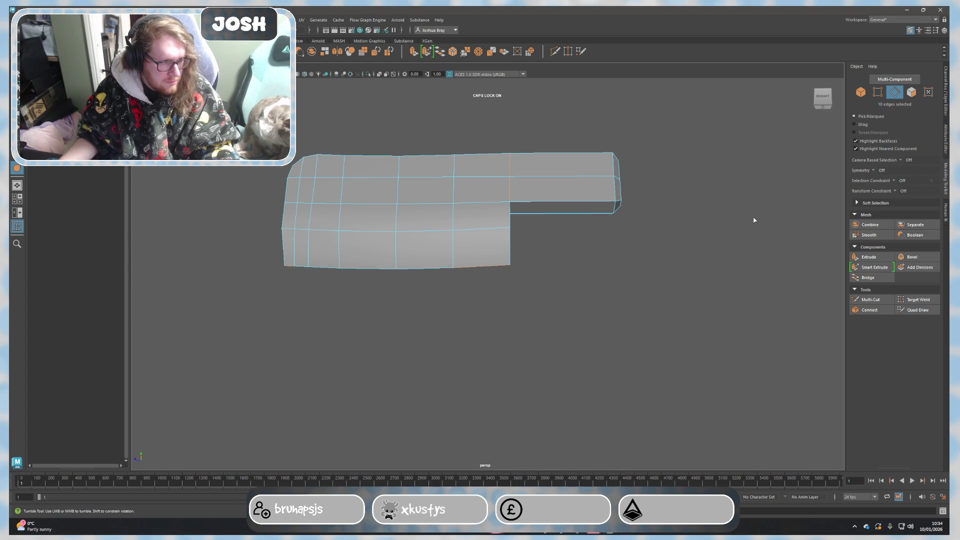
mouse_move(731, 221)
alt+mouse_down()
mouse_move(689, 250)
mouse_move(632, 238)
mouse_move(670, 263)
alt+mouse_up()
key(ctrl+z)
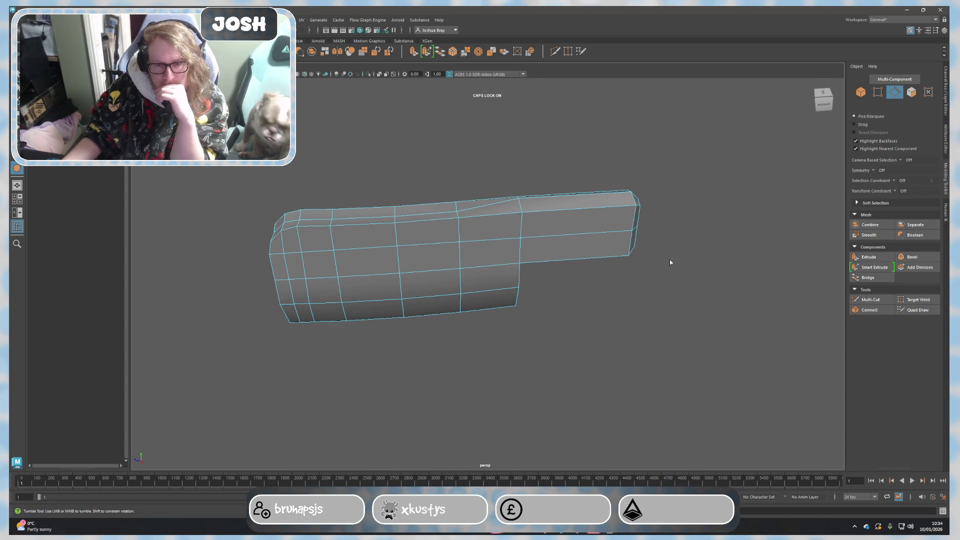
key(ctrl+z)
key(ctrl+z)
key(ctrl+z)
key(ctrl+z)
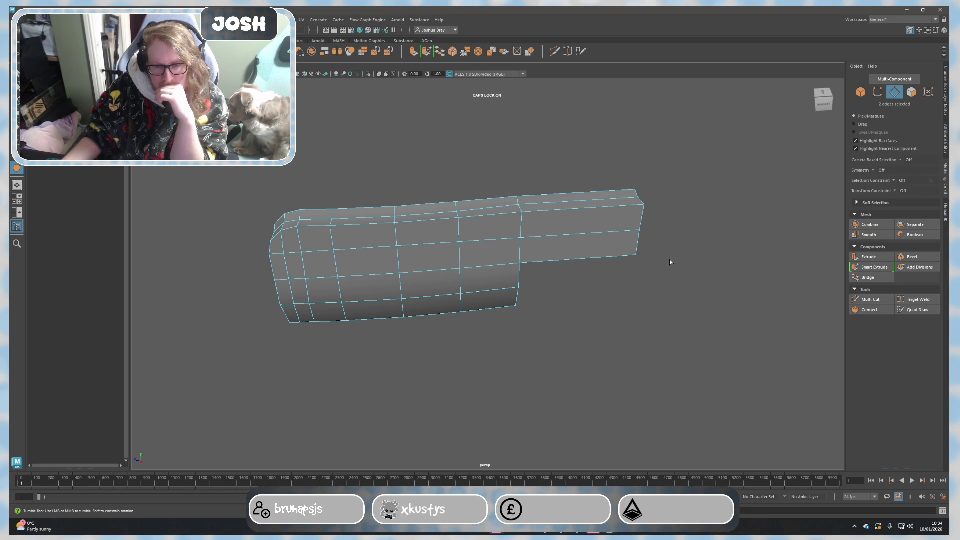
key(ctrl+z)
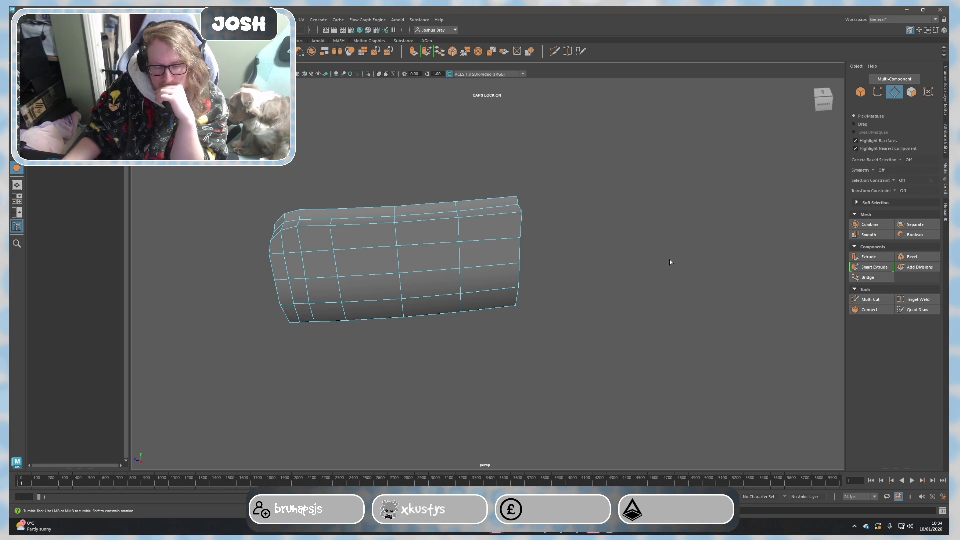
Select the four faces at the shortened block's right end.
mouse_move(670, 262)
alt+mouse_down()
mouse_move(567, 220)
mouse_move(609, 259)
mouse_move(574, 271)
mouse_move(528, 223)
alt+mouse_up()
right_drag(482, 196, 482, 210)
mouse_move(483, 197)
mouse_down()
mouse_move(482, 219)
mouse_move(576, 229)
mouse_up()
Extrude the end faces twice, pulling them out about 3.7 units and further right.
key(ctrl+e)
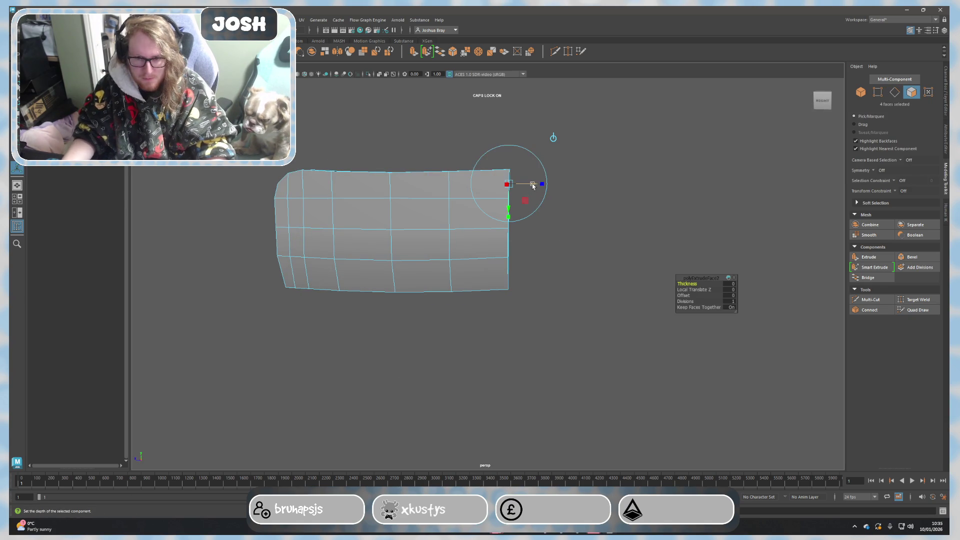
drag(532, 186, 581, 184)
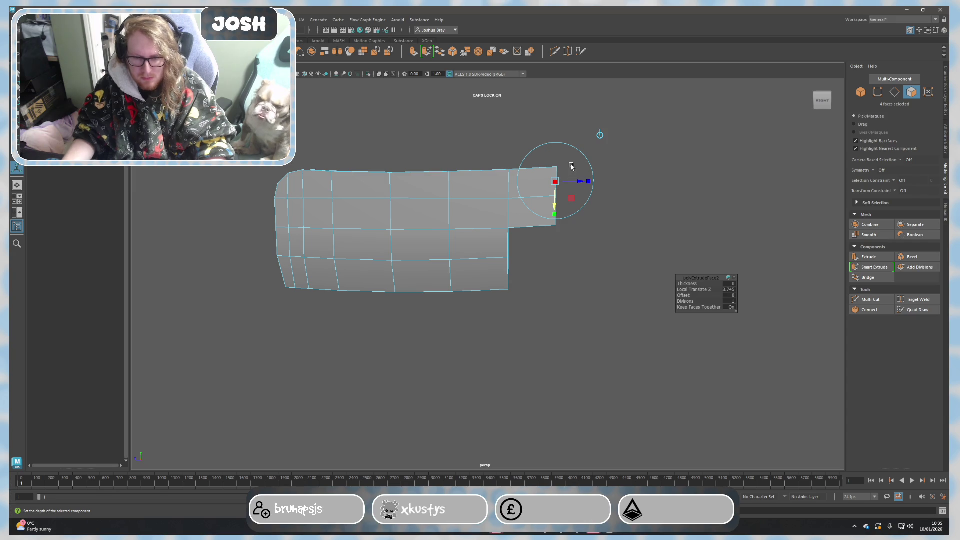
key(w)
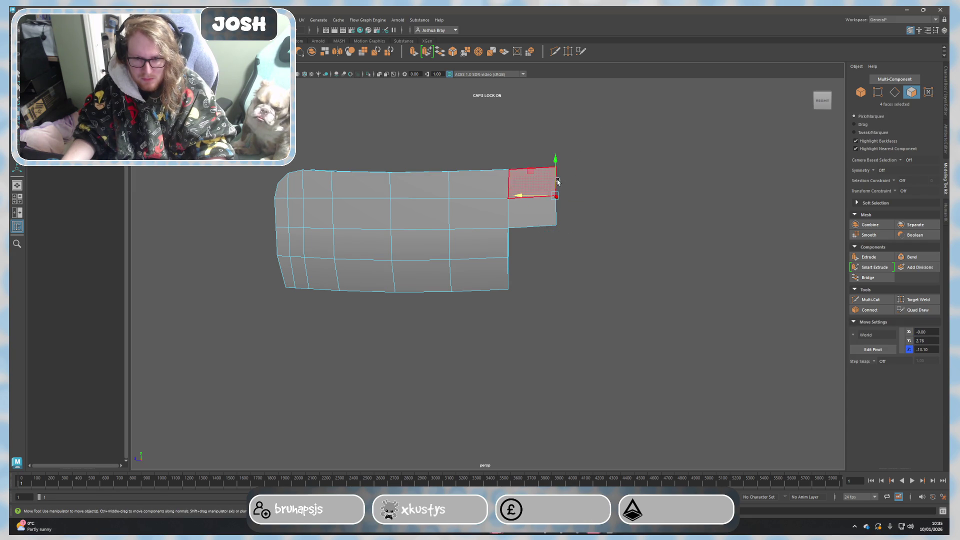
key(ctrl+e)
mouse_move(568, 183)
mouse_down()
mouse_move(615, 184)
mouse_move(602, 156)
mouse_up()
key(e)
key(w)
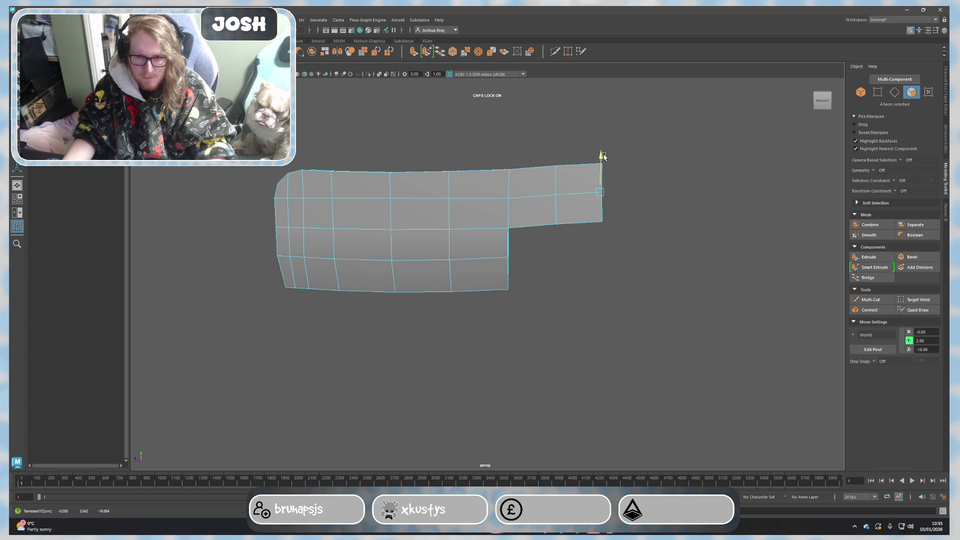
Extrude the narrow section's end faces again, pulling them right and tilting them slightly.
key(ctrl+e)
mouse_move(620, 181)
mouse_down()
mouse_move(645, 182)
mouse_move(645, 165)
mouse_move(663, 180)
mouse_move(658, 214)
mouse_move(621, 206)
mouse_move(690, 257)
mouse_move(623, 277)
mouse_move(616, 261)
mouse_move(584, 271)
mouse_move(606, 289)
mouse_move(710, 262)
mouse_move(678, 273)
mouse_up()
key(e)
key(w)
key(e)
key(w)
Preview the bent end smoothed, then undo back to the squared end with smoothing off.
key(3)
key(F8)
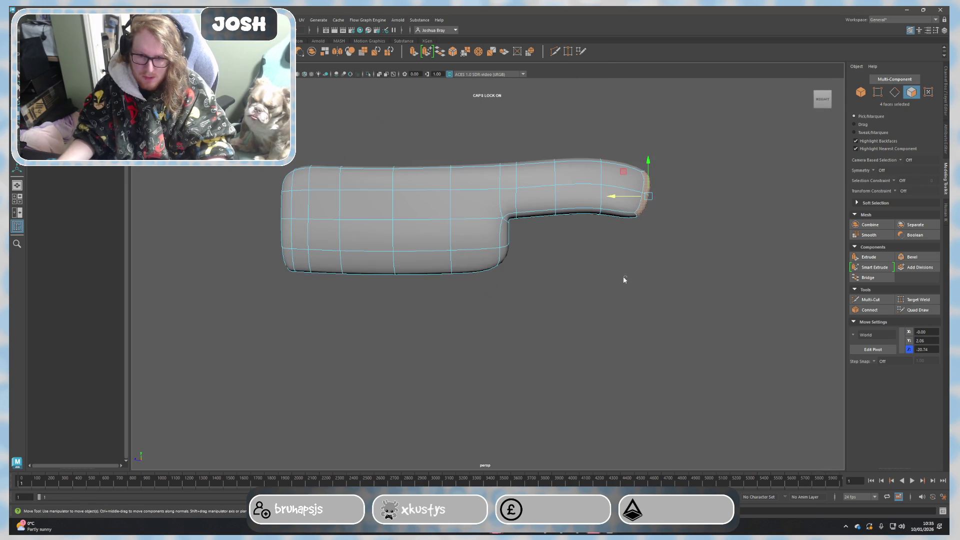
click(628, 290)
key(ctrl+z)
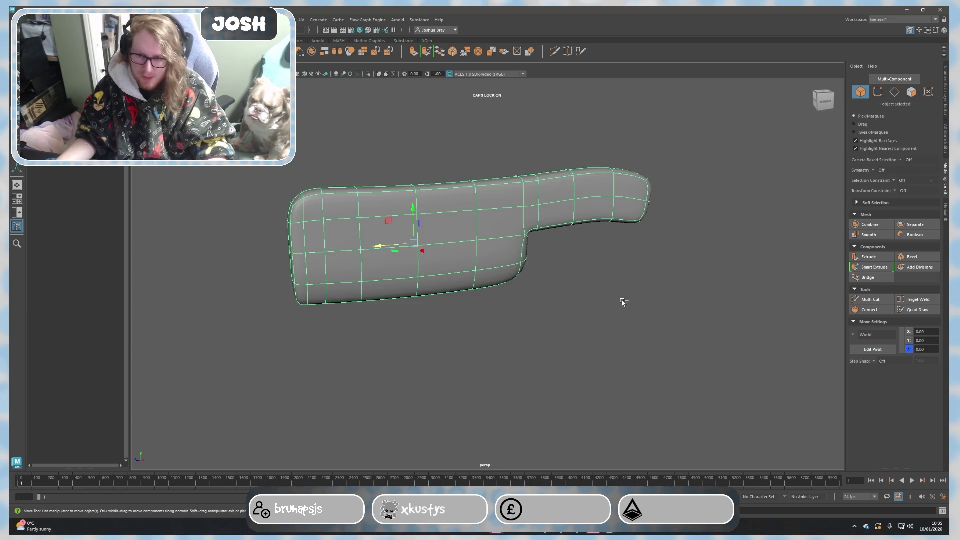
key(ctrl+z)
key(ctrl+z)
drag(646, 301, 612, 299)
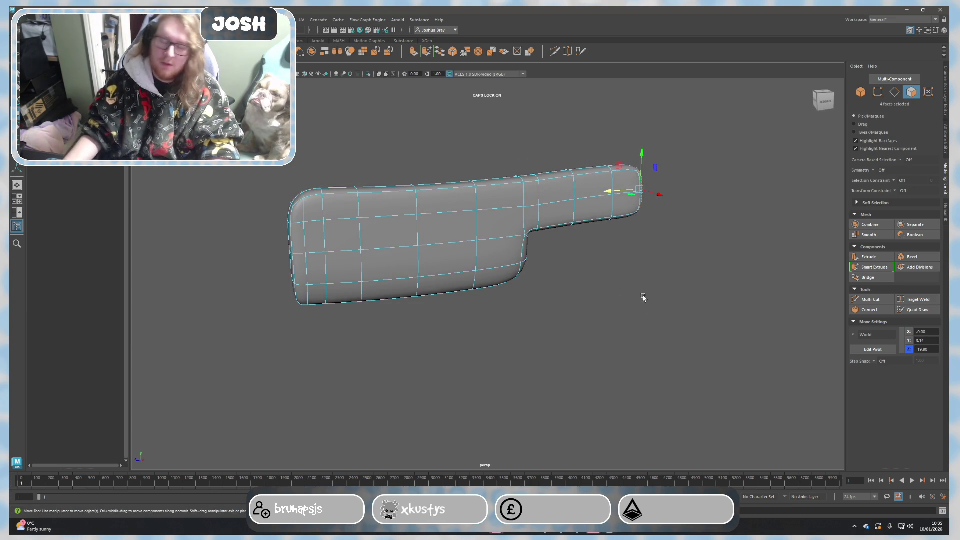
key(ctrl+z)
key(ctrl+z)
key(ctrl+z)
key(ctrl+z)
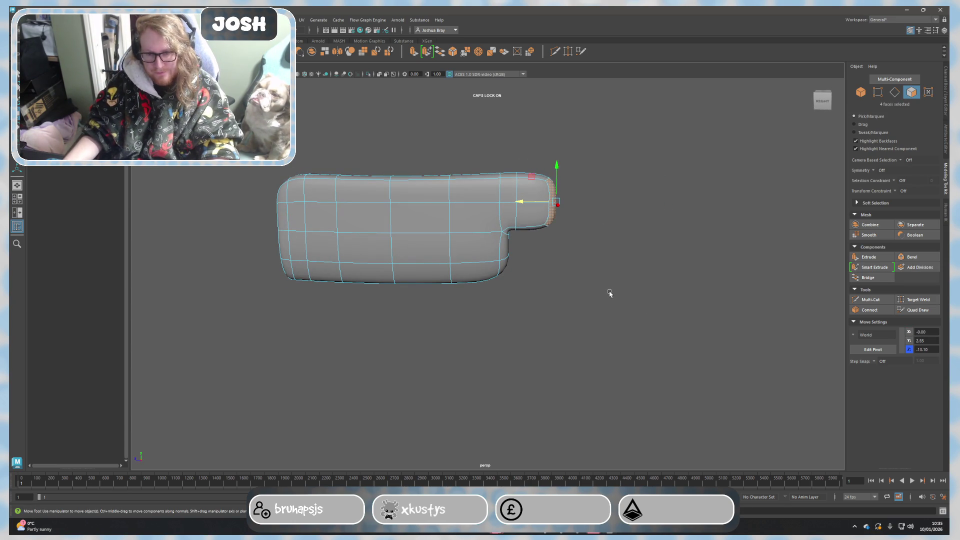
key(1)
key(ctrl+z)
mouse_move(629, 307)
alt+mouse_down()
mouse_move(585, 316)
mouse_move(546, 283)
mouse_move(551, 324)
mouse_move(573, 316)
mouse_move(536, 292)
mouse_move(562, 278)
mouse_move(564, 294)
mouse_move(585, 303)
alt+mouse_up()
Extrude the end faces out to the right in side view.
click(534, 291)
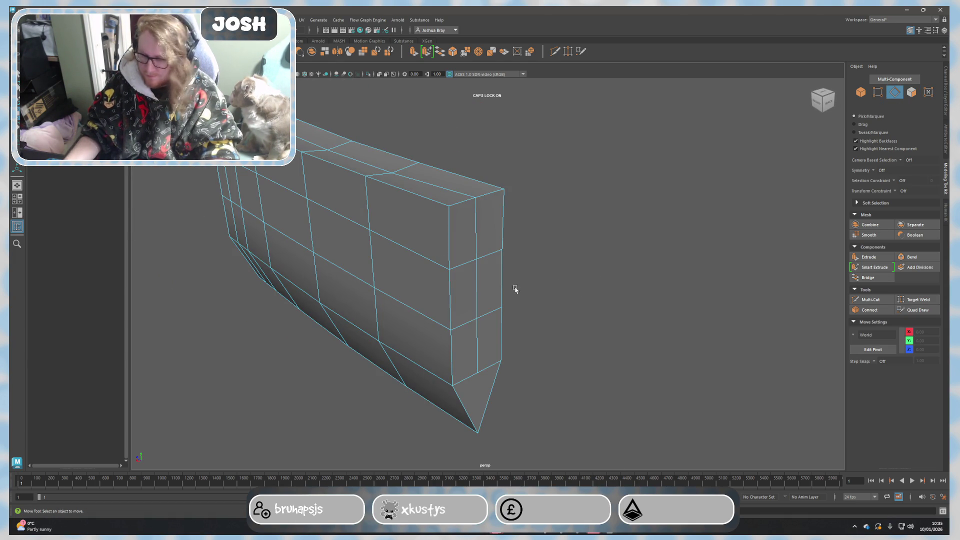
right_drag(466, 250, 460, 270)
mouse_move(456, 257)
alt+mouse_down()
mouse_move(589, 300)
mouse_move(624, 331)
mouse_move(587, 310)
alt+mouse_up()
key(ctrl+e)
mouse_move(476, 221)
mouse_down()
mouse_move(497, 236)
mouse_move(607, 245)
mouse_move(600, 240)
mouse_up()
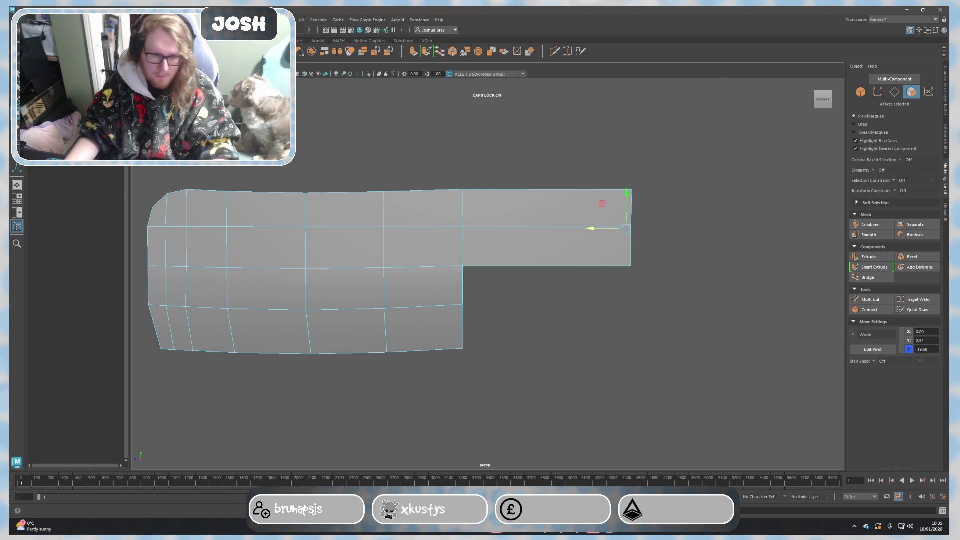
Add a vertical edge loop and raise it to curve the end upward.
click(869, 299)
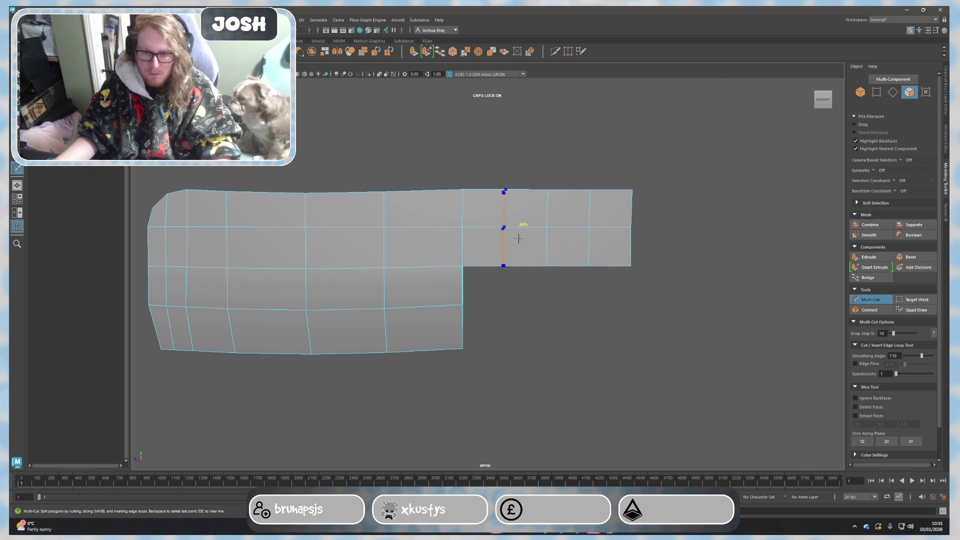
key(q)
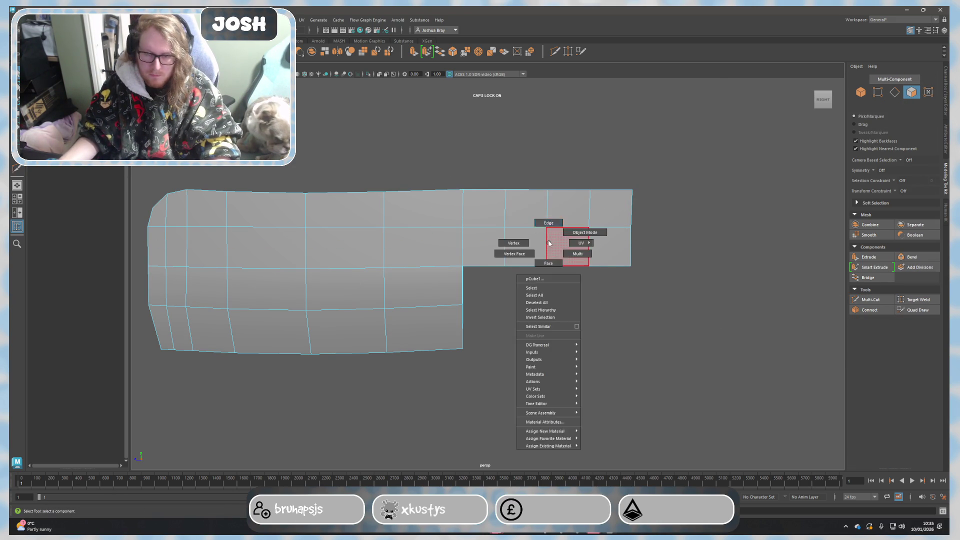
key(F10)
shift+double_click(516, 248)
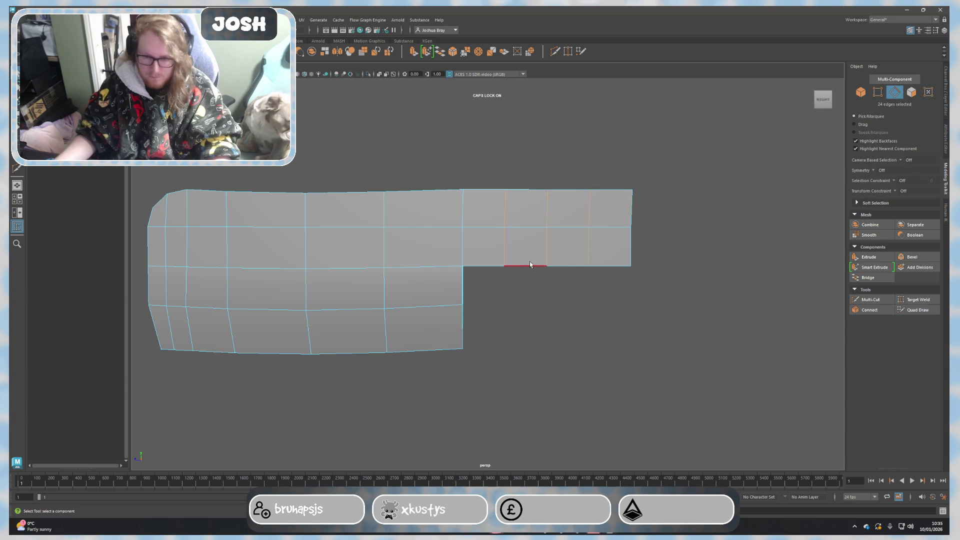
key(w)
drag(543, 196, 545, 186)
Raise a second vertical edge loop, then reselect the whole blade mesh.
click(551, 248)
double_click(551, 248)
right_drag(620, 258, 653, 232)
mouse_move(698, 272)
alt+mouse_down()
mouse_move(609, 268)
mouse_move(541, 283)
mouse_move(553, 279)
mouse_move(562, 300)
mouse_move(501, 289)
alt+mouse_up()
click(547, 279)
Lower several vertical edge loops so the blade's top edge dips downward.
key(1)
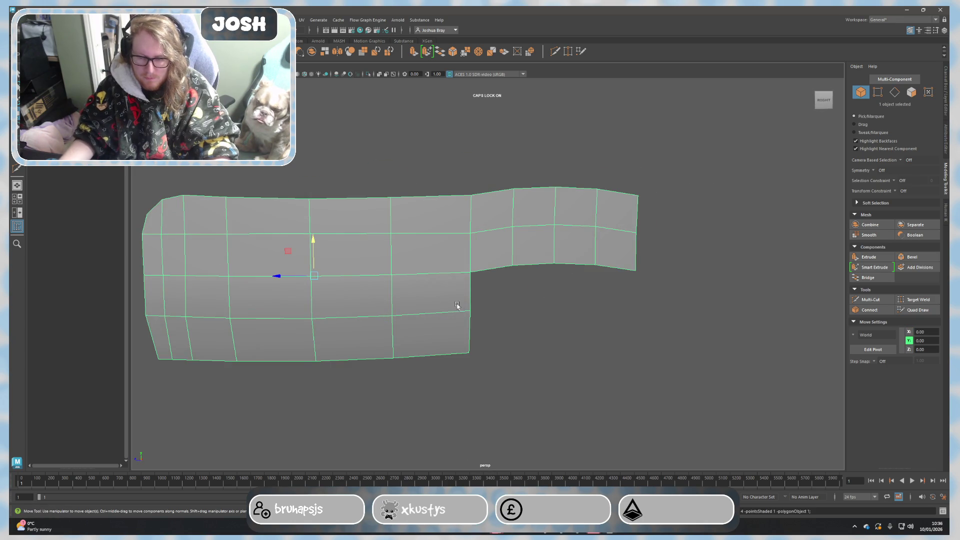
key(f)
right_drag(425, 289, 433, 255)
double_click(402, 251)
shift+double_click(481, 246)
shift+double_click(322, 248)
drag(403, 231, 403, 237)
double_click(280, 243)
drag(283, 231, 284, 234)
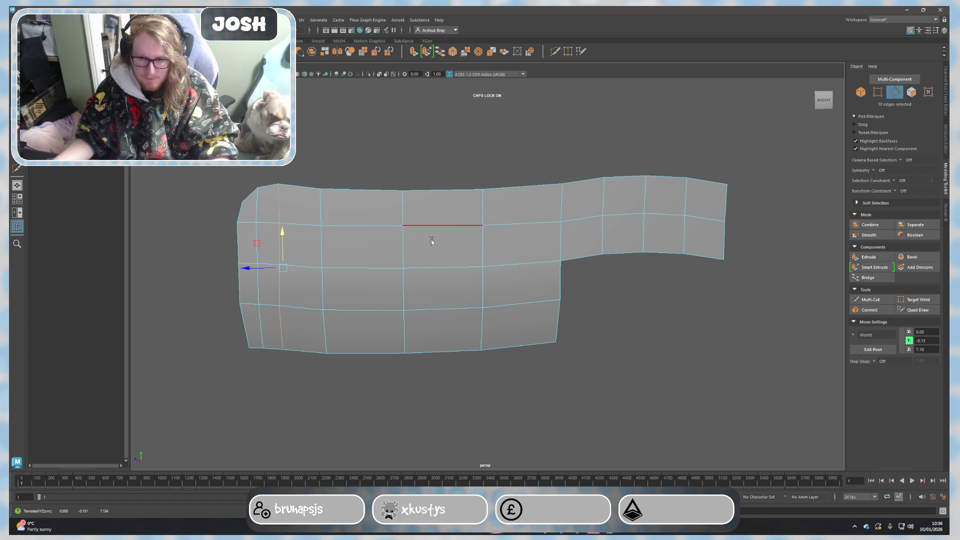
double_click(402, 248)
drag(402, 249, 403, 251)
right_drag(482, 214, 515, 205)
Scale the middle horizontal edge loop flat in Y to straighten it.
mouse_move(656, 328)
alt+mouse_down()
mouse_move(620, 336)
mouse_move(748, 351)
mouse_move(810, 343)
alt+mouse_up()
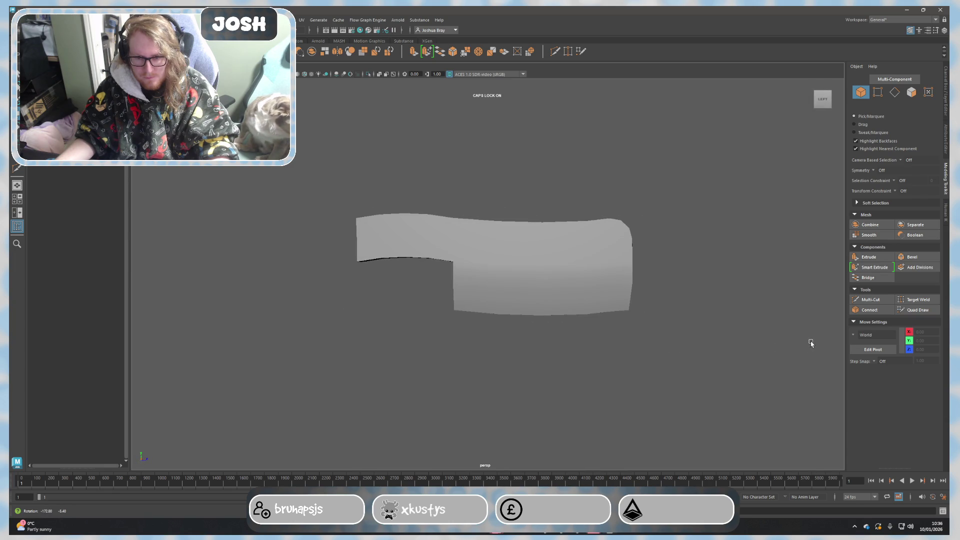
click(587, 316)
key(f)
alt+middle_drag(605, 335, 525, 319)
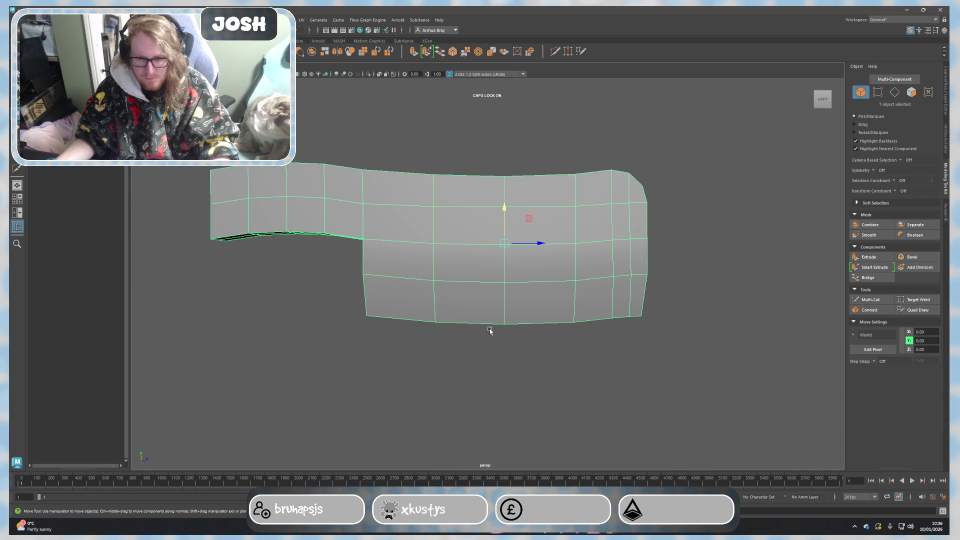
alt+drag(525, 327, 366, 328)
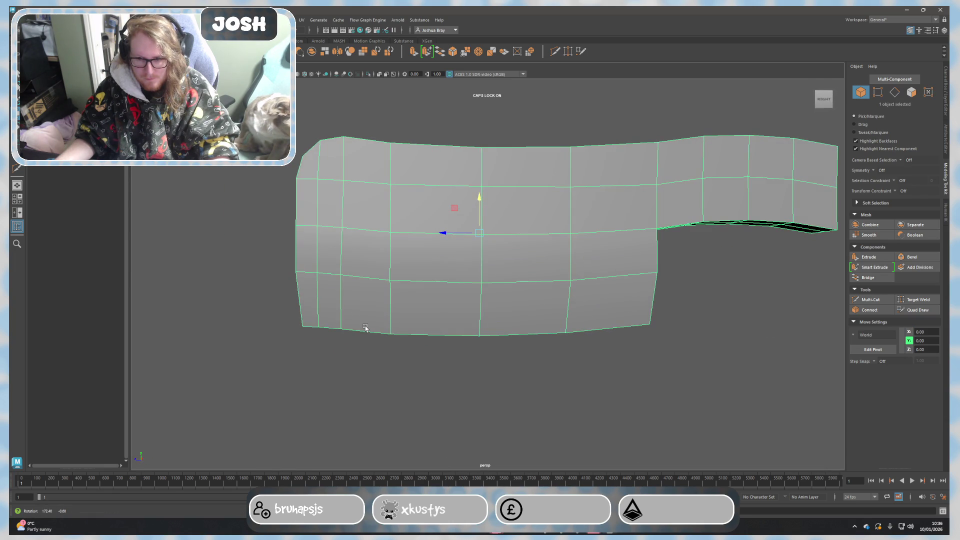
mouse_move(306, 285)
right_down()
mouse_move(306, 265)
mouse_move(257, 270)
right_up()
click(300, 274)
click(296, 270)
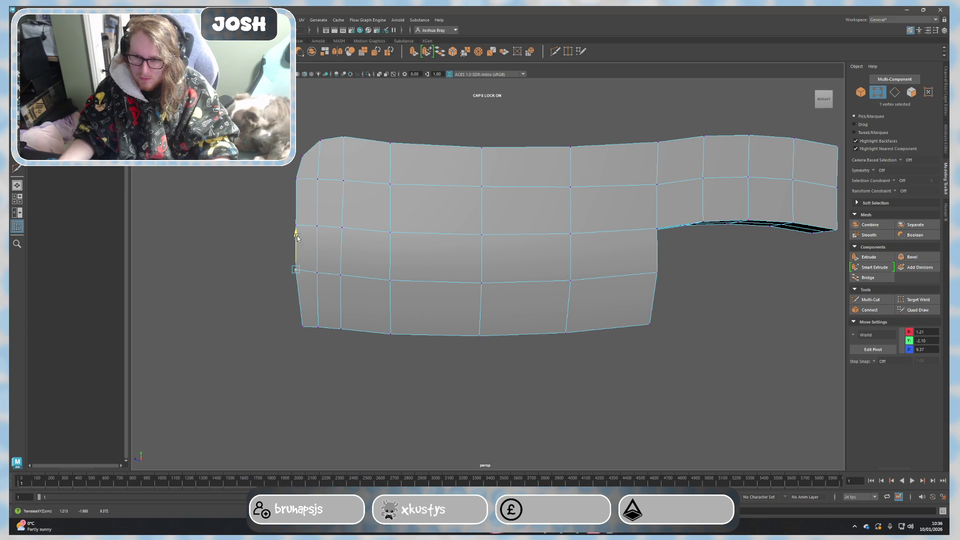
click(340, 268)
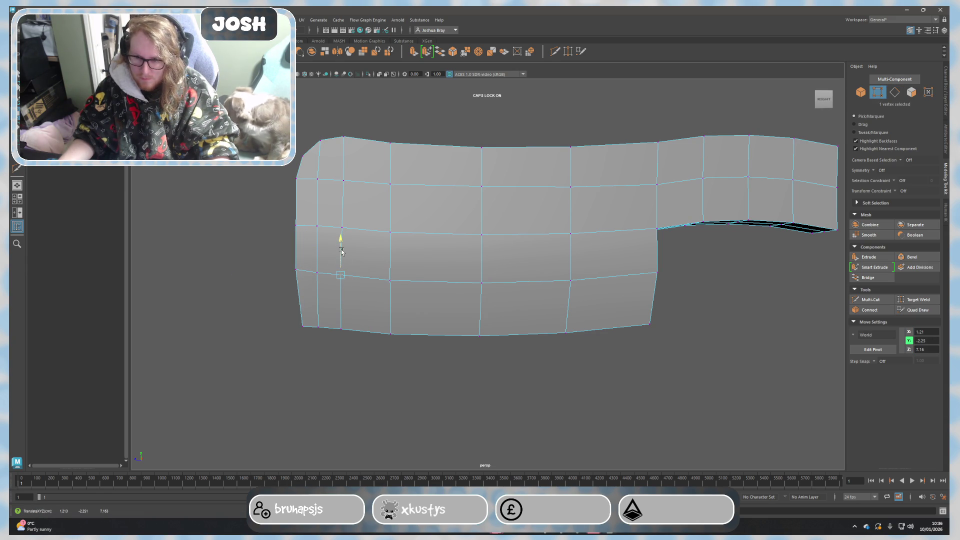
right_drag(302, 272, 303, 256)
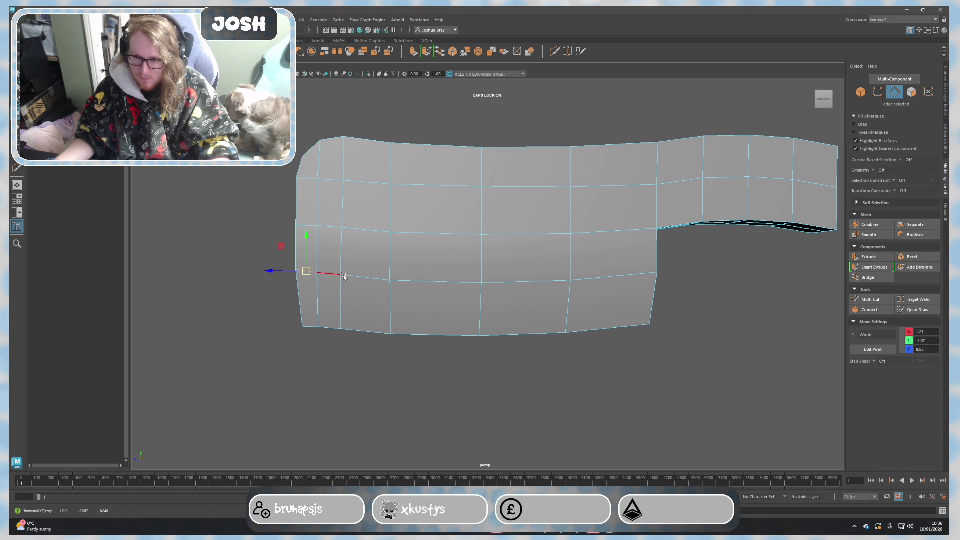
double_click(481, 279)
key(r)
drag(480, 244, 475, 309)
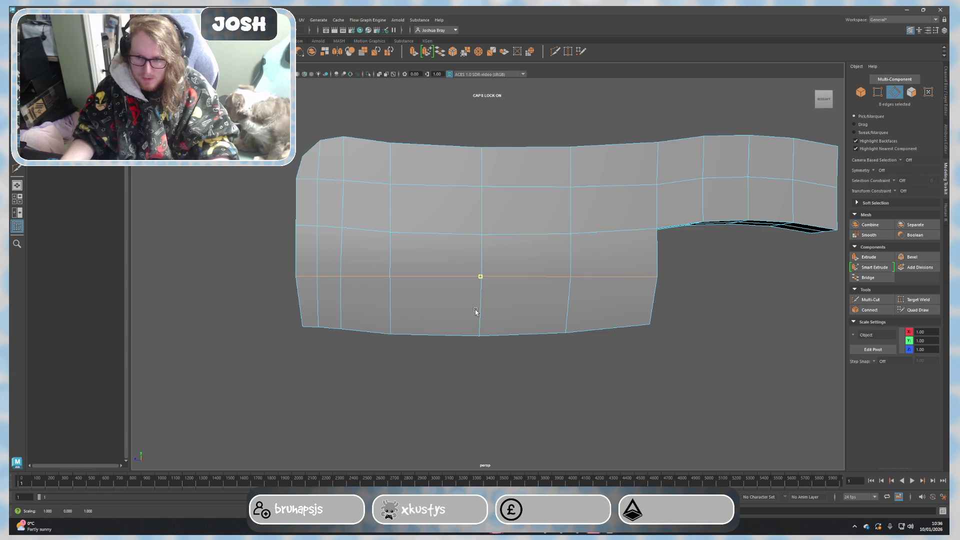
Lower the five vertices of the flattened middle row, dropping the centre and left ones slightly further.
right_drag(412, 285, 383, 284)
click(340, 276)
right_drag(233, 260, 202, 258)
click(389, 276)
shift+click(587, 278)
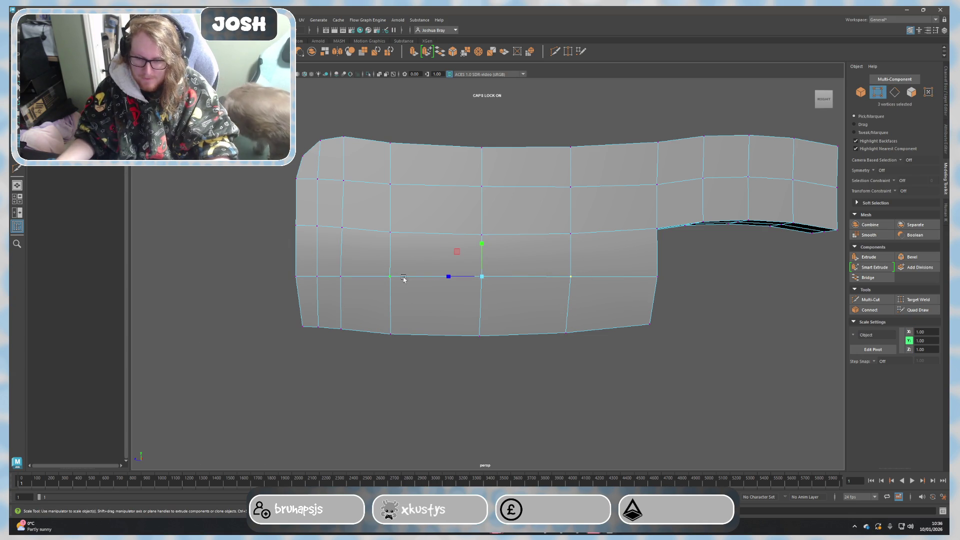
drag(402, 286, 402, 286)
shift+click(482, 276)
shift+click(570, 276)
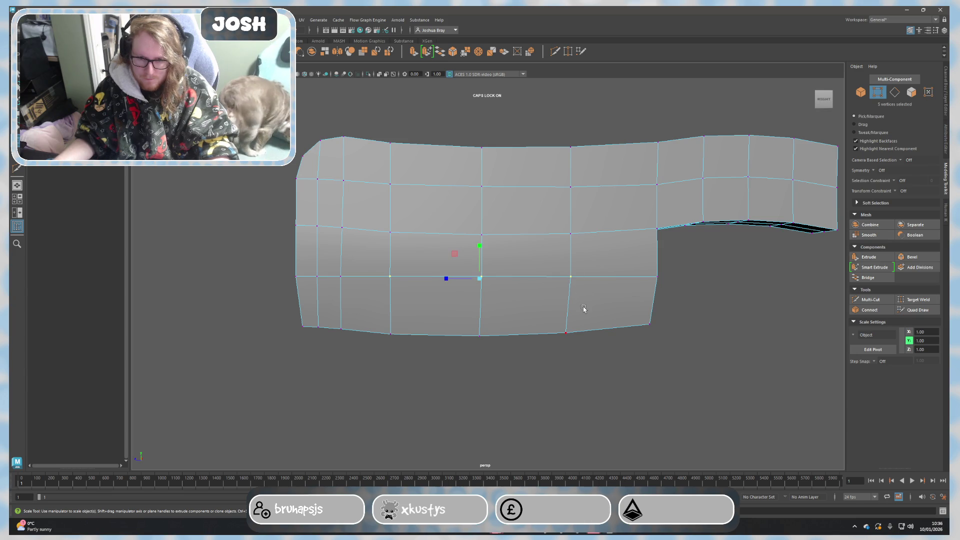
alt+drag(583, 303, 526, 290)
key(w)
drag(470, 246, 484, 295)
drag(472, 259, 472, 264)
drag(326, 264, 346, 293)
drag(336, 250, 337, 252)
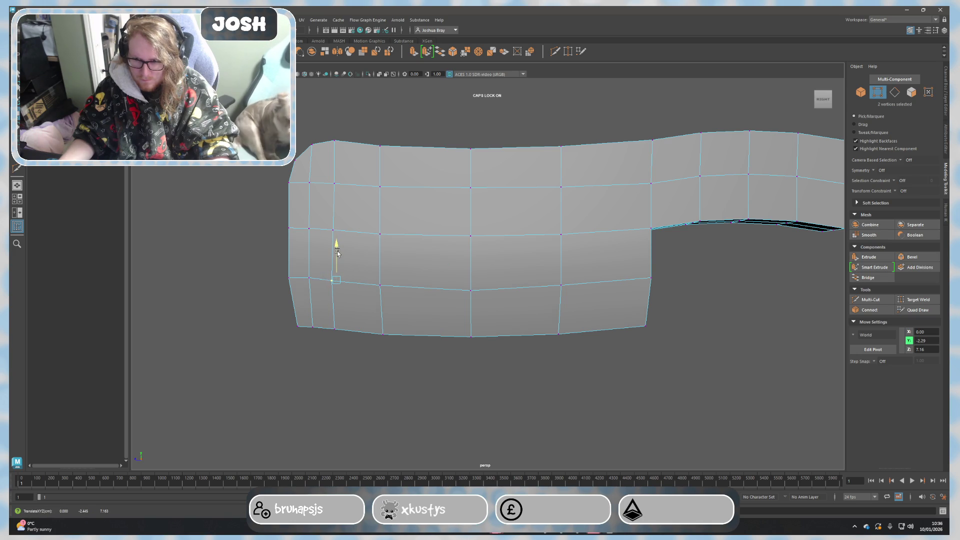
Check the left-edge and bottom-left corner vertices, then reselect the blade mesh in object mode.
click(309, 278)
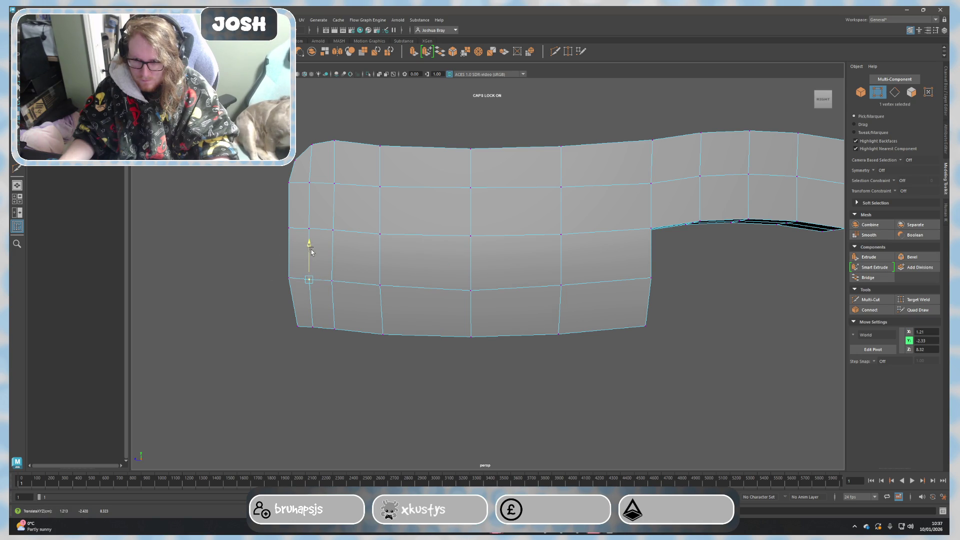
click(309, 325)
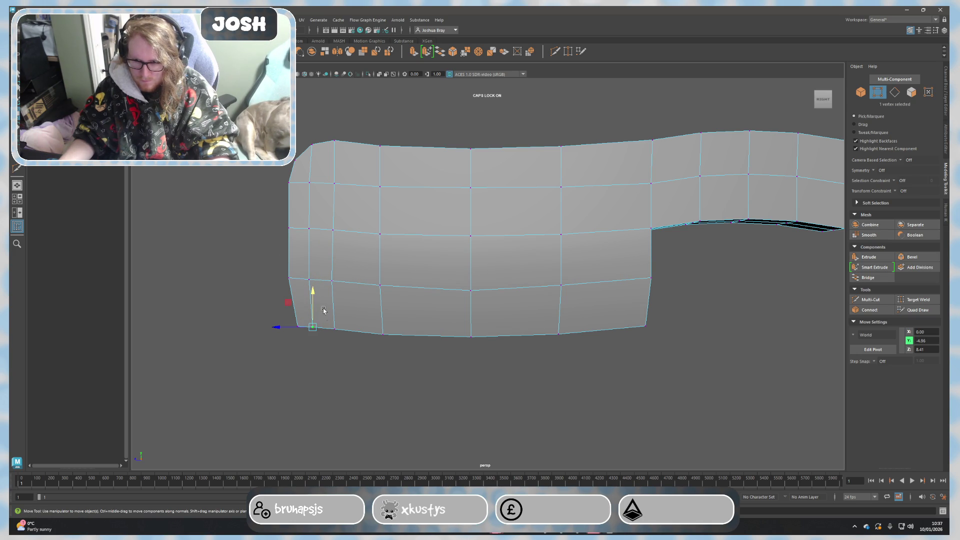
drag(328, 320, 312, 324)
right_drag(224, 293, 247, 300)
mouse_move(247, 300)
alt+mouse_down()
mouse_move(327, 356)
mouse_move(470, 358)
alt+mouse_up()
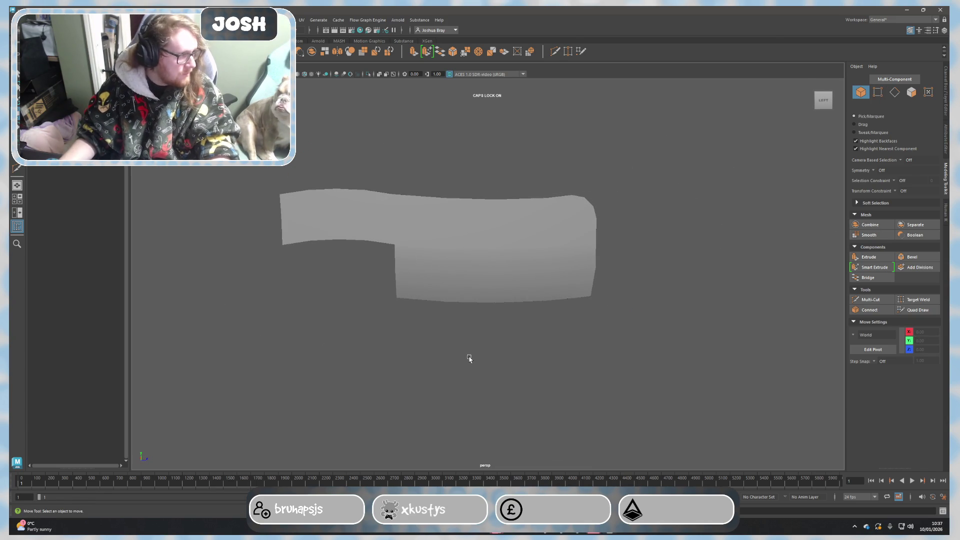
click(469, 277)
Undo back through the recent vertex and edge edits with Ctrl+Z, clearing the mesh from the scene.
mouse_move(469, 277)
alt+mouse_down()
mouse_move(400, 274)
mouse_move(565, 296)
alt+mouse_up()
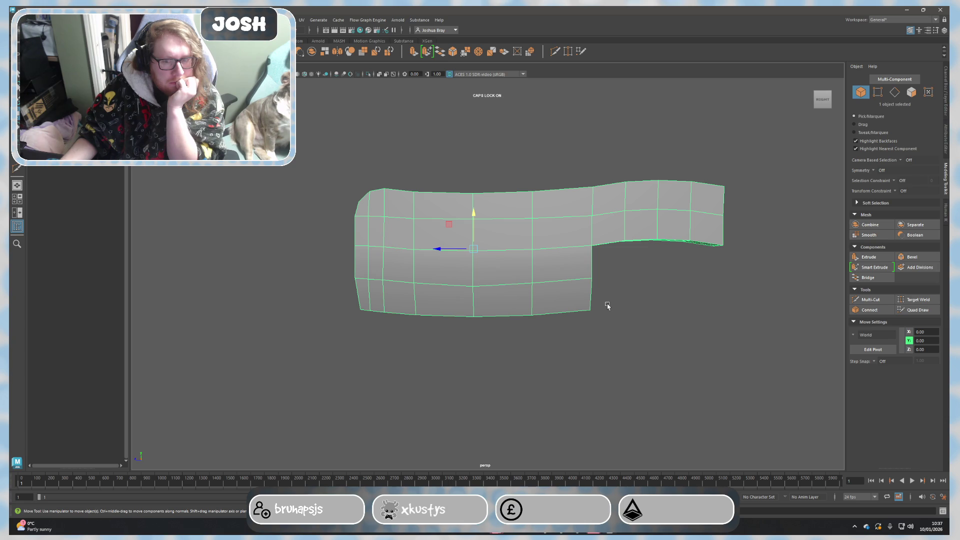
key(ctrl+z)
key(ctrl+z)
key(ctrl+z)
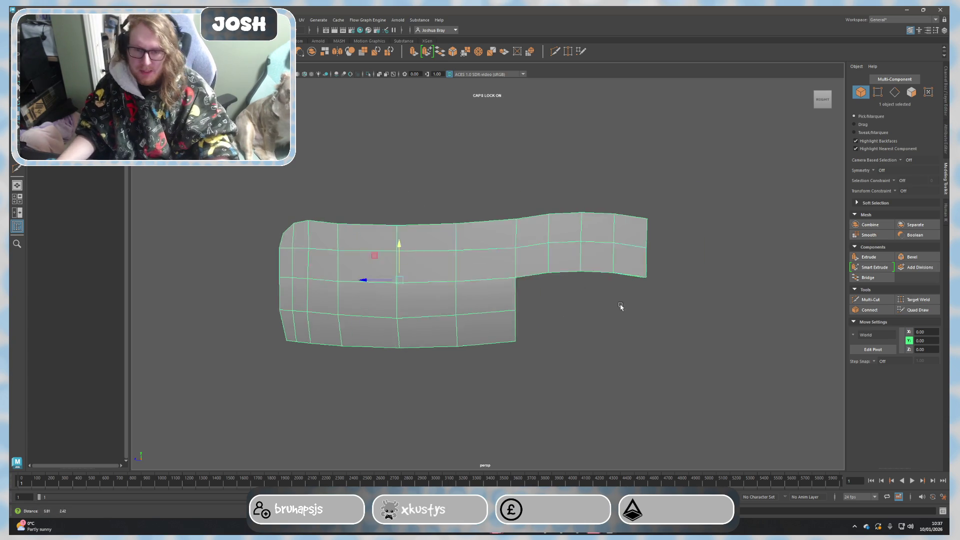
key(ctrl+z)
key(ctrl+z)
key(ctrl+z)
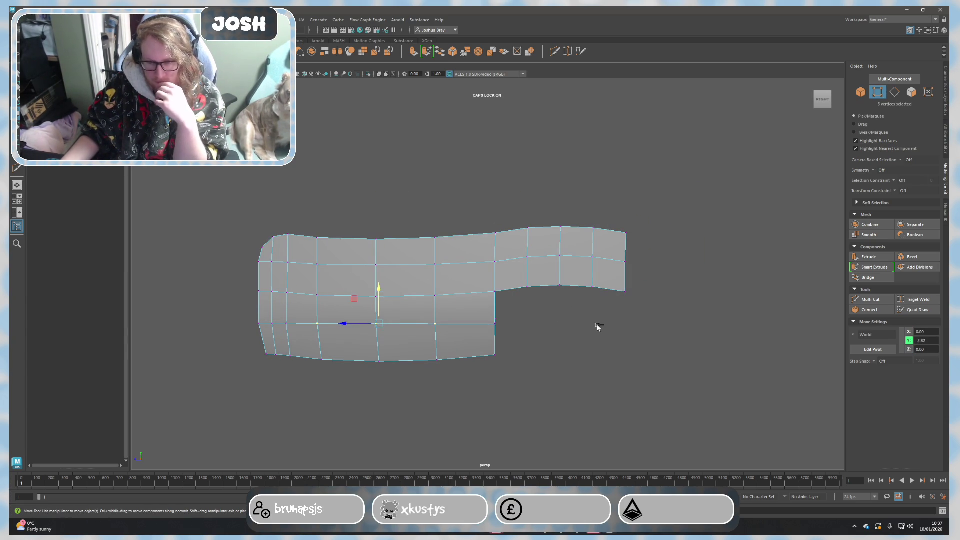
key(ctrl+z)
key(ctrl+z)
key(ctrl+z)
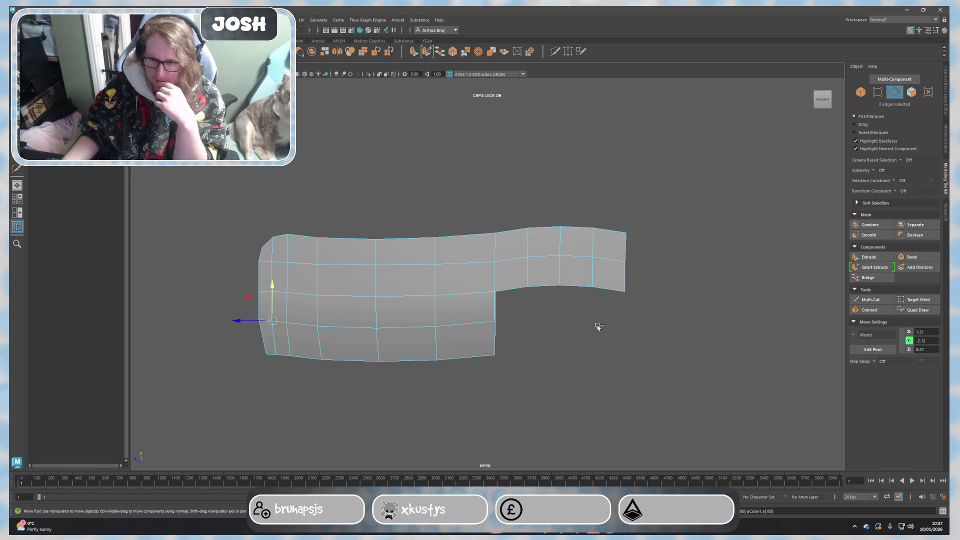
key(ctrl+z)
key(ctrl+z)
key(ctrl+z)
mouse_move(478, 267)
right_down()
mouse_move(531, 241)
mouse_move(523, 253)
right_up()
key(ctrl+z)
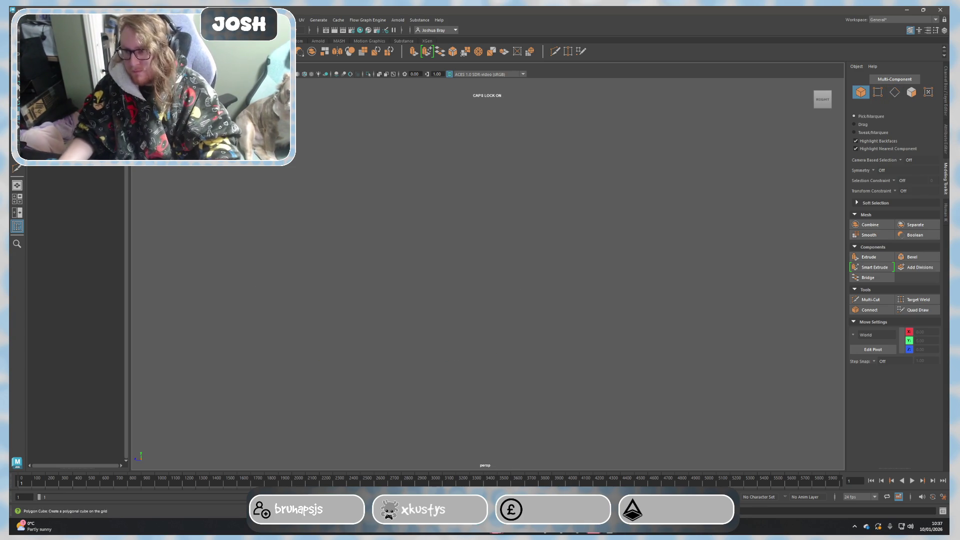
Scale the new cube into a long, tall box of about 37.46 × 19.46 × 9.49.
key(r)
mouse_move(550, 273)
mouse_down()
mouse_move(689, 257)
mouse_move(586, 325)
mouse_up()
drag(470, 321, 433, 335)
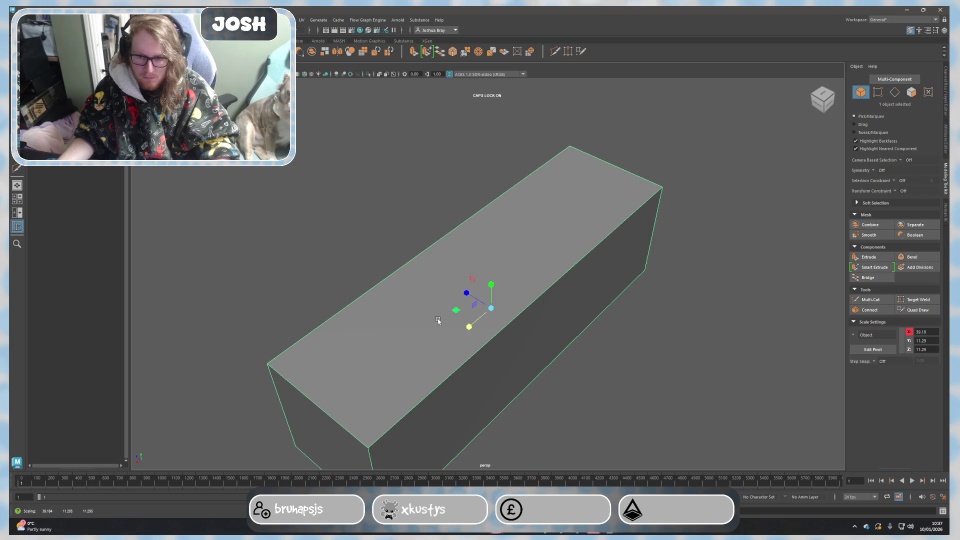
mouse_move(458, 294)
alt+mouse_down()
mouse_move(481, 260)
mouse_move(473, 244)
mouse_move(499, 227)
mouse_move(555, 293)
alt+mouse_up()
drag(435, 273, 427, 274)
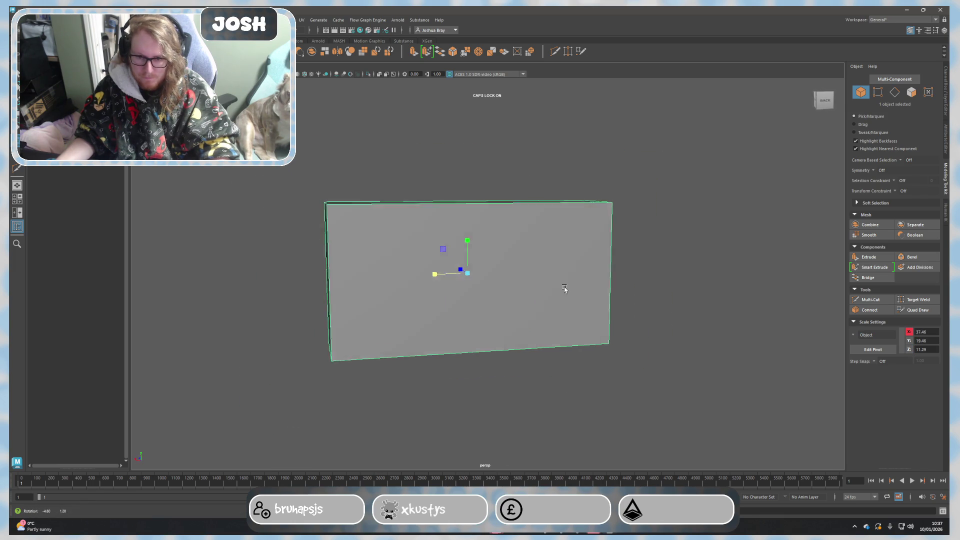
alt+drag(561, 285, 572, 298)
drag(461, 275, 461, 276)
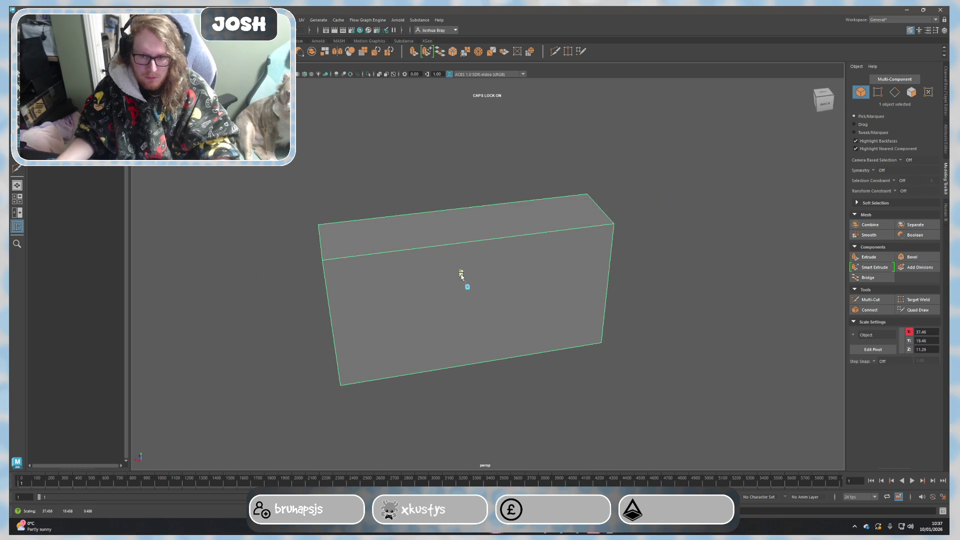
alt+drag(739, 318, 731, 306)
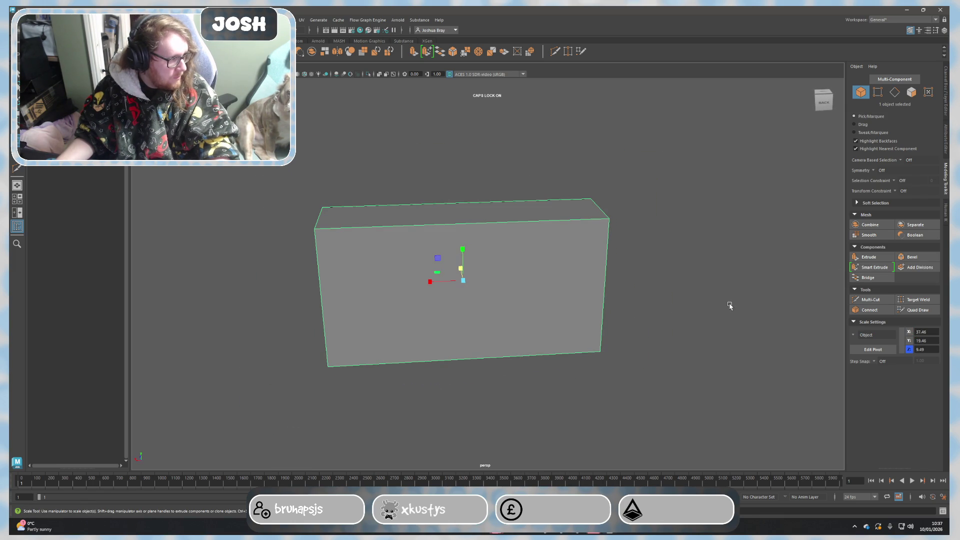
Insert three vertical edge loops with Multi-Cut, dividing the box into four columns.
click(870, 299)
ctrl+click(466, 235)
ctrl+click(537, 235)
ctrl+click(391, 235)
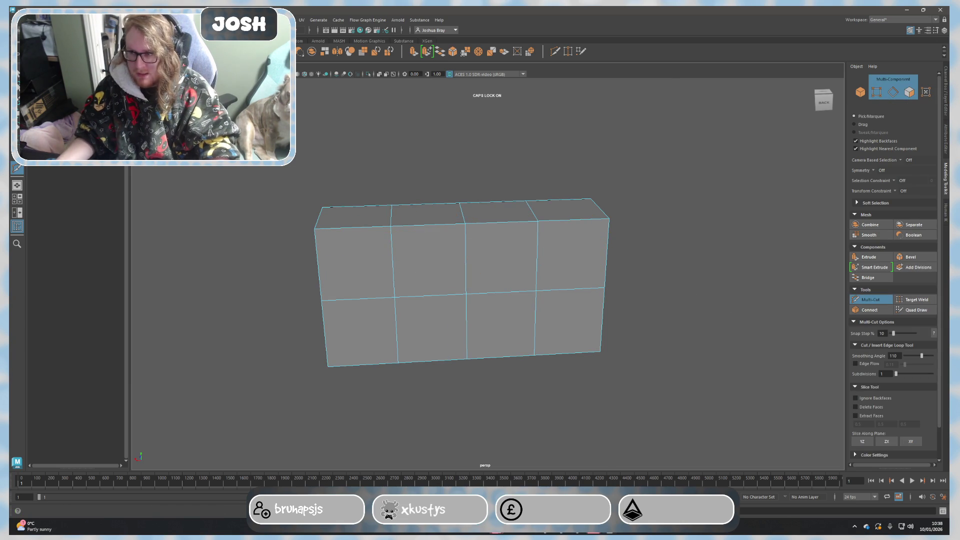
key(q)
mouse_move(515, 250)
alt+mouse_down()
mouse_move(403, 247)
mouse_move(482, 262)
mouse_move(479, 279)
mouse_move(449, 257)
alt+mouse_up()
Scale the box thinner in depth, then pull three vertical edge loops down about 0.78.
click(513, 246)
key(r)
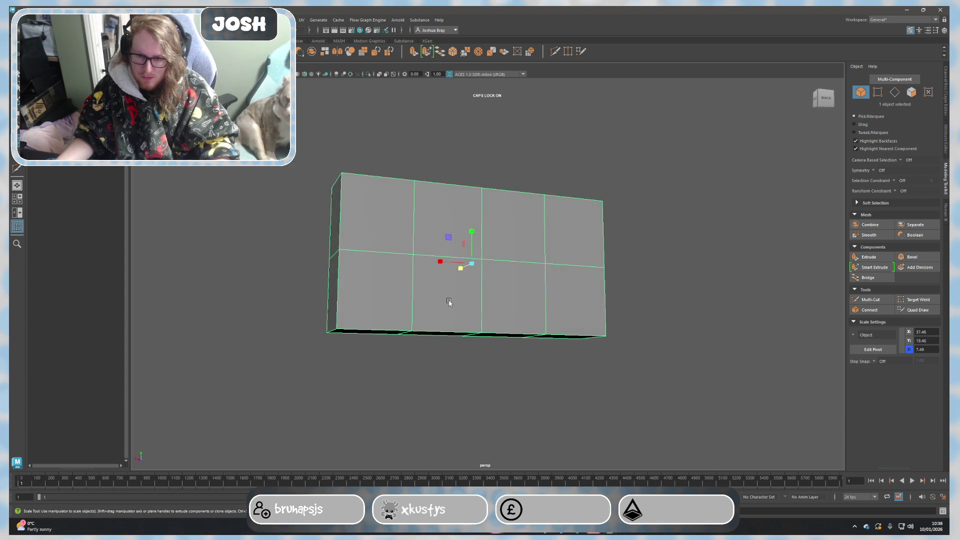
key(F10)
click(448, 258)
shift+double_click(417, 272)
shift+double_click(481, 295)
shift+double_click(544, 323)
mouse_move(540, 328)
alt+mouse_down()
mouse_move(500, 317)
mouse_move(451, 354)
alt+mouse_up()
key(w)
drag(463, 237, 470, 238)
Select the centre loop, inspect the curved blade from several angles, and pick the top-left corner edge.
double_click(468, 236)
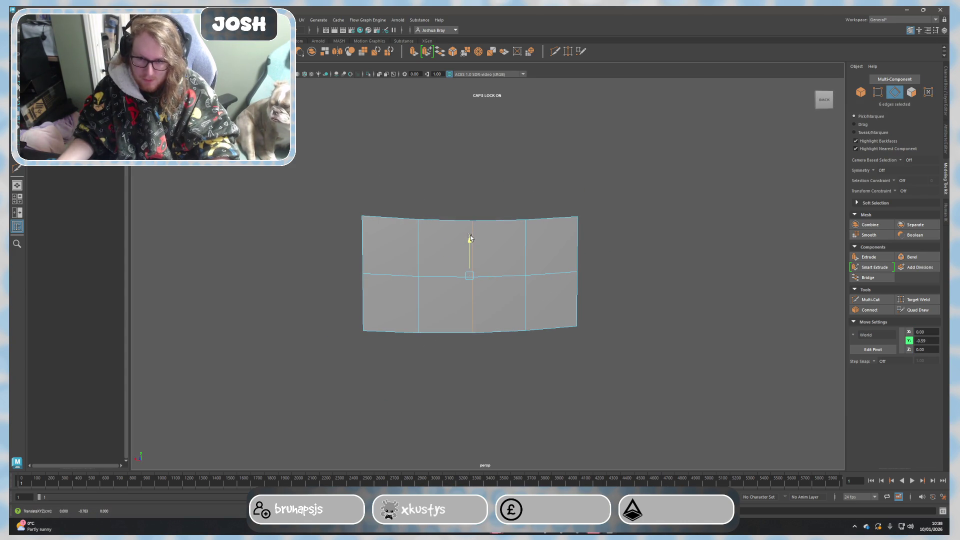
alt+drag(560, 310, 428, 301)
right_drag(401, 285, 380, 310)
right_drag(321, 251, 350, 280)
alt+drag(376, 264, 399, 310)
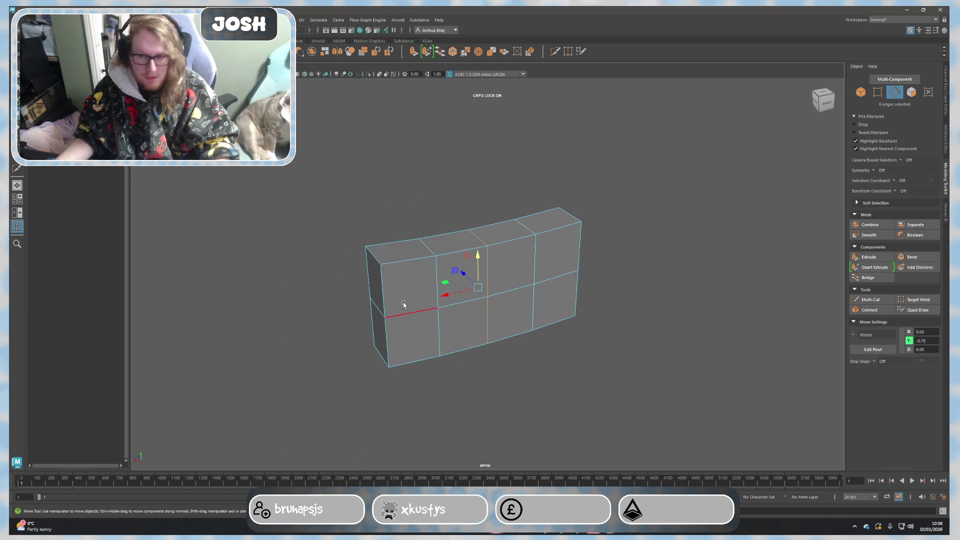
click(378, 260)
mouse_move(378, 260)
alt+mouse_down()
mouse_move(420, 326)
mouse_move(450, 320)
alt+mouse_up()
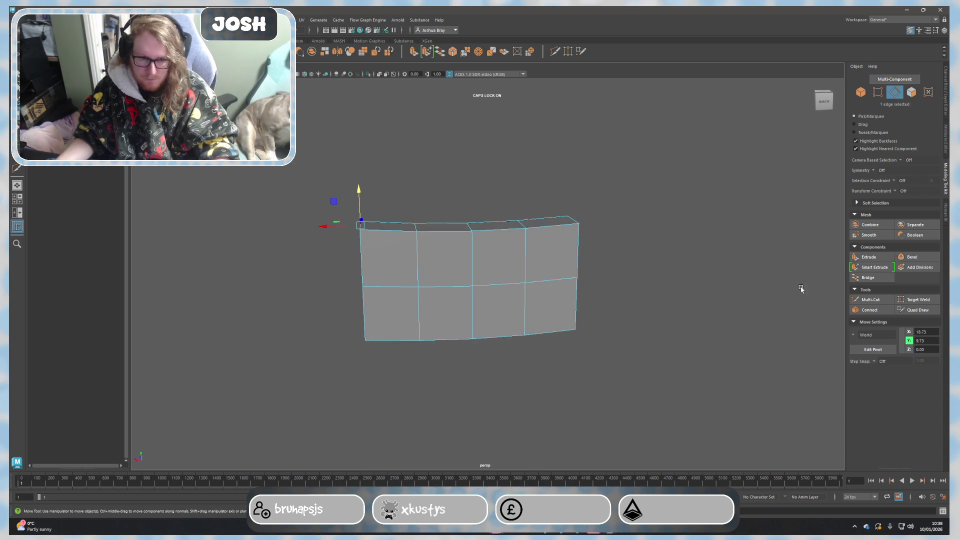
Bevel the top-left corner edge with 3 segments.
click(912, 257)
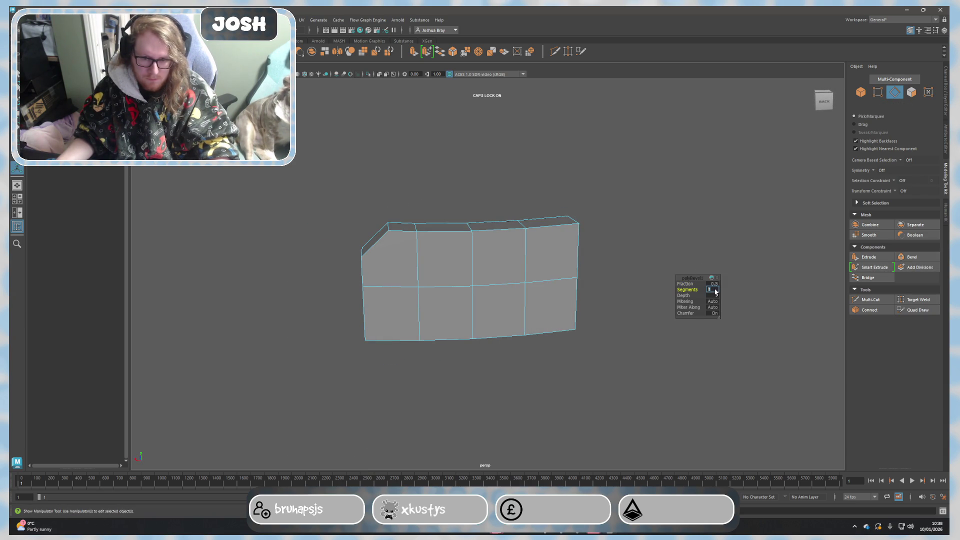
text(3)
key(Return)
mouse_move(582, 298)
alt+mouse_down()
mouse_move(602, 289)
mouse_move(547, 317)
alt+mouse_up()
scroll(495, 321, up, 5)
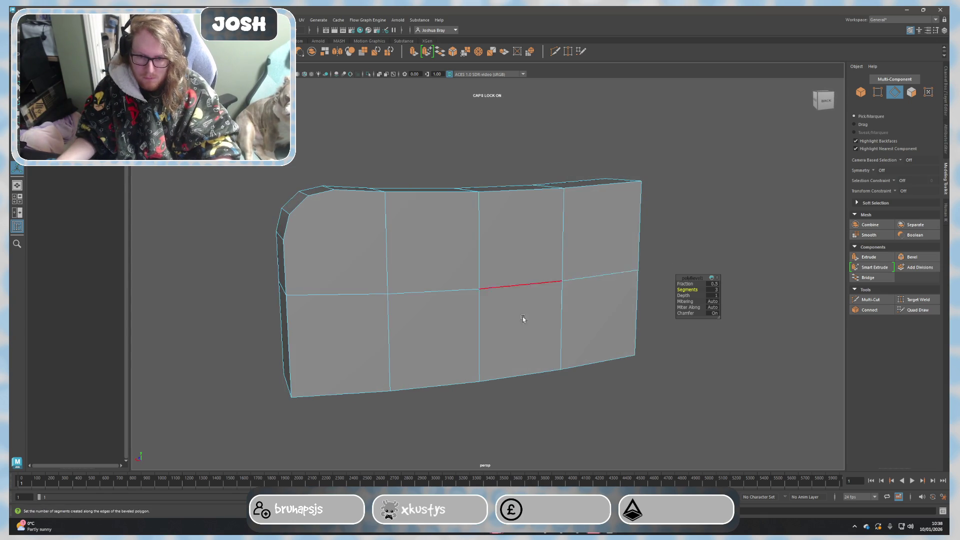
Remove a misplaced Multi-Cut point, then undo the bevel and the curve back to a flat slab.
click(870, 300)
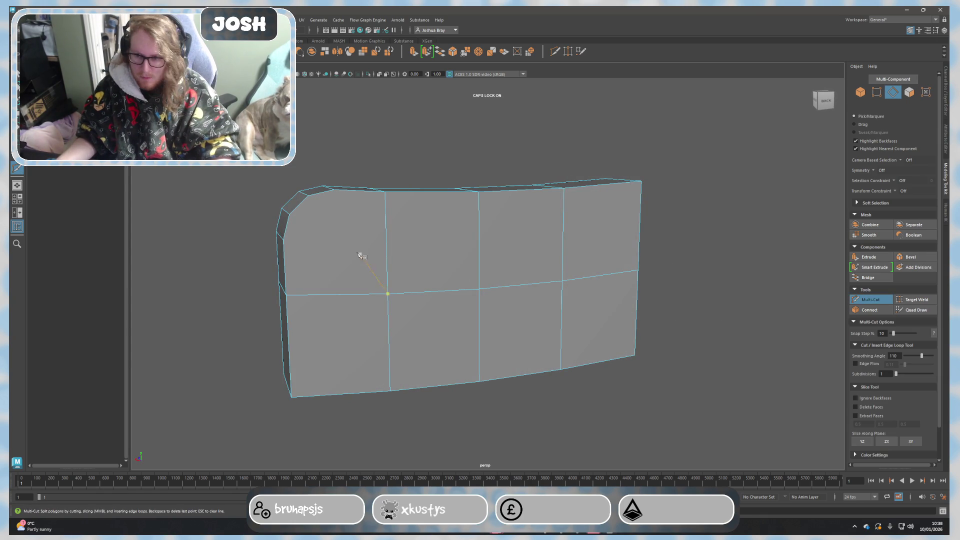
click(283, 241)
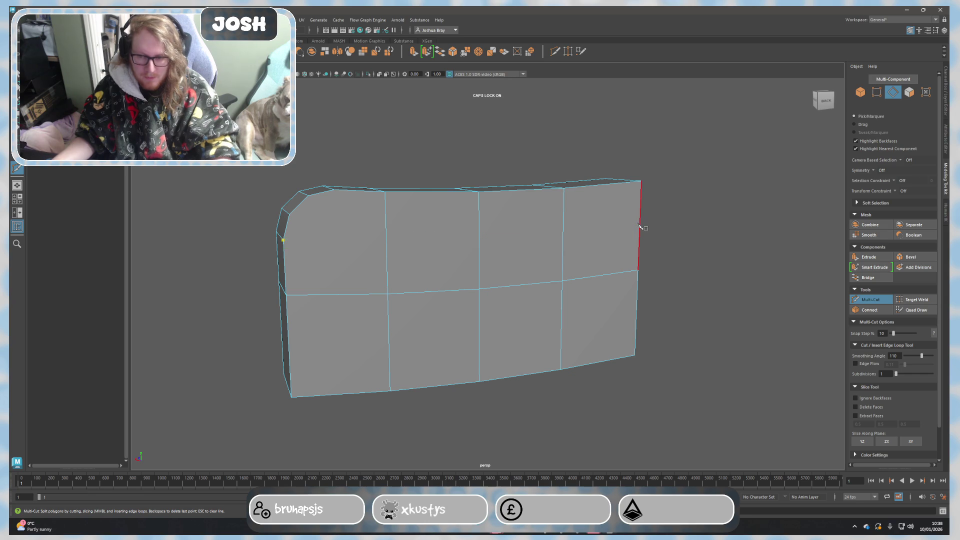
key(BackSpace)
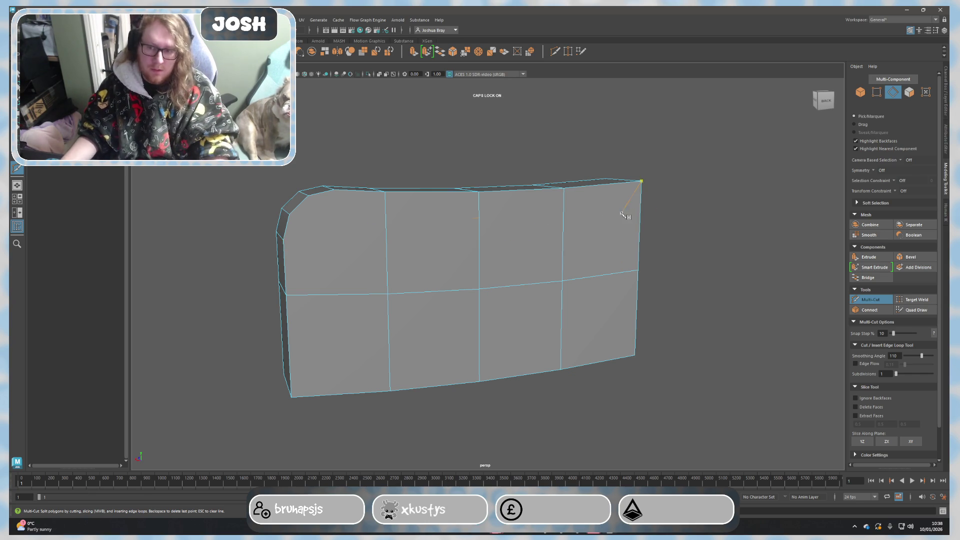
key(ctrl+z)
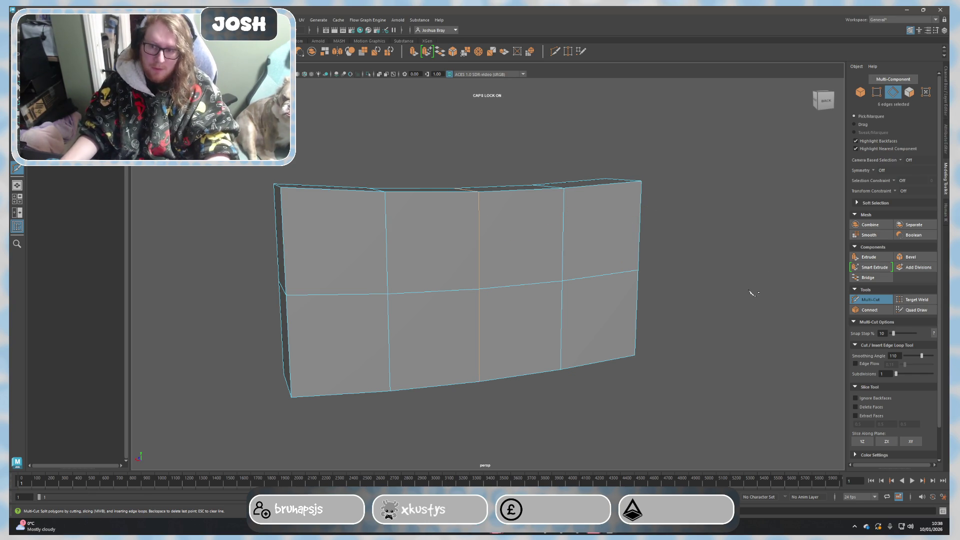
alt+drag(756, 292, 737, 289)
key(ctrl+z)
key(ctrl+z)
key(ctrl+z)
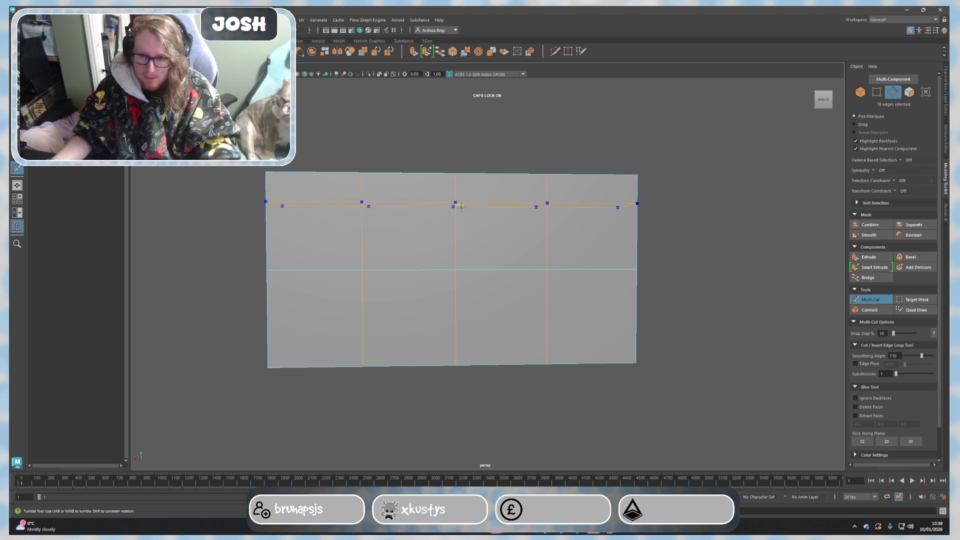
Select the top-left edge again and bevel it with Segments set to 3.
key(q)
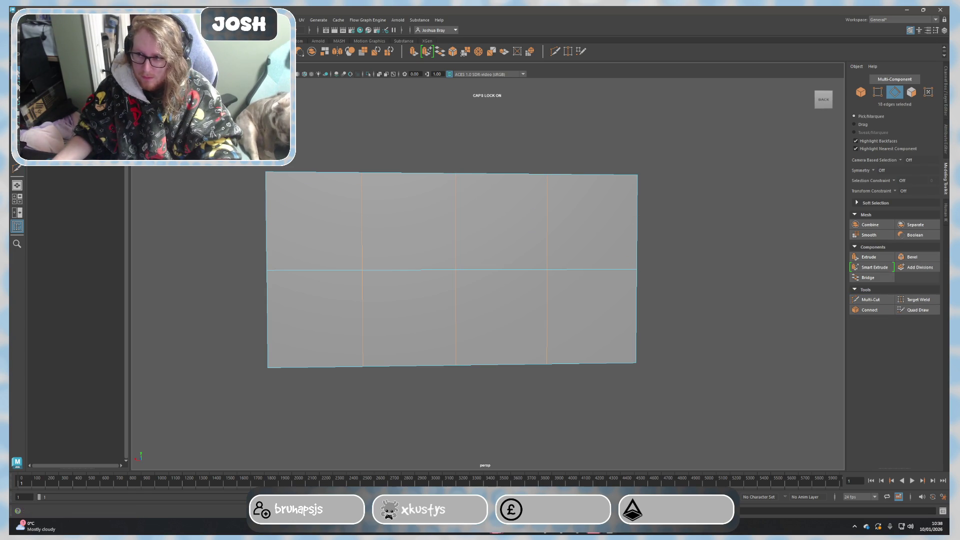
alt+drag(280, 200, 313, 240)
right_drag(261, 220, 267, 199)
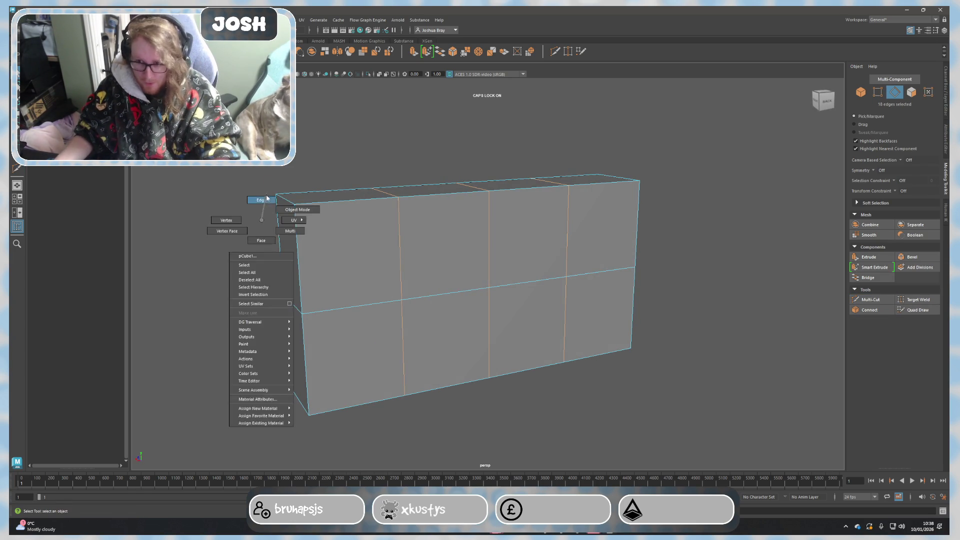
click(297, 202)
click(908, 257)
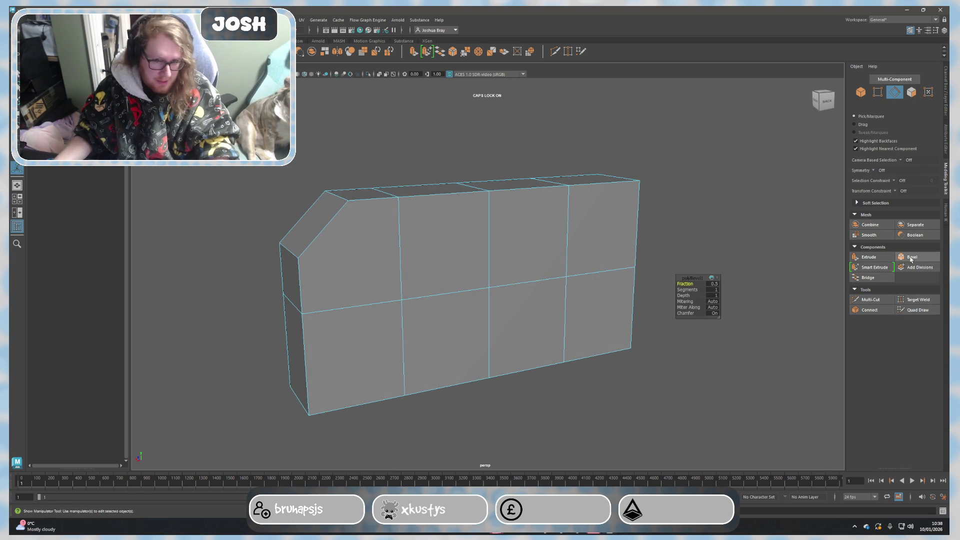
click(714, 290)
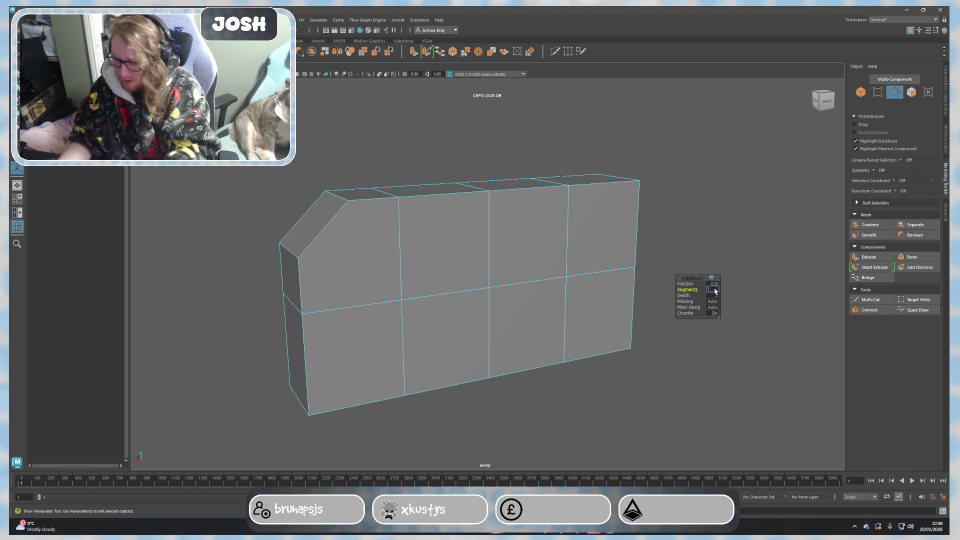
text(3)
key(Return)
alt+drag(590, 304, 502, 292)
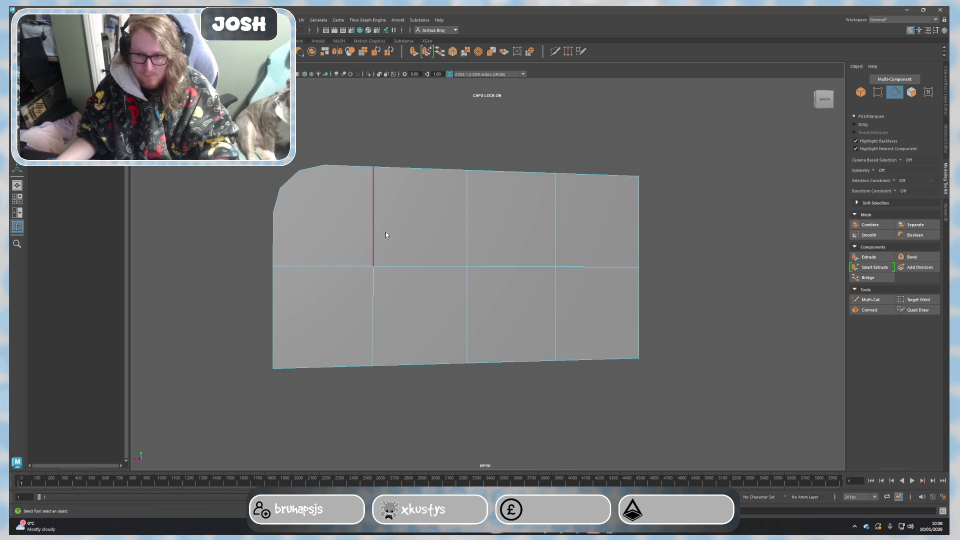
alt+drag(380, 223, 440, 255)
click(871, 299)
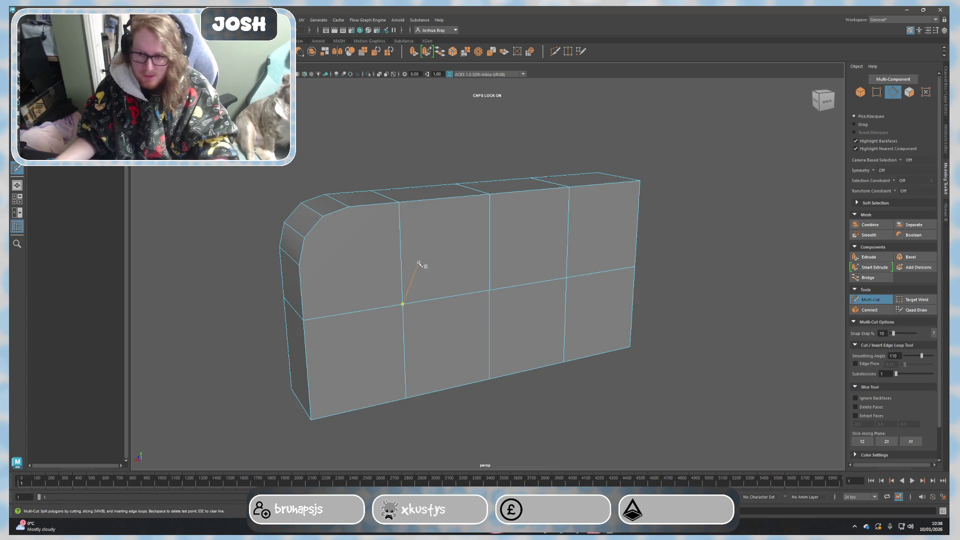
Cut an edge line from the left edge across to the right, around the top and bottom, and commit it.
click(299, 266)
click(638, 225)
mouse_move(638, 225)
alt+mouse_down()
mouse_move(590, 253)
mouse_move(428, 261)
mouse_move(515, 272)
alt+mouse_up()
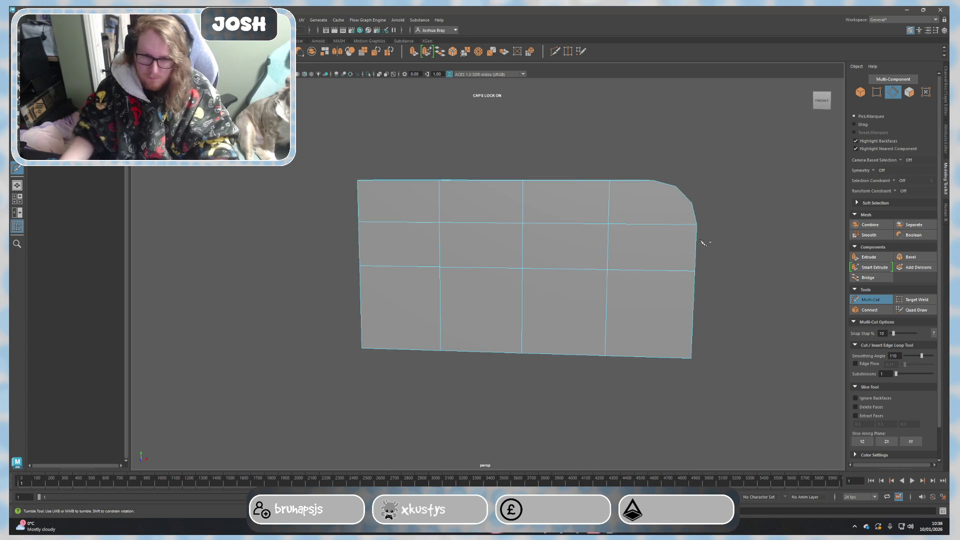
click(654, 181)
click(648, 357)
alt+drag(751, 361, 671, 361)
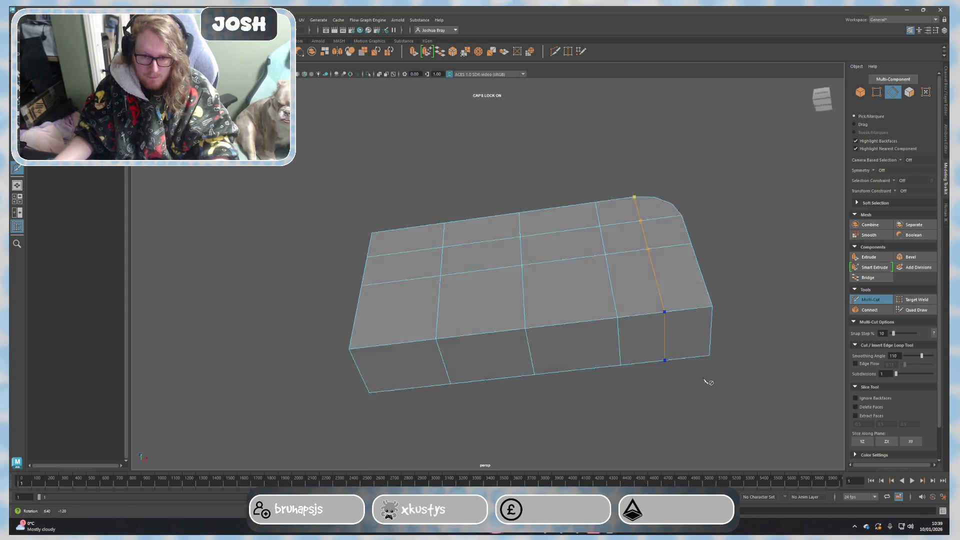
alt+drag(720, 383, 574, 399)
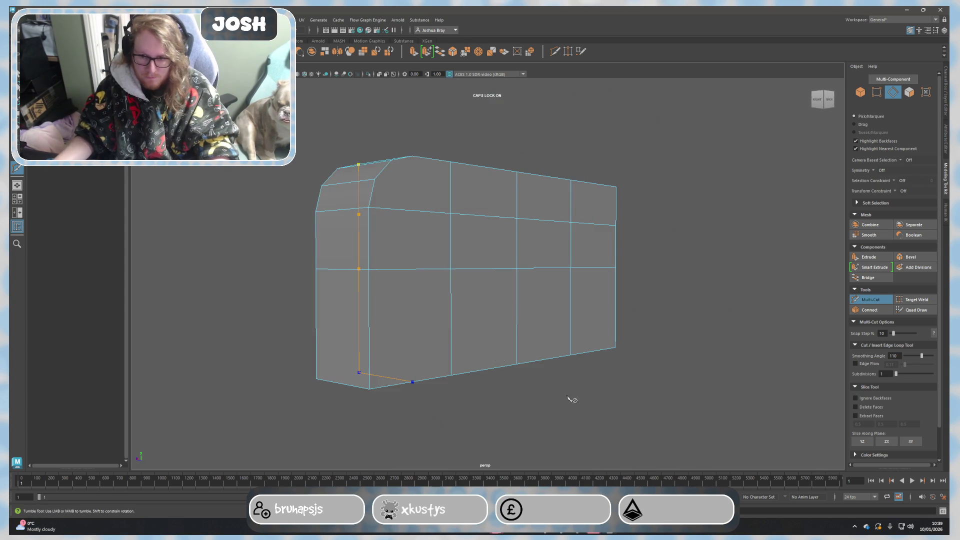
click(413, 157)
right_click(421, 172)
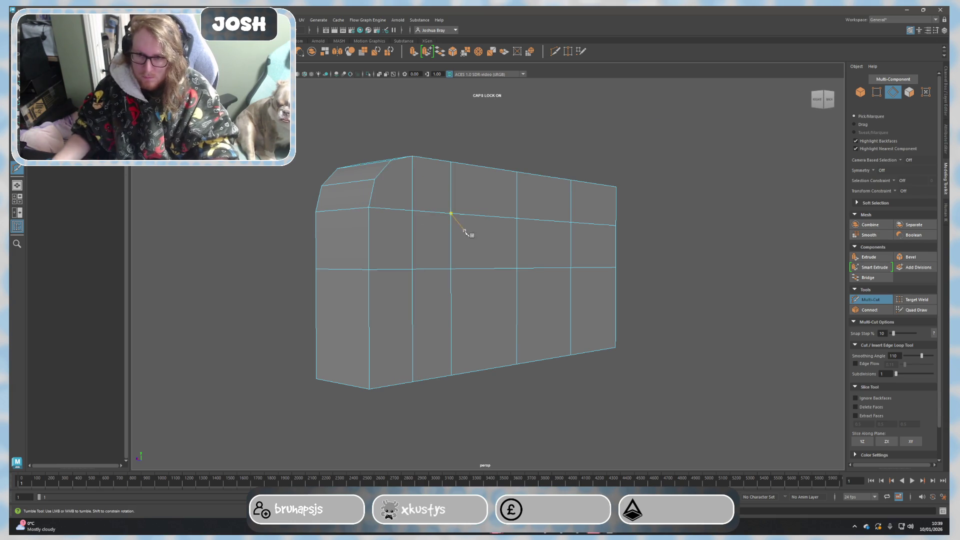
Add a second cut running from the bottom edge up the side to the top edge.
alt+drag(464, 230, 359, 235)
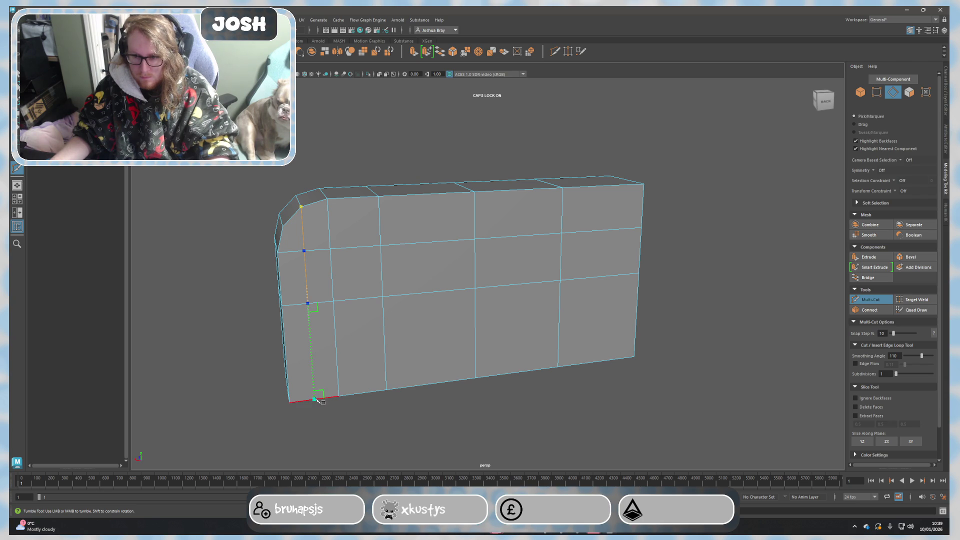
alt+drag(318, 400, 607, 375)
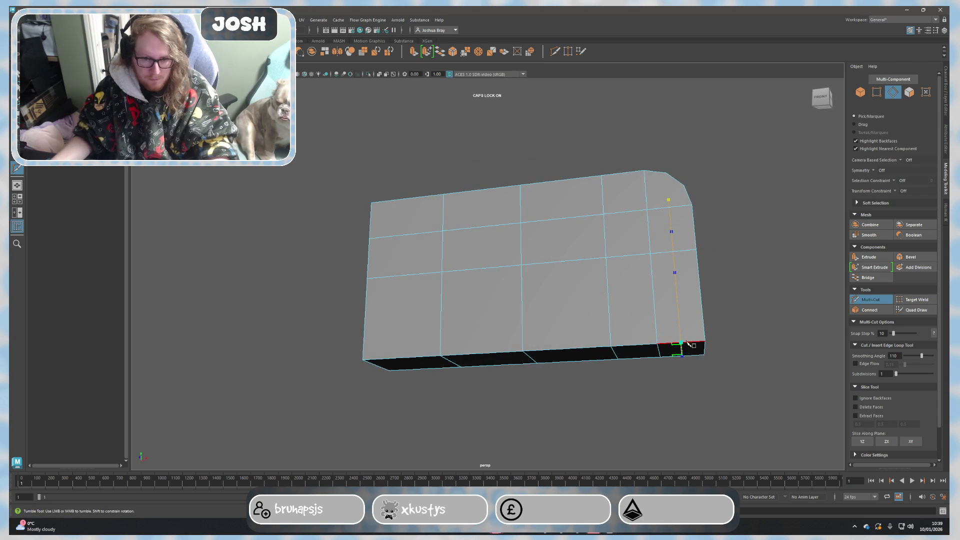
alt+drag(676, 256, 651, 298)
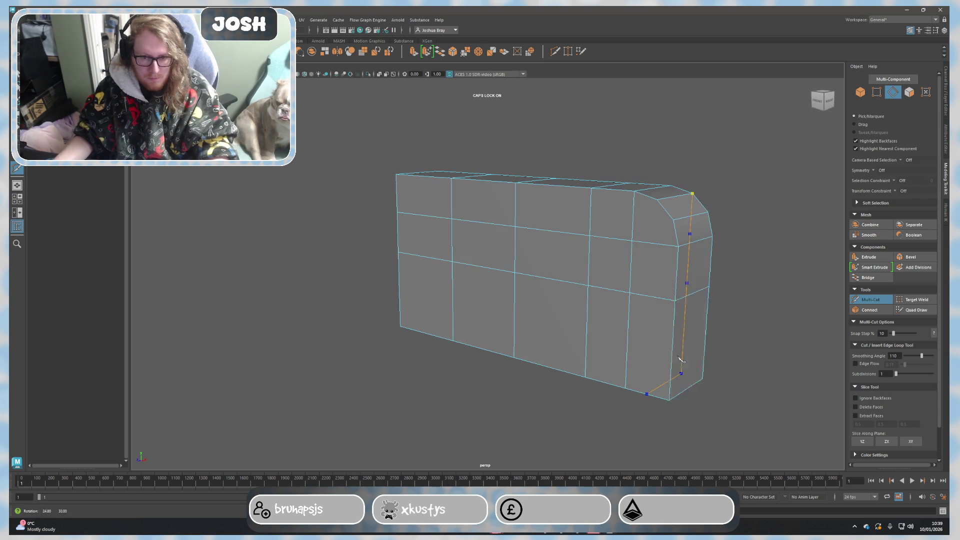
click(652, 297)
click(655, 244)
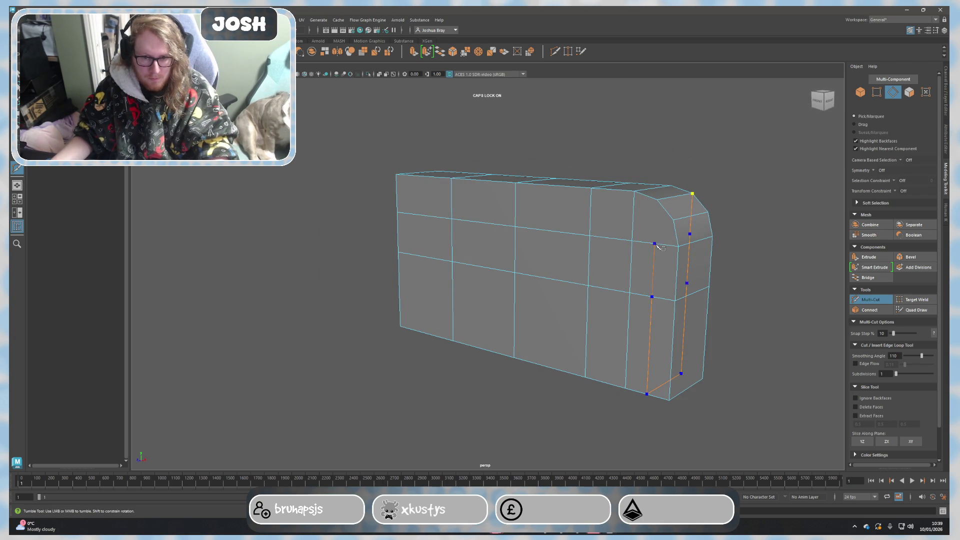
click(658, 201)
mouse_move(725, 263)
alt+mouse_down()
mouse_move(714, 332)
mouse_move(598, 327)
mouse_move(490, 291)
mouse_move(477, 276)
alt+mouse_up()
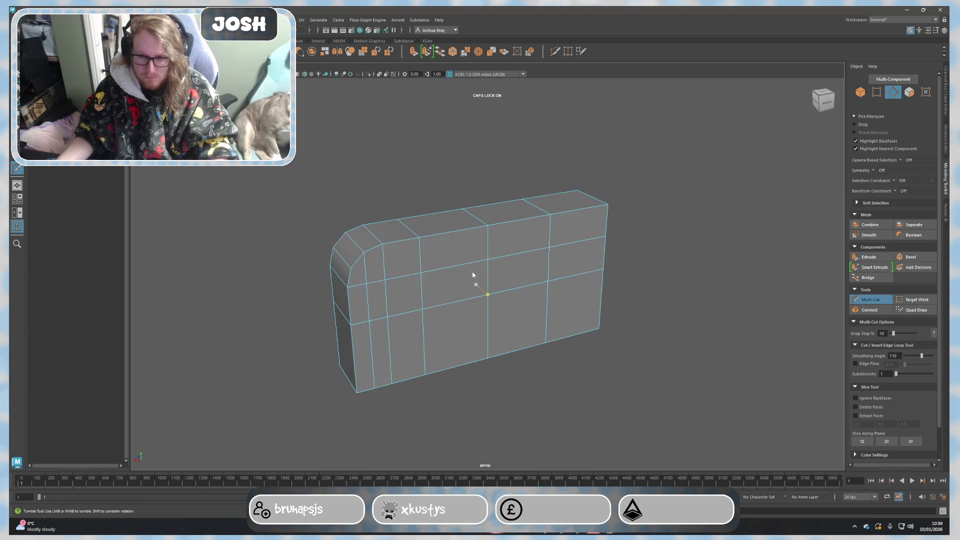
alt+drag(699, 371, 369, 305)
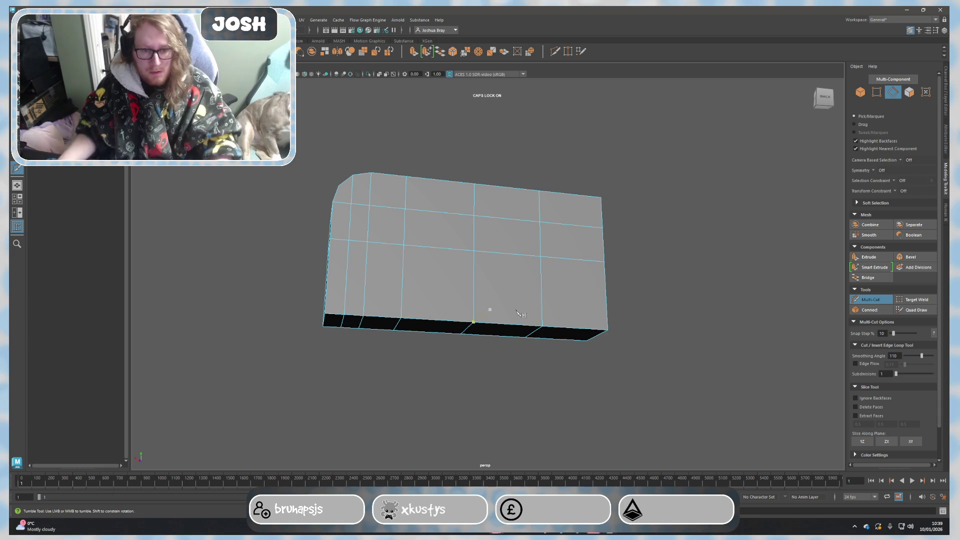
Select a vertical edge near the block's middle and move it to bend the edge loops.
key(q)
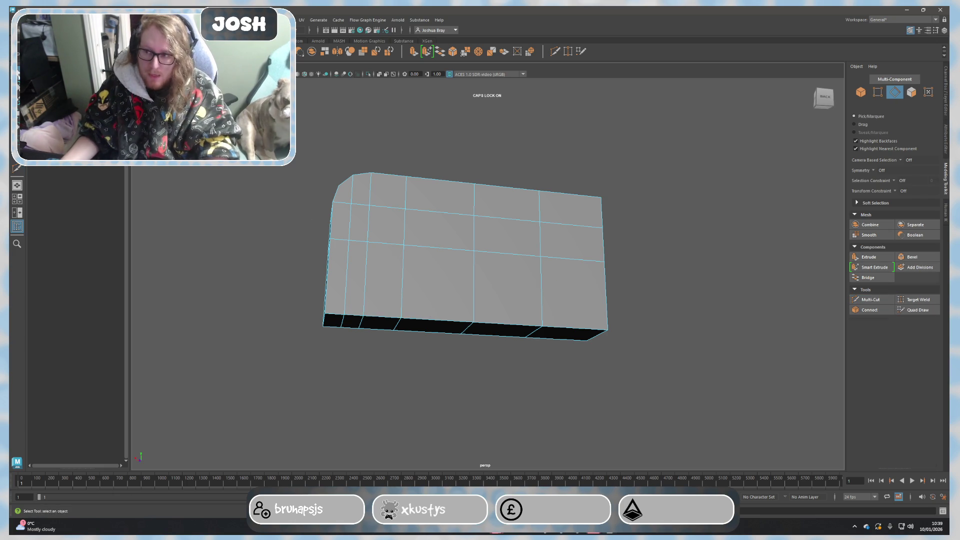
alt+drag(377, 292, 322, 243)
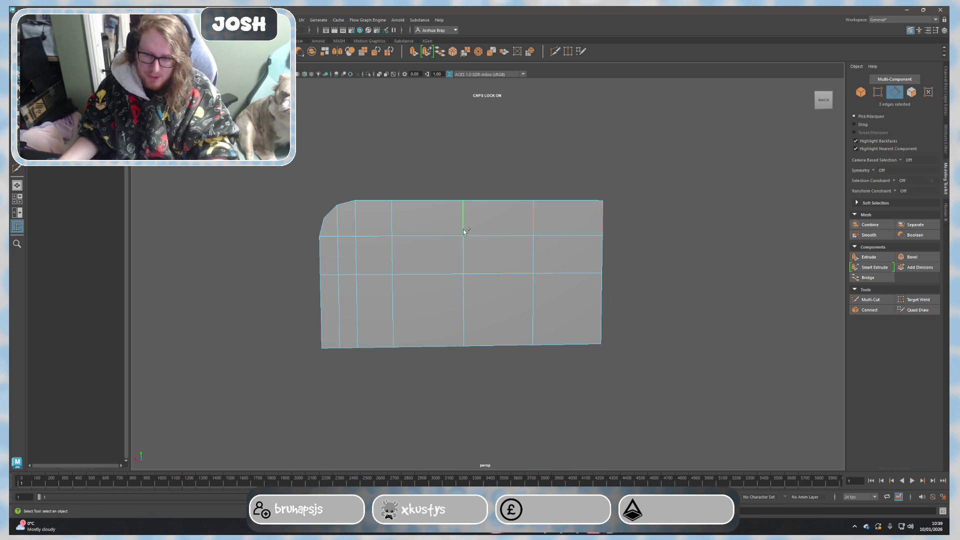
click(531, 234)
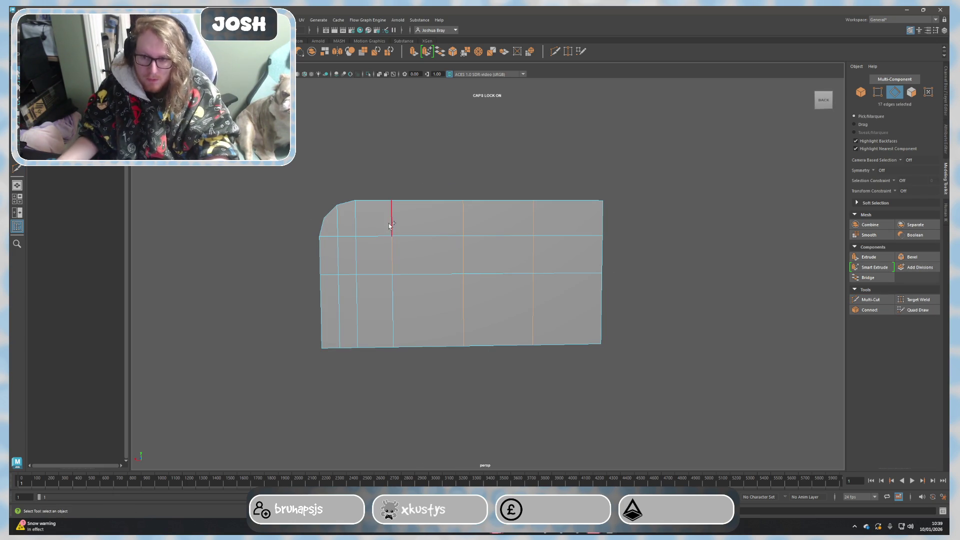
mouse_move(449, 290)
alt+mouse_down()
mouse_move(459, 303)
mouse_move(450, 317)
mouse_move(421, 322)
alt+mouse_up()
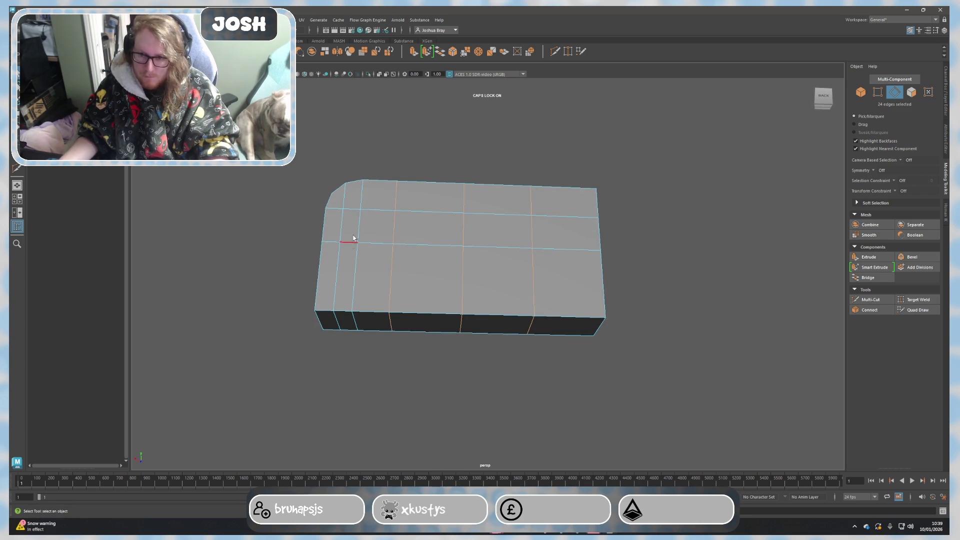
alt+drag(512, 273, 392, 226)
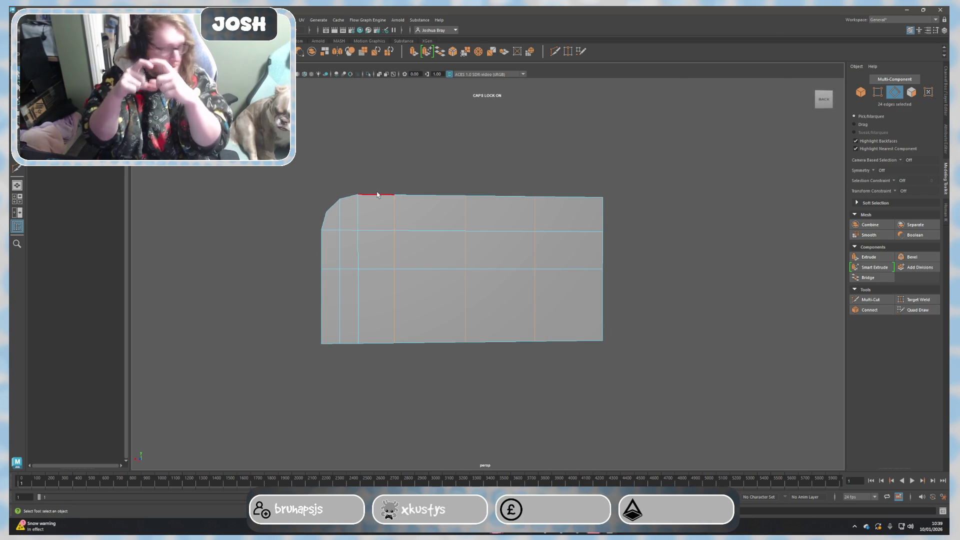
alt+drag(392, 325, 397, 323)
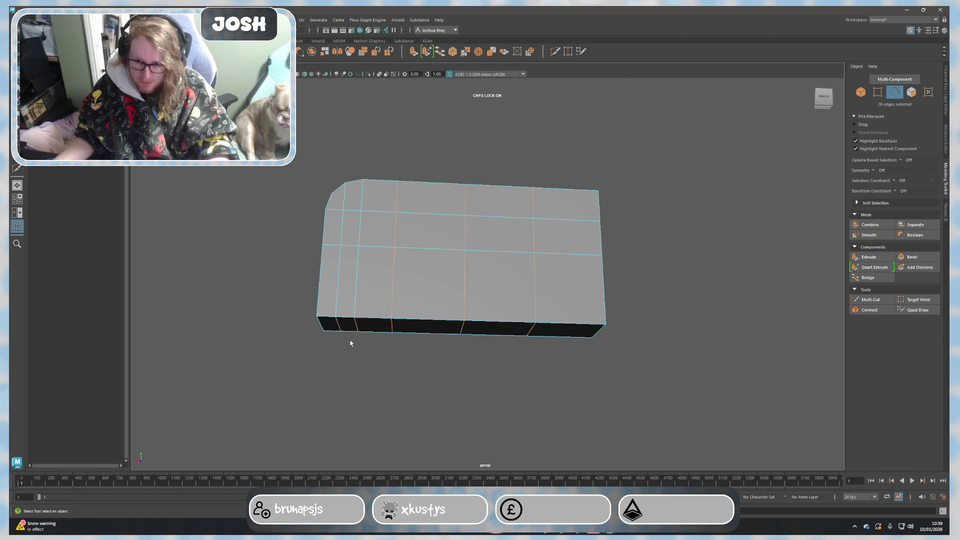
alt+drag(351, 353, 423, 369)
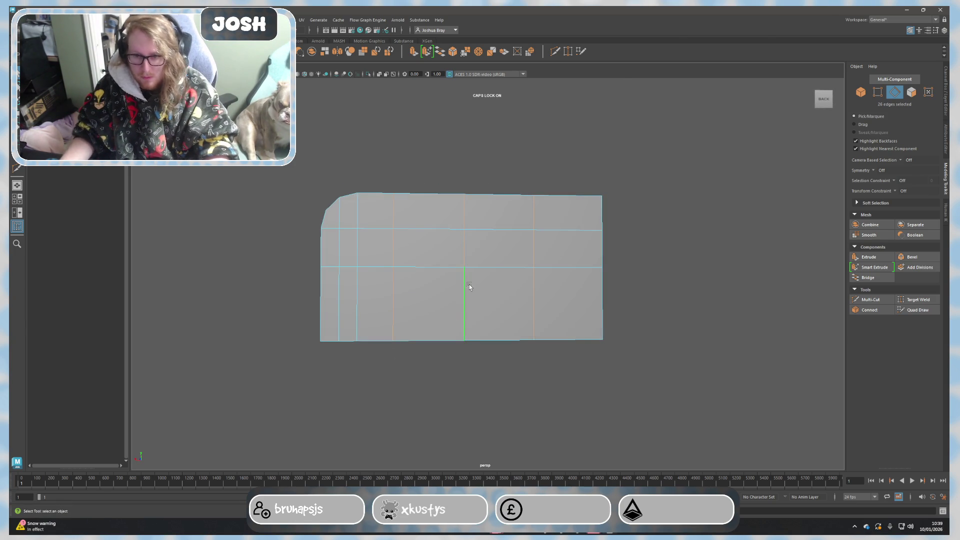
key(w)
mouse_move(438, 236)
mouse_down()
mouse_move(437, 245)
mouse_move(437, 236)
mouse_up()
Add the bottom edge to the selection and lower both slightly into an arc.
mouse_move(474, 375)
alt+mouse_down()
mouse_move(489, 360)
mouse_move(478, 359)
alt+mouse_up()
shift+click(355, 328)
key(bracketleft)
drag(424, 232, 423, 236)
Nudge the selected bottom edges down, then drop two edges from the selection.
mouse_move(422, 278)
alt+mouse_down()
mouse_move(430, 381)
mouse_move(400, 360)
alt+mouse_up()
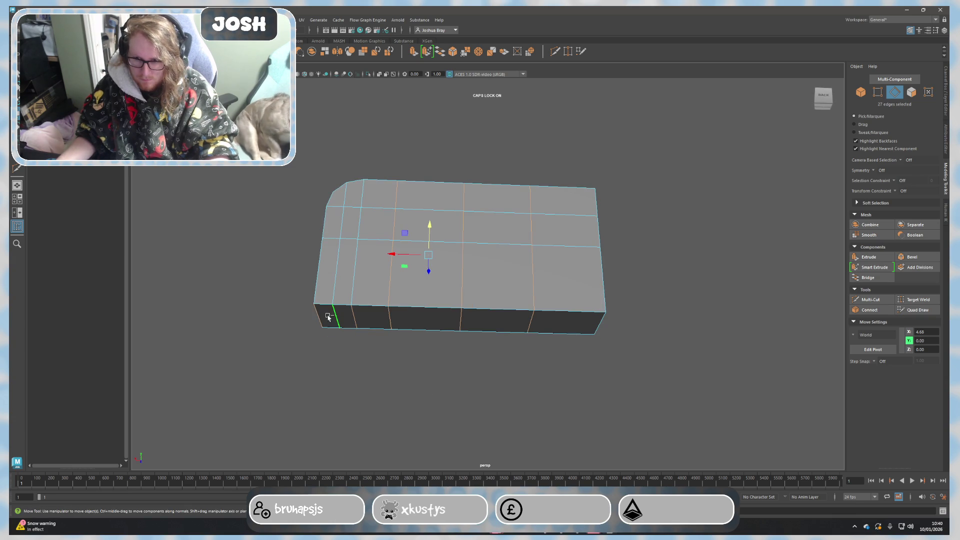
shift+click(328, 317)
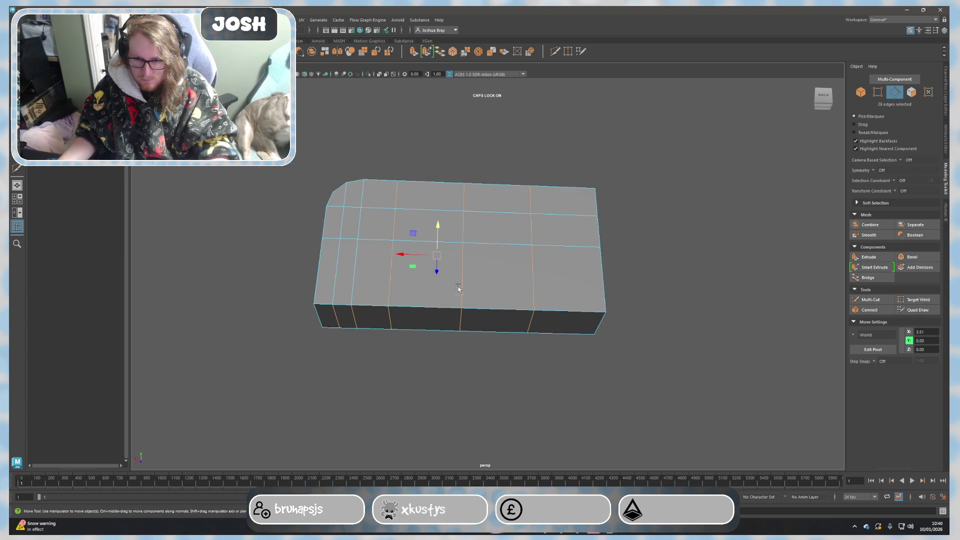
alt+drag(457, 281, 453, 272)
mouse_move(436, 232)
mouse_down()
mouse_move(425, 280)
mouse_move(447, 236)
mouse_move(425, 280)
mouse_move(447, 273)
mouse_move(458, 242)
mouse_move(460, 250)
mouse_move(510, 223)
mouse_move(529, 302)
mouse_up()
shift+click(420, 311)
shift+click(425, 300)
Slide the left-end faces down slightly and raise the top-left corner faces.
key(F11)
mouse_move(529, 303)
alt+mouse_down()
mouse_move(647, 331)
mouse_move(595, 270)
mouse_move(594, 236)
mouse_move(632, 268)
mouse_move(595, 238)
mouse_move(632, 240)
alt+mouse_up()
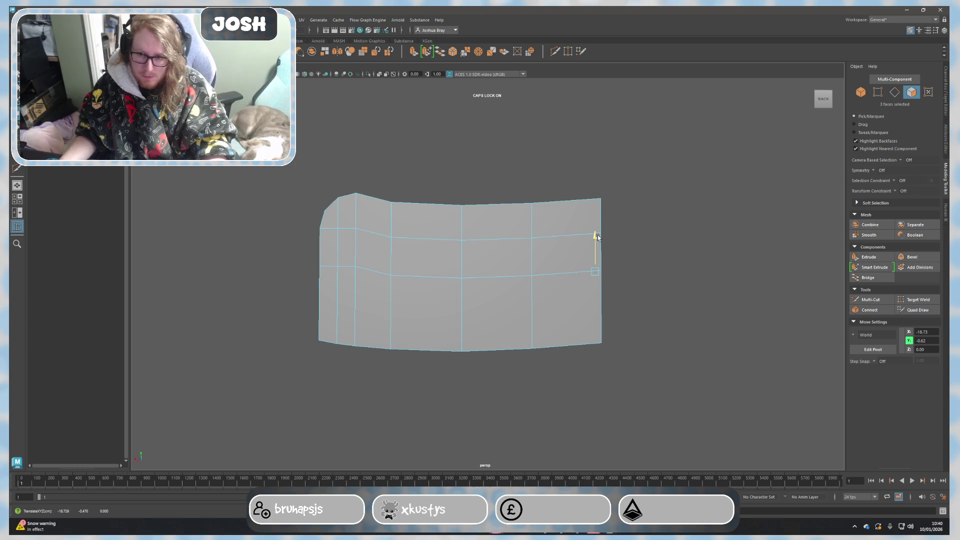
drag(274, 166, 346, 373)
drag(340, 235, 340, 233)
click(298, 220)
drag(284, 172, 343, 241)
drag(342, 201, 341, 198)
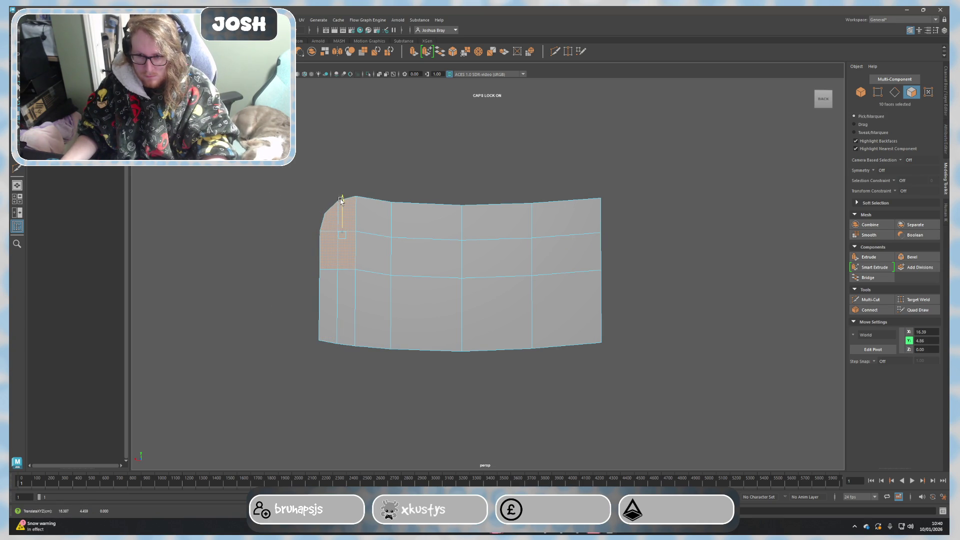
Lower the corner vertices on the blade's left end a little.
click(307, 267)
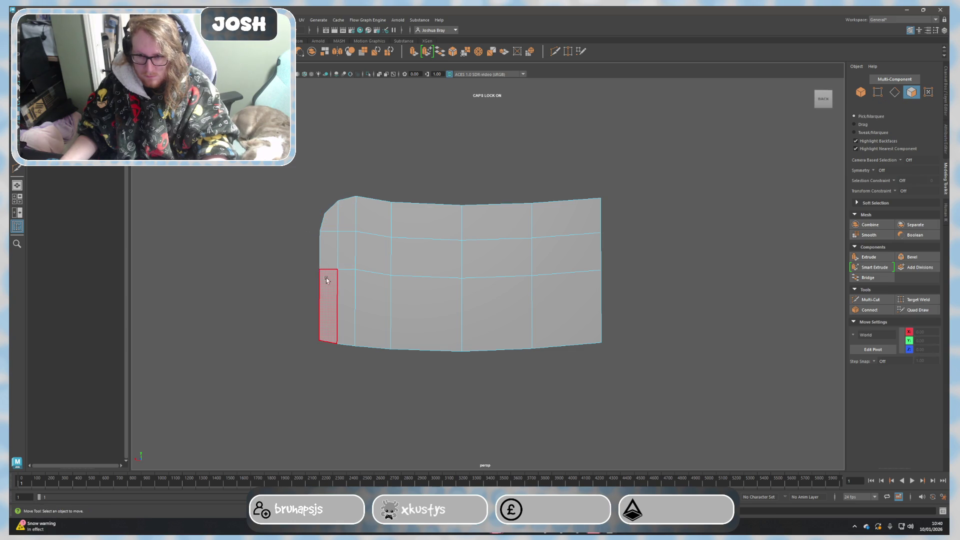
right_drag(344, 278, 370, 280)
scroll(370, 280, up, 1)
click(338, 270)
click(316, 270)
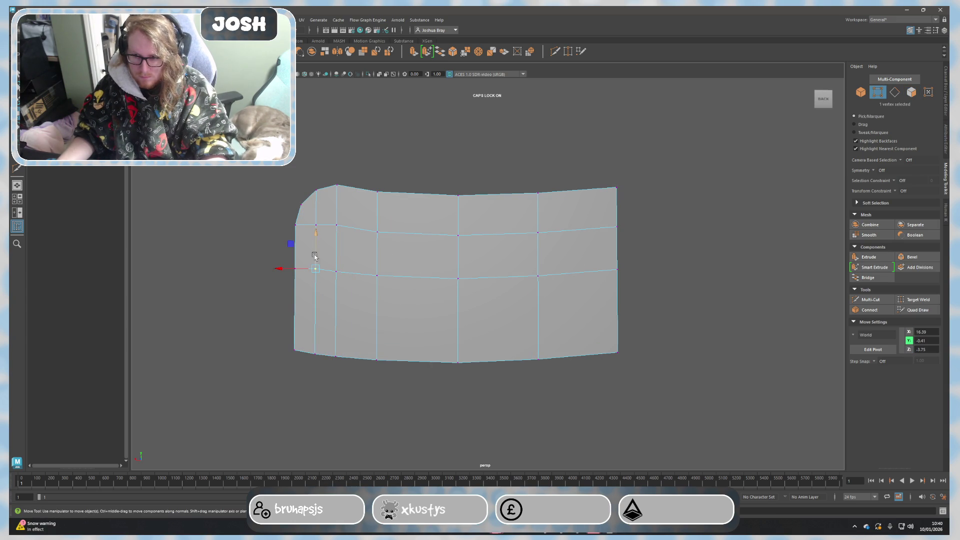
drag(316, 243, 318, 246)
drag(336, 204, 317, 197)
click(317, 220)
Select the whole blade mesh and scale its depth down to 5.20.
right_drag(251, 209, 269, 206)
scroll(268, 205, down, 1)
click(360, 238)
scroll(663, 314, down, 1)
mouse_move(664, 313)
alt+mouse_down()
mouse_move(695, 321)
mouse_move(686, 330)
mouse_move(603, 326)
alt+mouse_up()
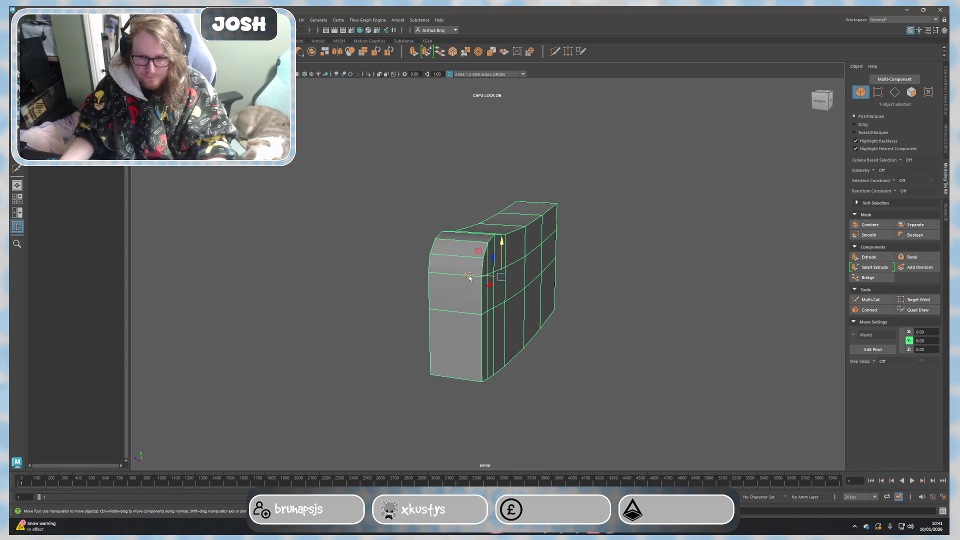
mouse_move(497, 275)
alt+mouse_down()
mouse_move(484, 275)
mouse_move(677, 317)
alt+mouse_up()
key(r)
click(678, 317)
click(522, 288)
mouse_move(523, 289)
alt+mouse_down()
mouse_move(606, 300)
mouse_move(607, 308)
alt+mouse_up()
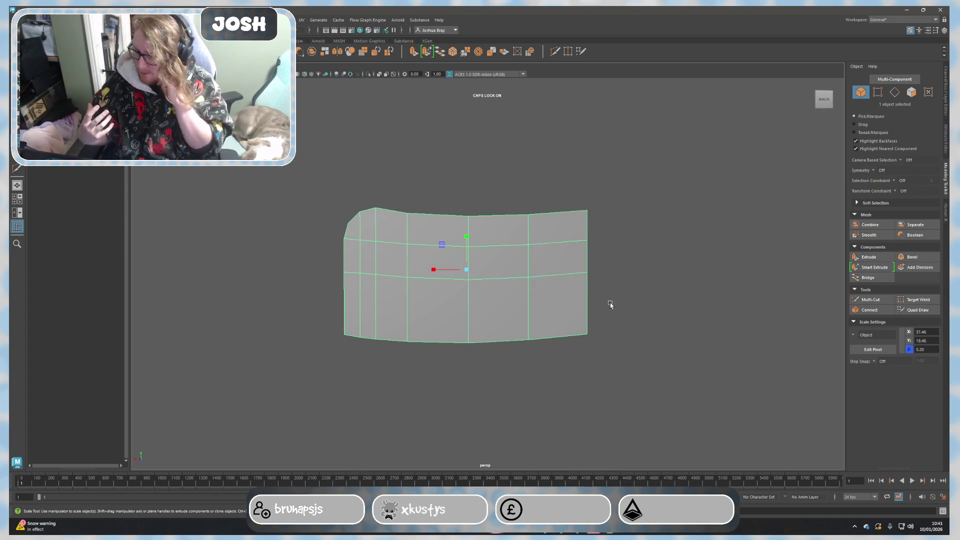
Lower the right end's bottom corner edge slightly from a straight-on back view.
mouse_move(610, 304)
alt+mouse_down()
mouse_move(668, 359)
mouse_move(600, 346)
mouse_move(624, 328)
mouse_move(662, 364)
mouse_move(628, 337)
alt+mouse_up()
key(F11)
key(F10)
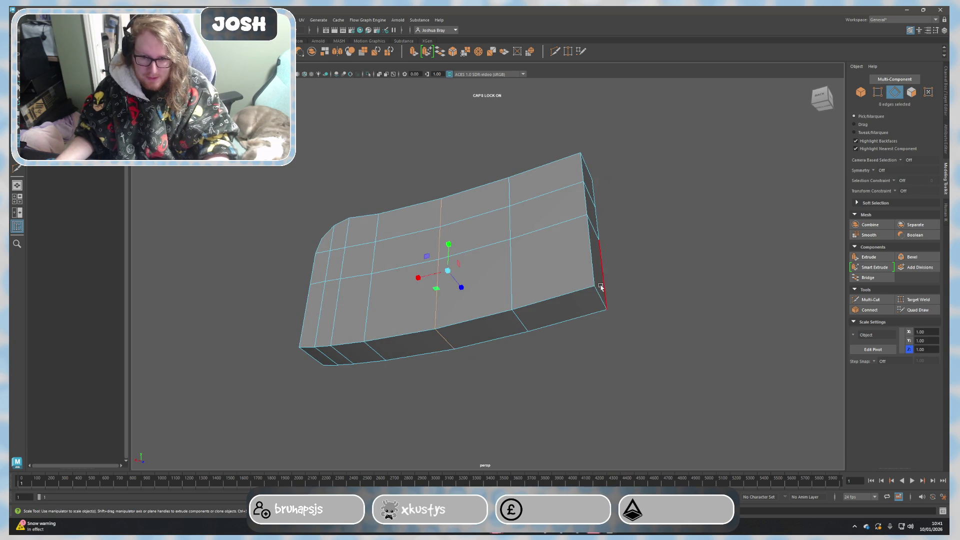
click(609, 331)
key([)
key(w)
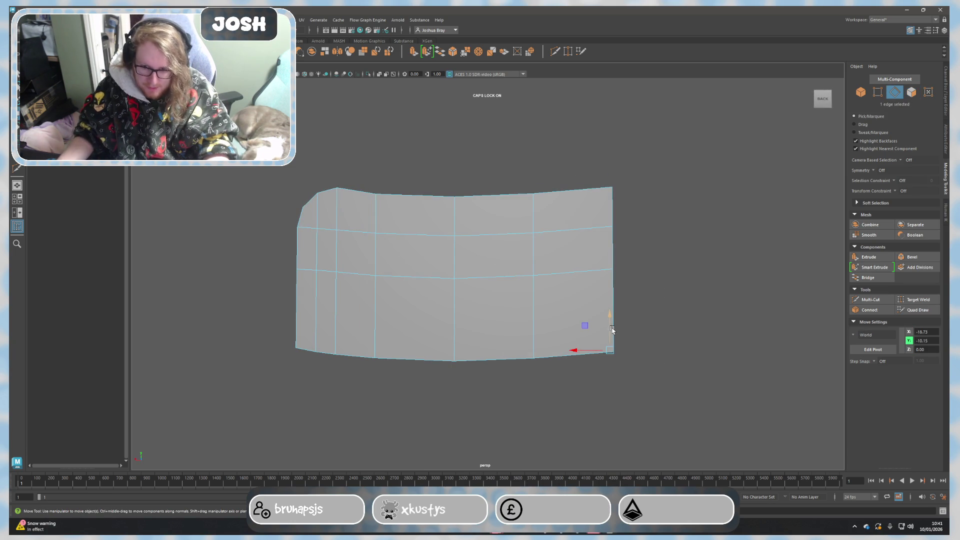
drag(612, 318, 613, 319)
Lower the two bottom-right edges so the lower edge follows the blade's curve.
right_drag(635, 314, 697, 278)
click(538, 313)
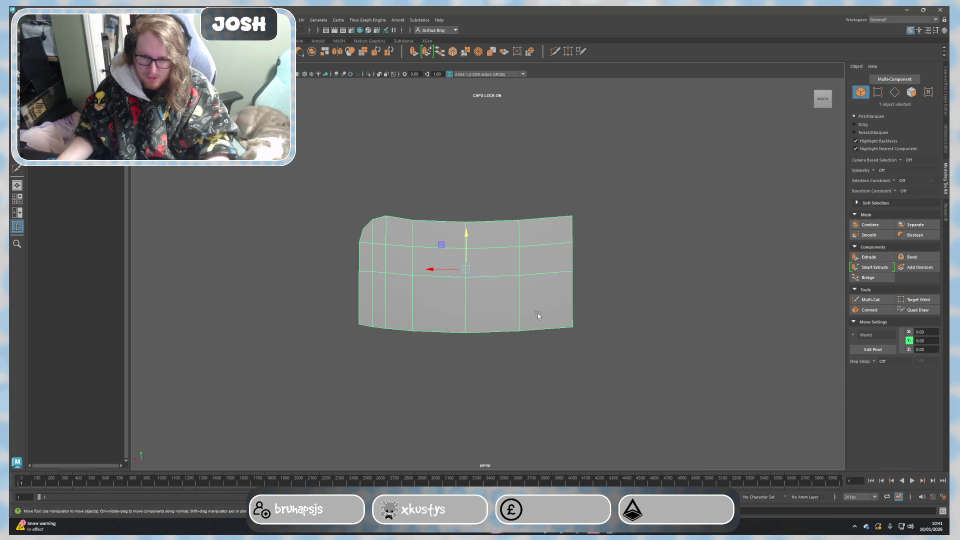
scroll(547, 343, up, 2)
alt+drag(548, 386, 551, 364)
right_drag(531, 317, 529, 286)
click(533, 320)
shift+click(603, 323)
alt+drag(603, 324, 603, 349)
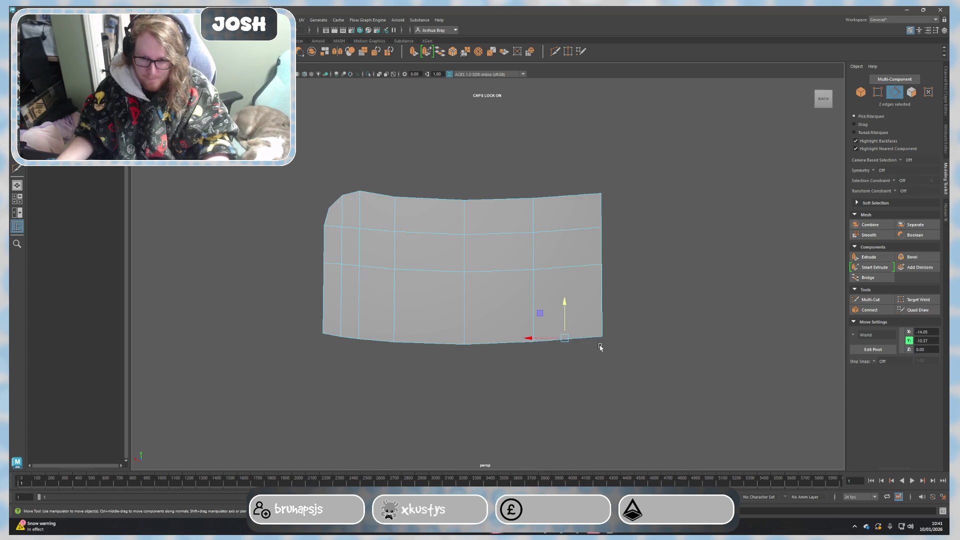
drag(566, 302, 566, 299)
click(663, 300)
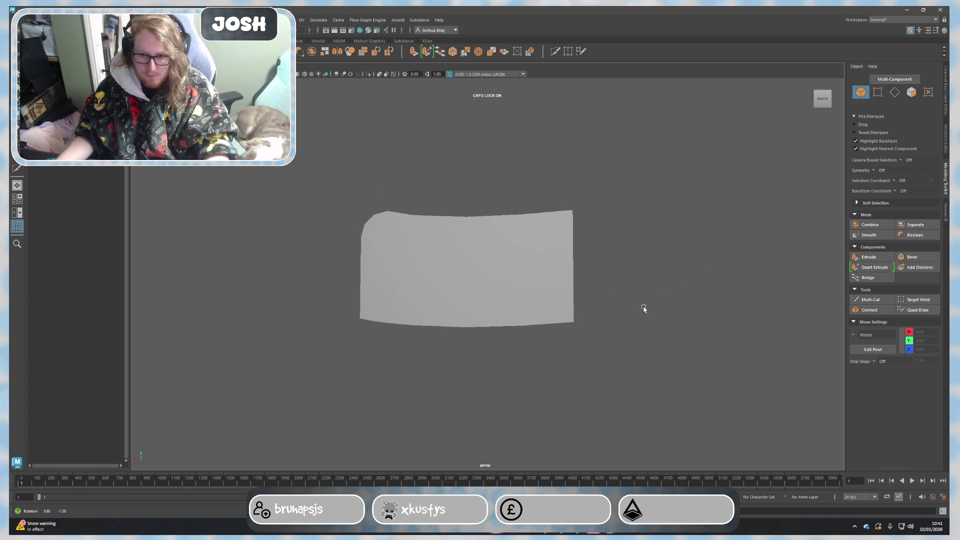
click(573, 325)
click(595, 325)
key(ctrl+z)
key(F10)
Reposition the horizontal edge loop across the blade and nudge a single edge up.
mouse_move(607, 337)
alt+mouse_down()
mouse_move(549, 343)
mouse_move(580, 352)
mouse_move(665, 328)
mouse_move(537, 347)
mouse_move(323, 280)
alt+mouse_up()
double_click(333, 241)
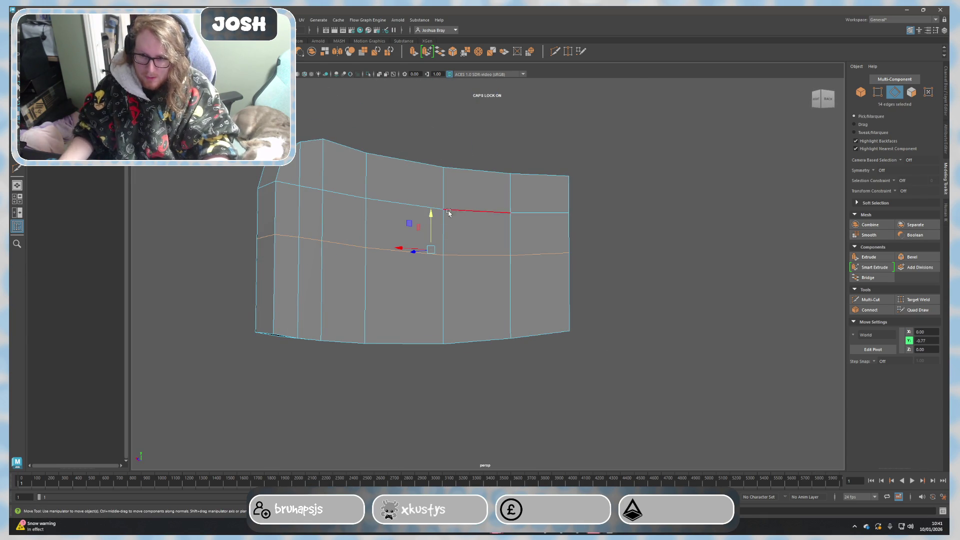
mouse_move(430, 212)
mouse_down()
mouse_move(429, 260)
mouse_move(634, 299)
mouse_move(552, 310)
mouse_up()
mouse_move(430, 263)
mouse_down()
mouse_move(434, 254)
mouse_move(435, 280)
mouse_move(482, 281)
mouse_move(317, 262)
mouse_move(301, 235)
mouse_move(275, 233)
mouse_move(266, 261)
mouse_move(263, 249)
mouse_up()
click(312, 249)
mouse_move(343, 295)
alt+mouse_down()
mouse_move(339, 315)
mouse_move(364, 309)
mouse_move(322, 261)
alt+mouse_up()
Delete the bottom row of faces.
right_drag(320, 254, 321, 258)
drag(327, 265, 490, 358)
key(Delete)
Merge the two bottom-left vertices with Edit Mesh > Merge.
right_drag(332, 299, 300, 300)
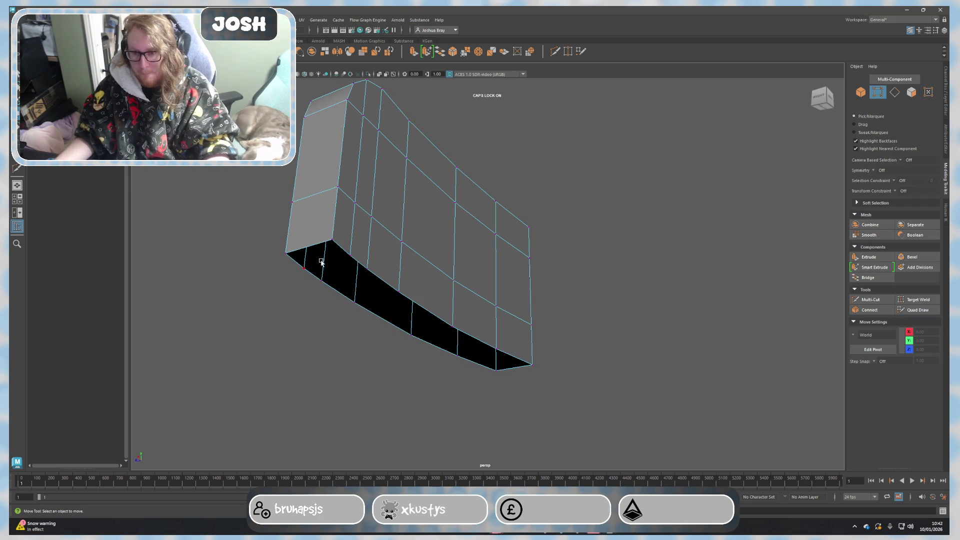
drag(331, 235, 282, 258)
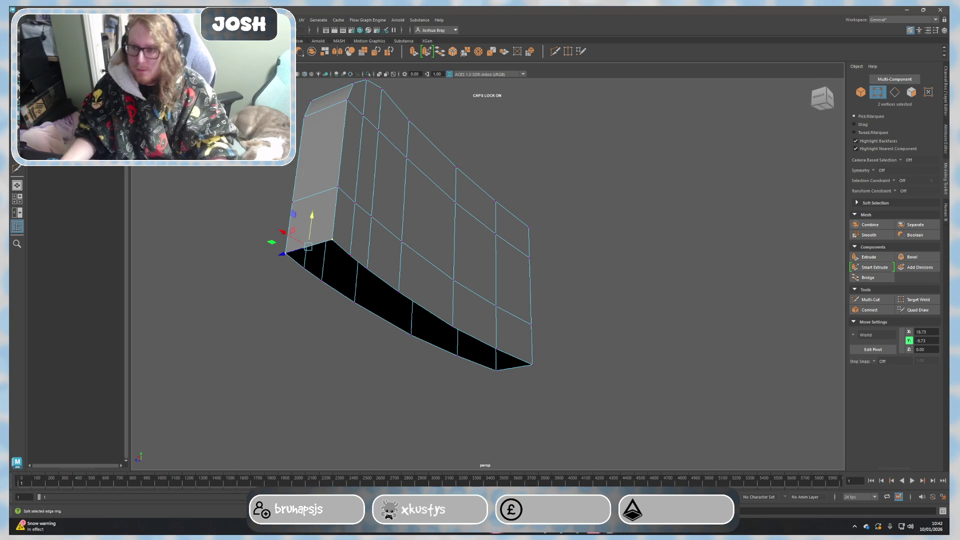
click(220, 20)
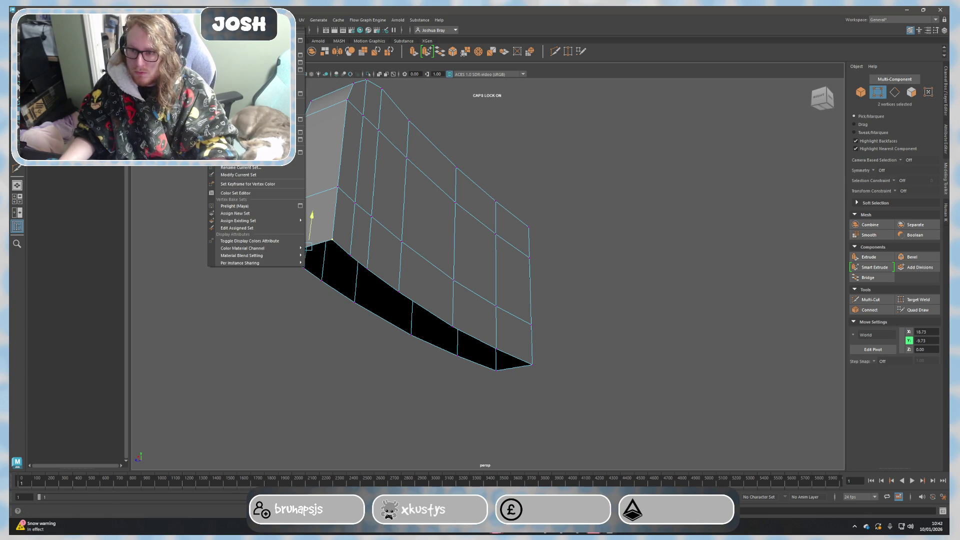
key(Escape)
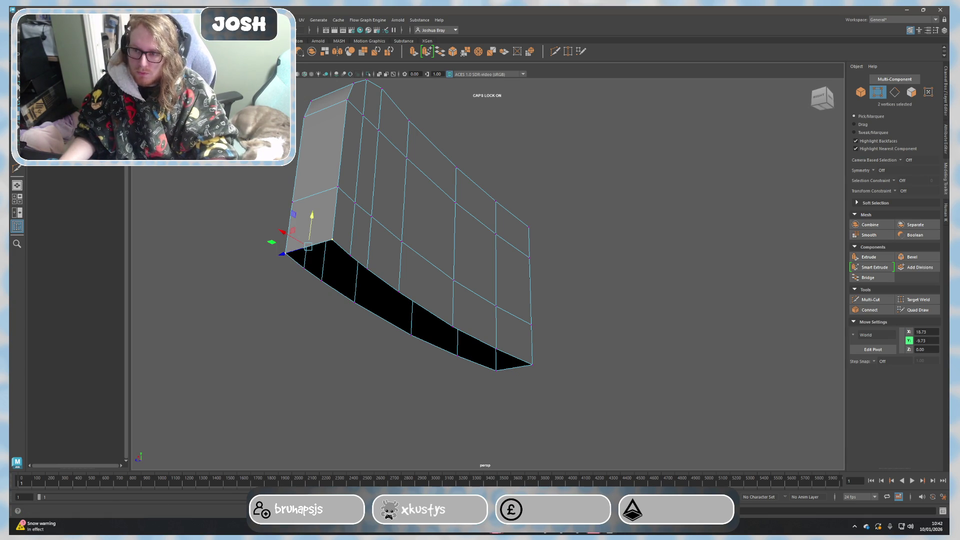
click(220, 20)
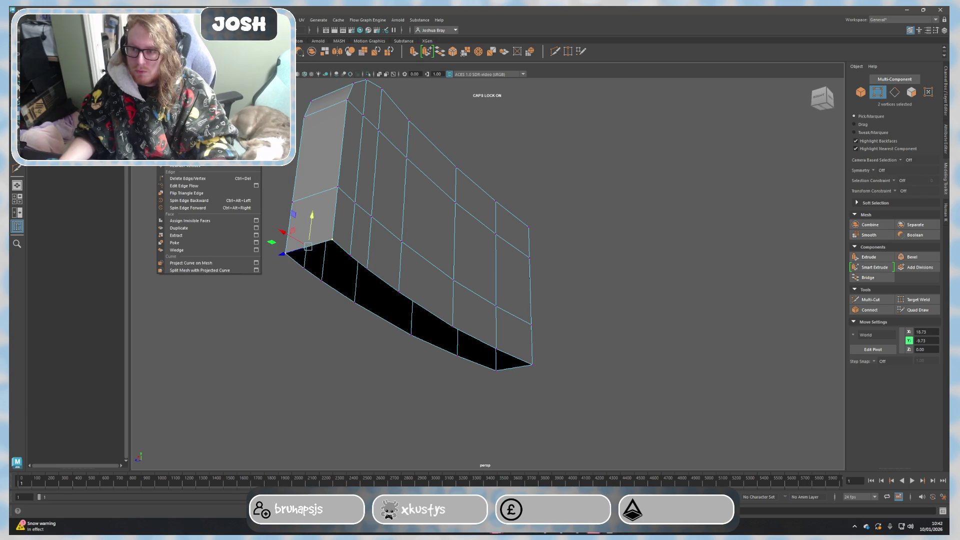
click(200, 120)
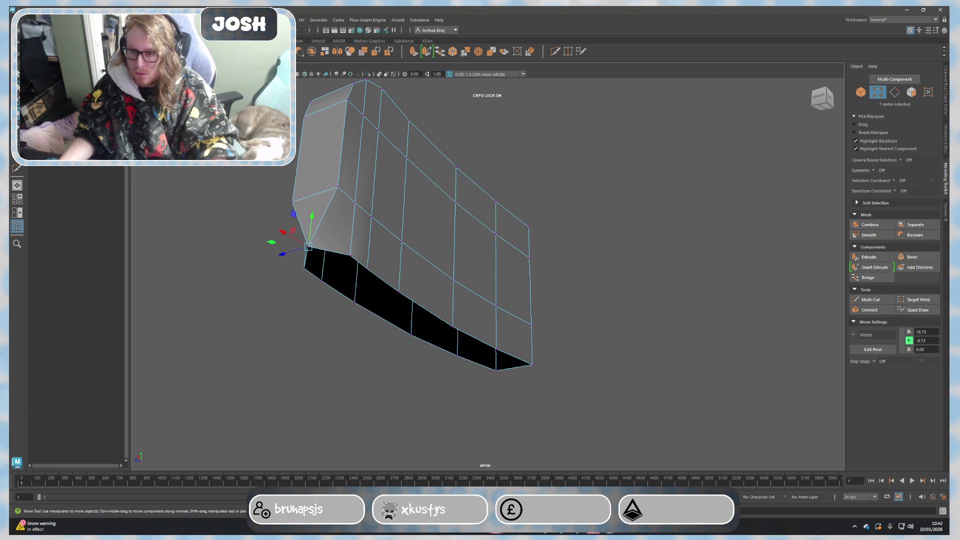
Move the neighbouring corner vertex down and outward, then pick the right-corner vertex pair.
click(351, 254)
mouse_move(303, 265)
middle_down()
mouse_move(310, 287)
mouse_move(349, 320)
mouse_move(448, 356)
middle_up()
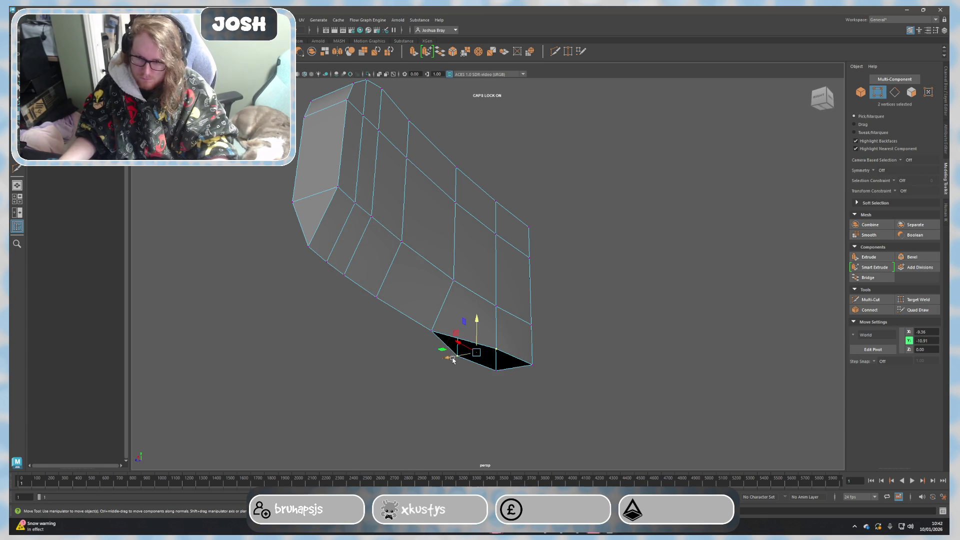
shift+click(477, 358)
click(543, 368)
shift+click(490, 375)
click(593, 361)
mouse_move(593, 361)
alt+mouse_down()
mouse_move(611, 343)
mouse_move(544, 336)
alt+mouse_up()
Return to object mode and reselect the blade mesh from the back.
key(F10)
click(562, 280)
alt+drag(633, 302, 599, 286)
key(F8)
click(632, 257)
mouse_move(632, 257)
alt+mouse_down()
mouse_move(647, 265)
mouse_move(616, 266)
alt+mouse_up()
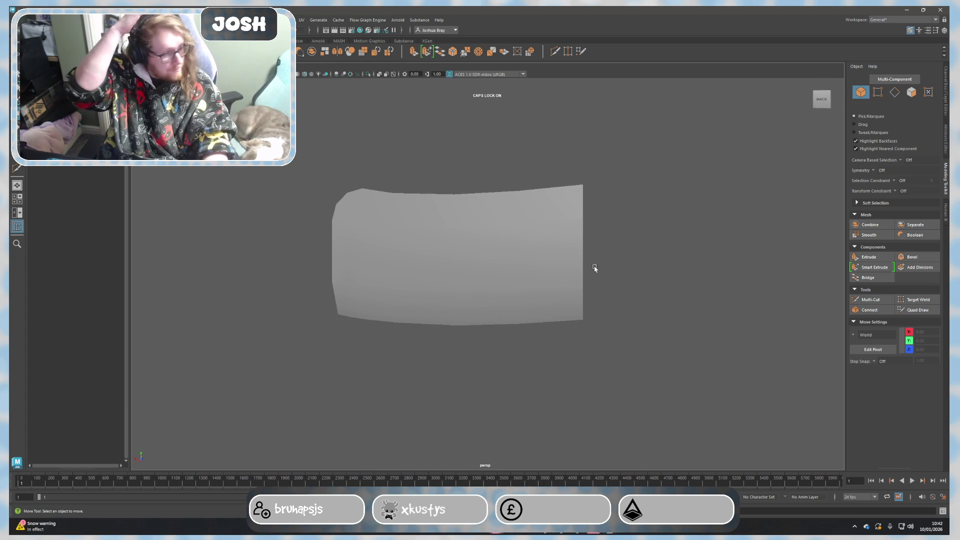
click(421, 246)
Multi-Cut an extra edge loop, then extrude the six top-left corner faces.
right_drag(391, 200, 392, 216)
click(353, 219)
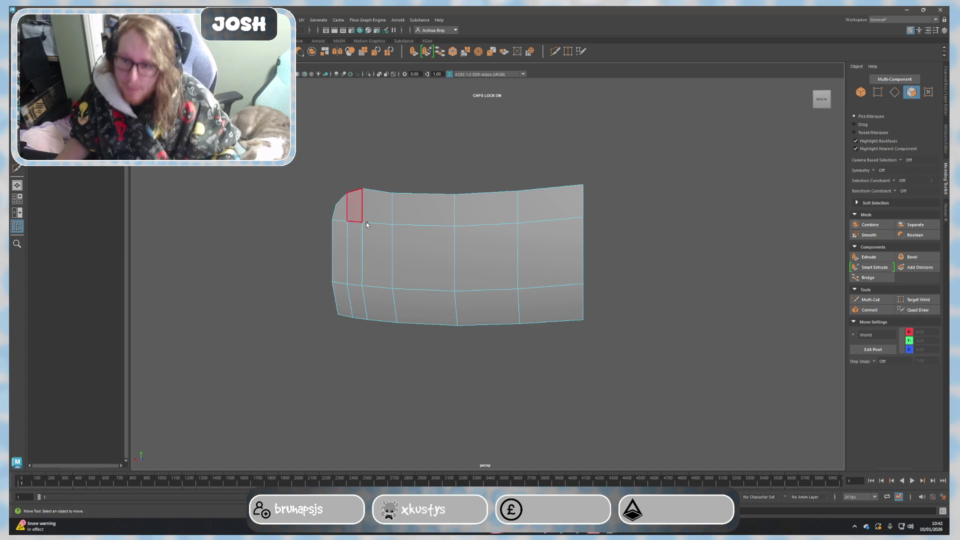
click(870, 300)
click(583, 241)
key(Return)
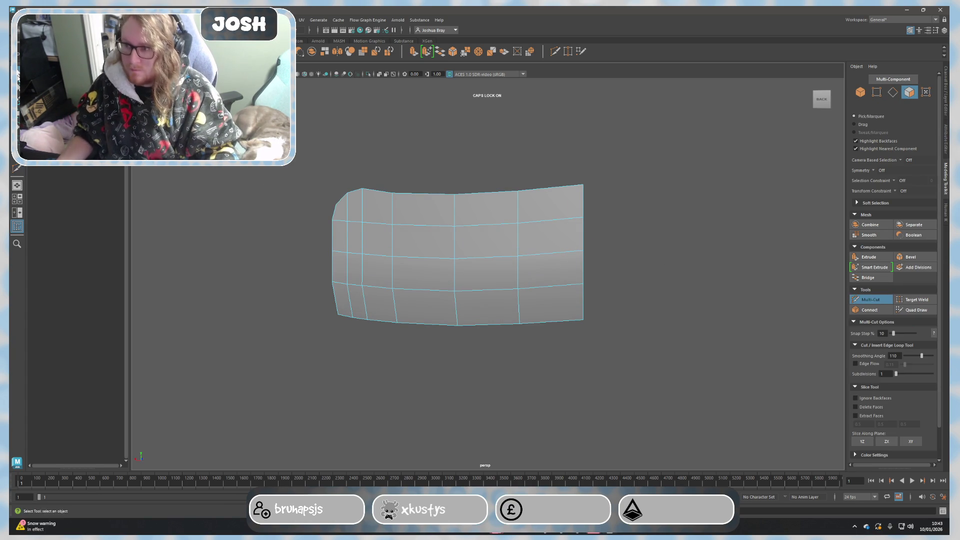
key(q)
drag(370, 214, 325, 270)
key(ctrl+e)
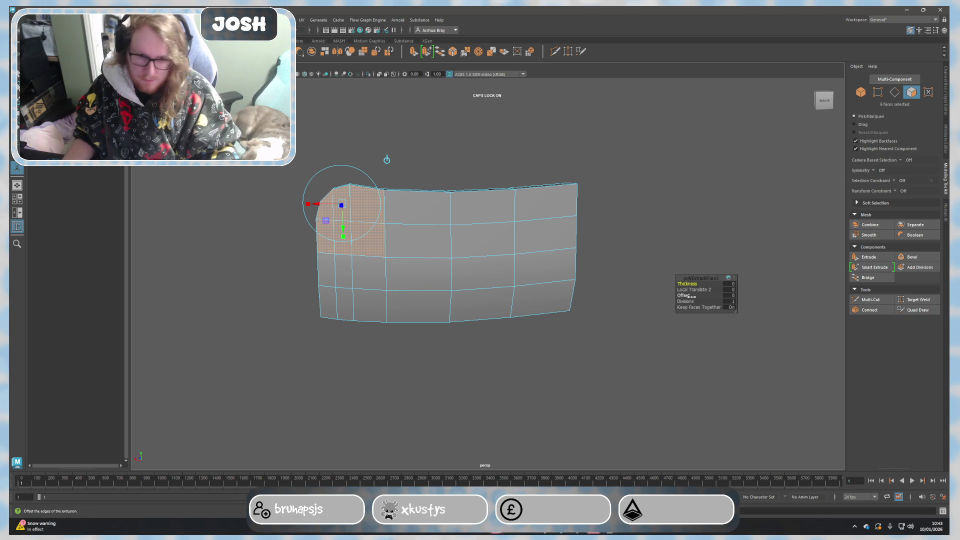
Try extrusion Offsets of 2 and 3 with Circularize, undoing each attempt.
click(729, 299)
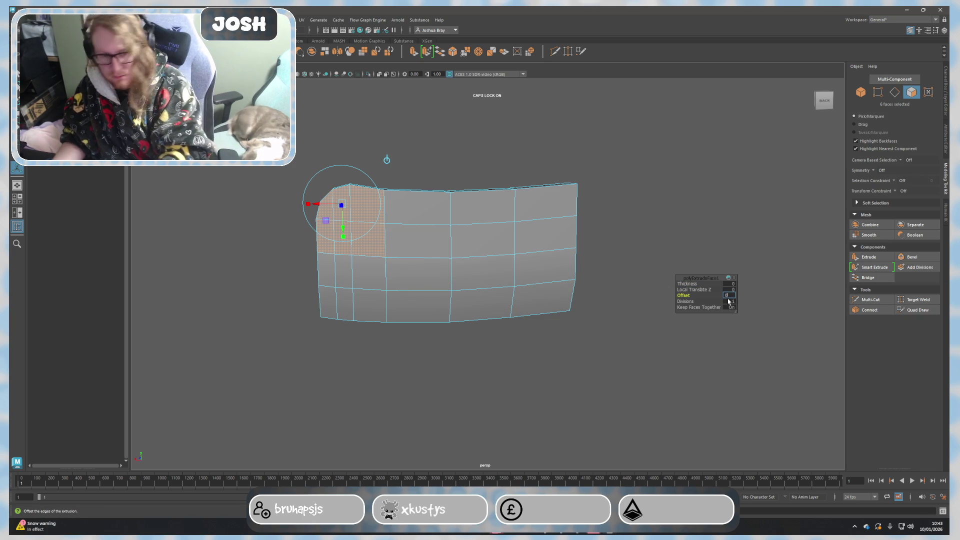
text(2)
key(Return)
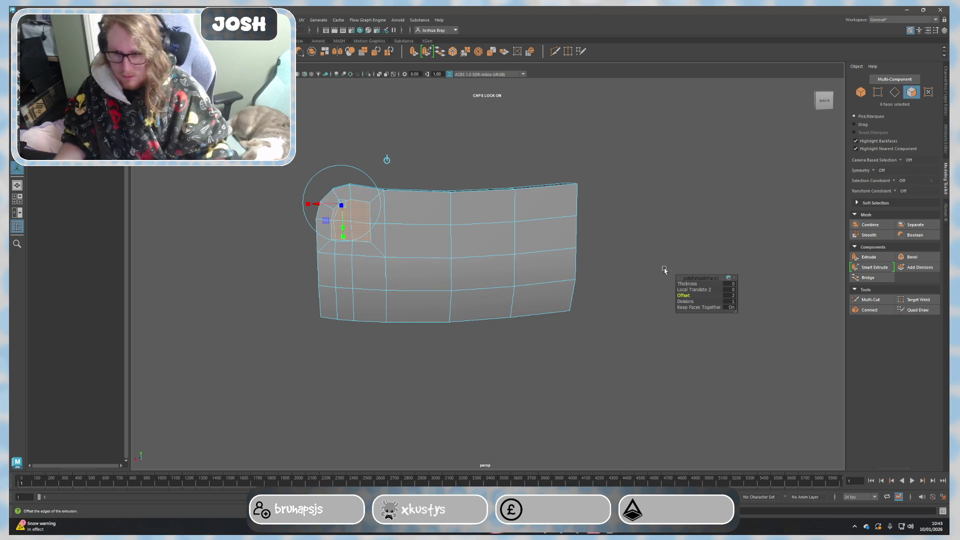
mouse_move(413, 260)
alt+mouse_down()
mouse_move(460, 258)
mouse_move(500, 235)
alt+mouse_up()
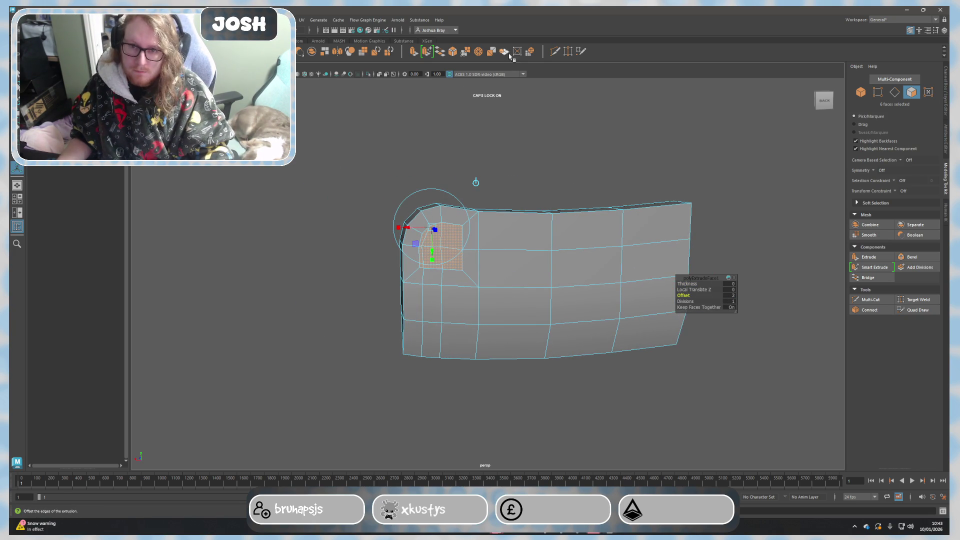
click(532, 55)
mouse_move(571, 153)
alt+mouse_down()
mouse_move(642, 162)
mouse_move(572, 154)
mouse_move(572, 165)
alt+mouse_up()
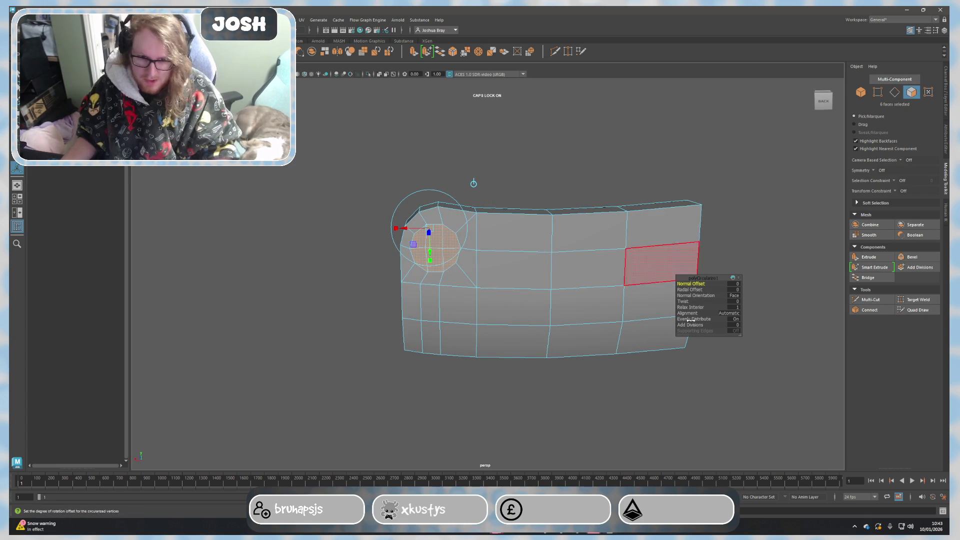
key(ctrl+z)
scroll(562, 165, up, 2)
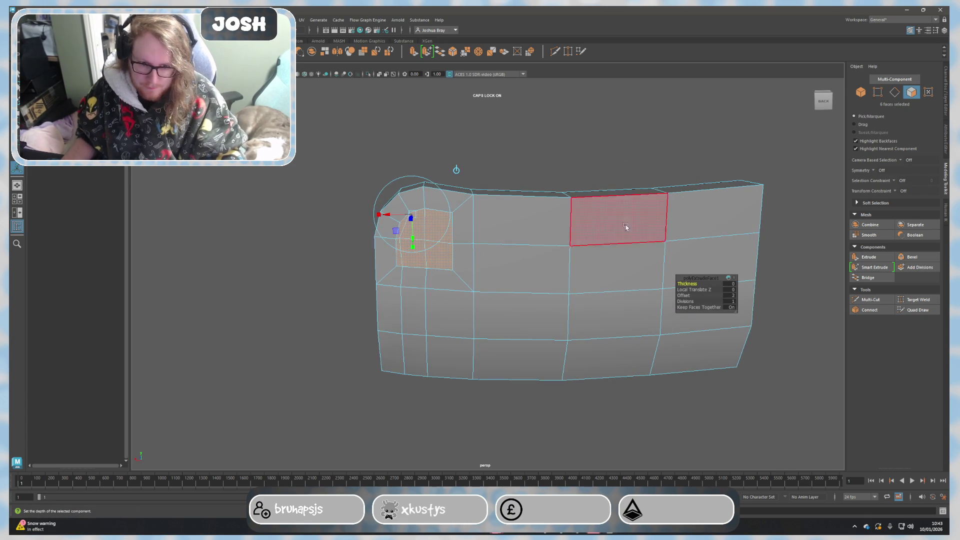
scroll(531, 201, up, 1)
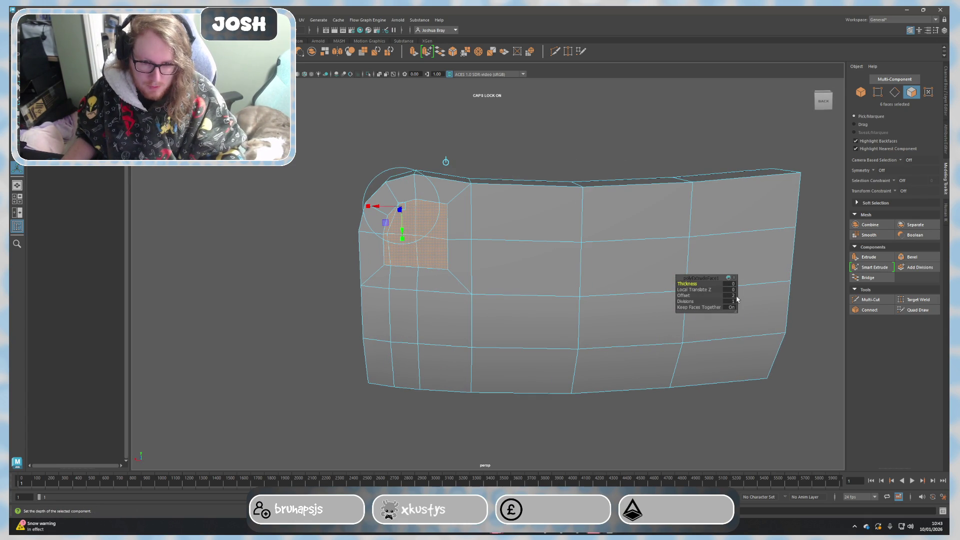
key(Return)
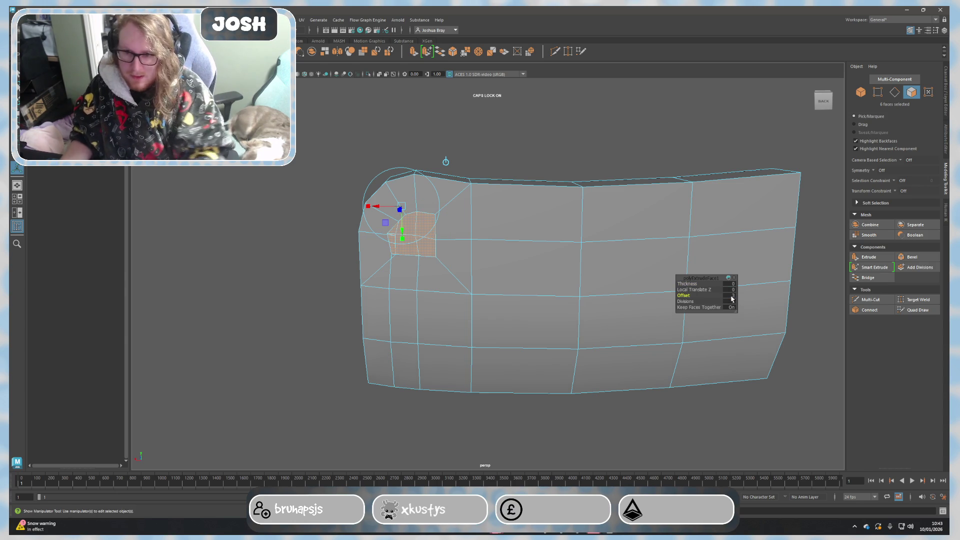
key(ctrl+shift+c)
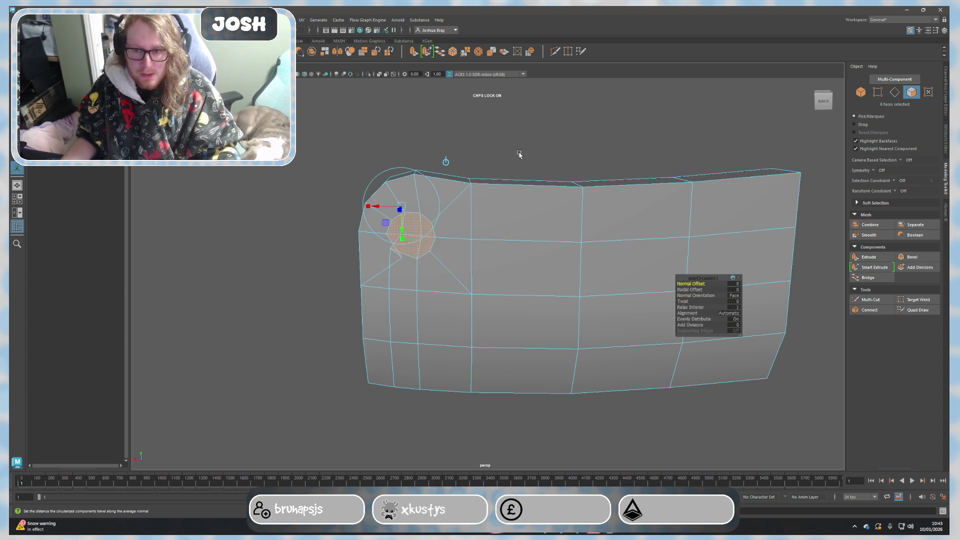
key(ctrl+z)
Set the extrusion Offset to 2.5 and circularize the inset faces.
click(731, 295)
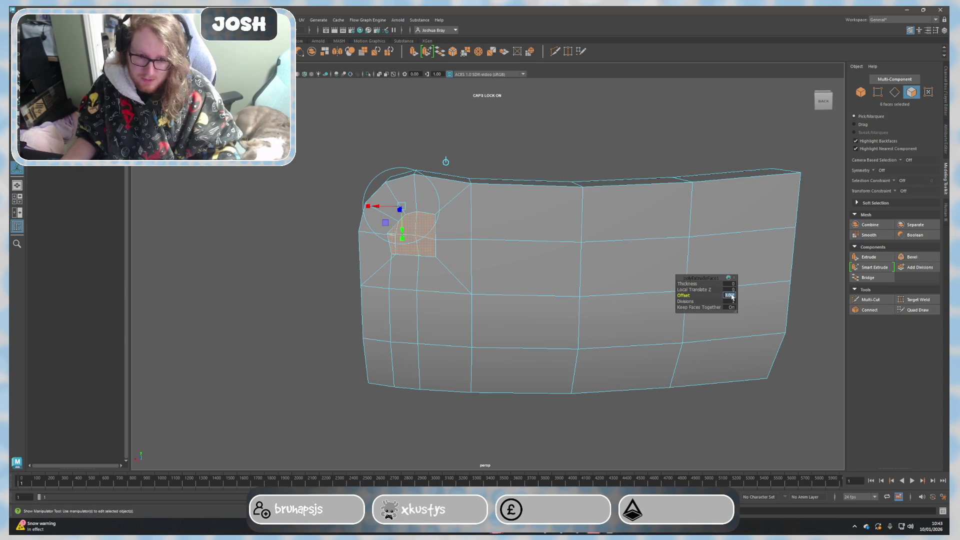
text(2.5)
key(Return)
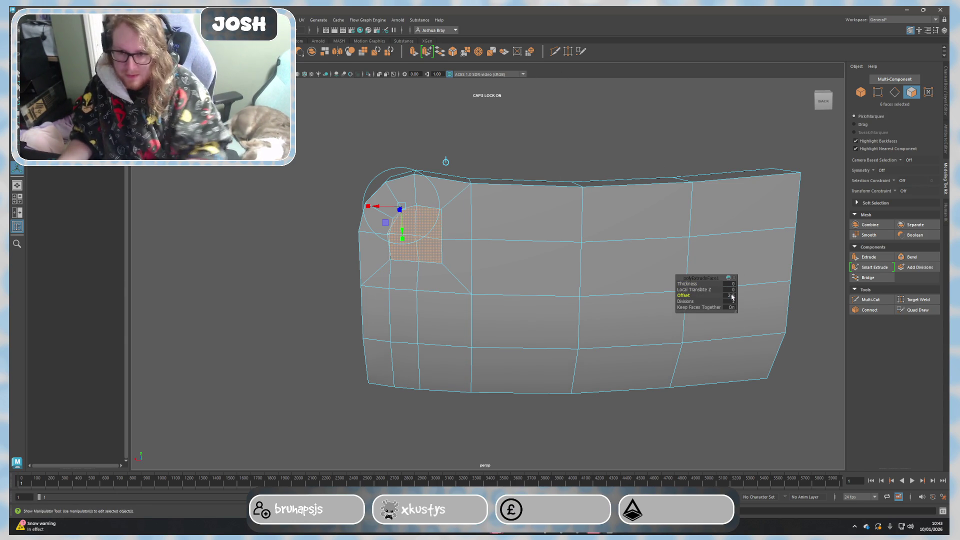
click(526, 56)
alt+drag(557, 142, 708, 142)
mouse_move(595, 260)
alt+mouse_down()
mouse_move(744, 349)
mouse_move(467, 332)
mouse_move(618, 323)
alt+mouse_up()
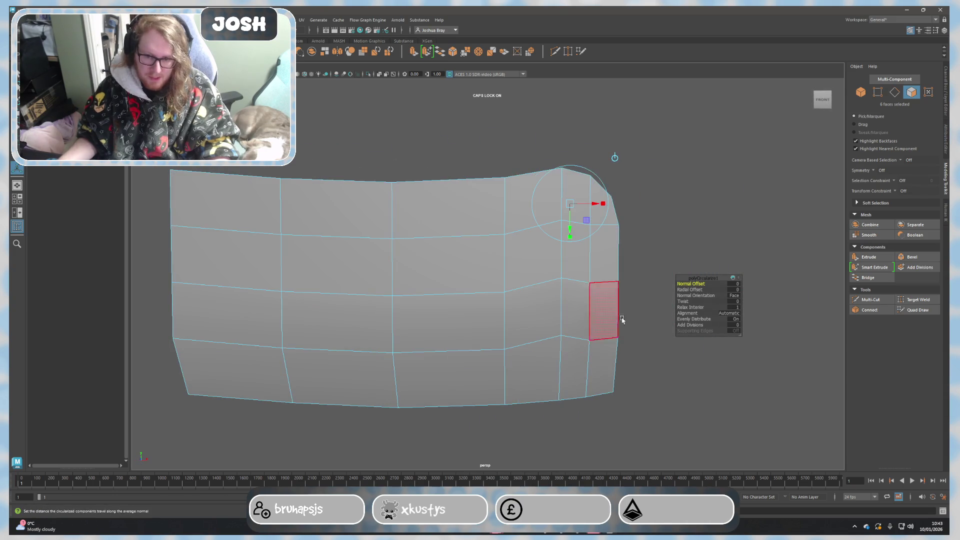
click(653, 251)
mouse_move(653, 251)
alt+mouse_down()
mouse_move(590, 279)
mouse_move(491, 272)
mouse_move(482, 262)
mouse_move(567, 273)
alt+mouse_up()
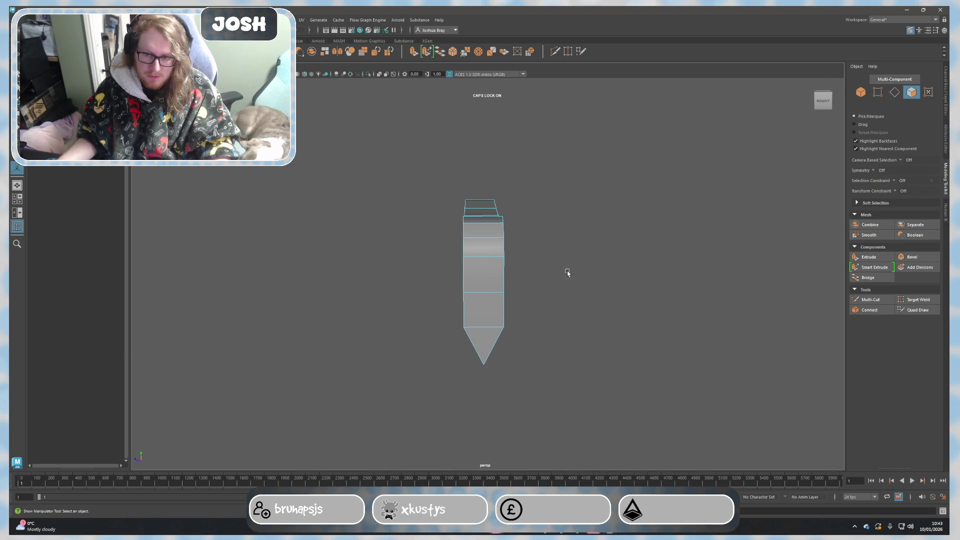
click(871, 300)
scroll(532, 350, up, 3)
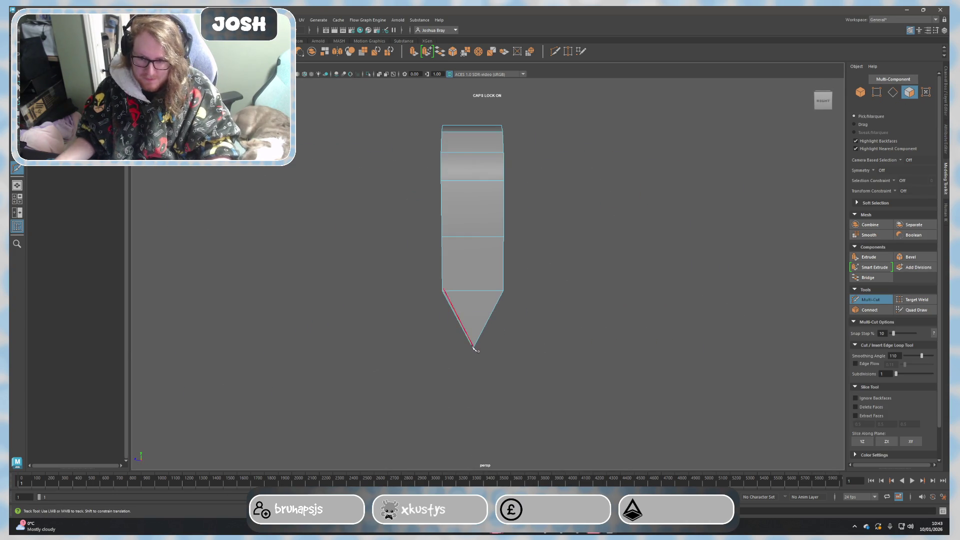
Cut a vertical edge loop through the blade starting at its pointed tip.
click(474, 349)
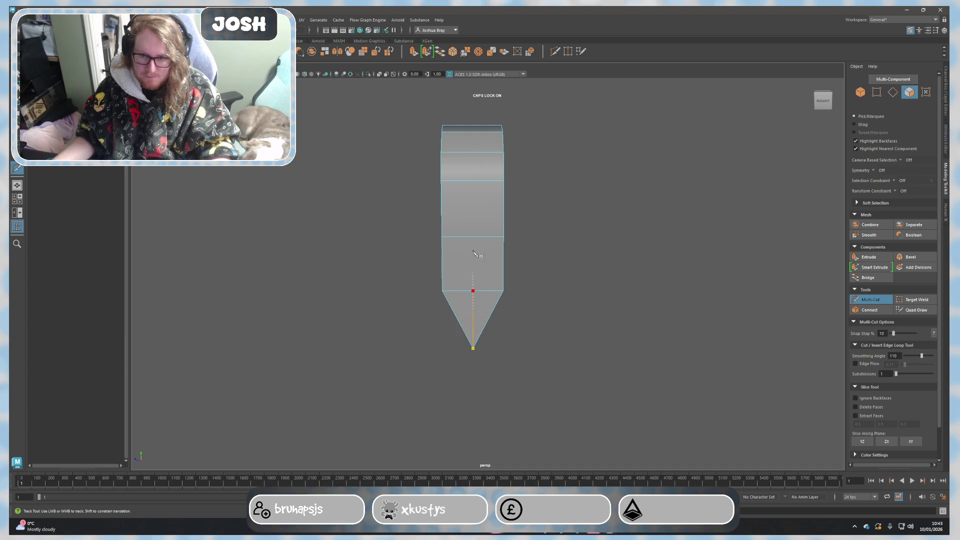
alt+drag(475, 265, 588, 318)
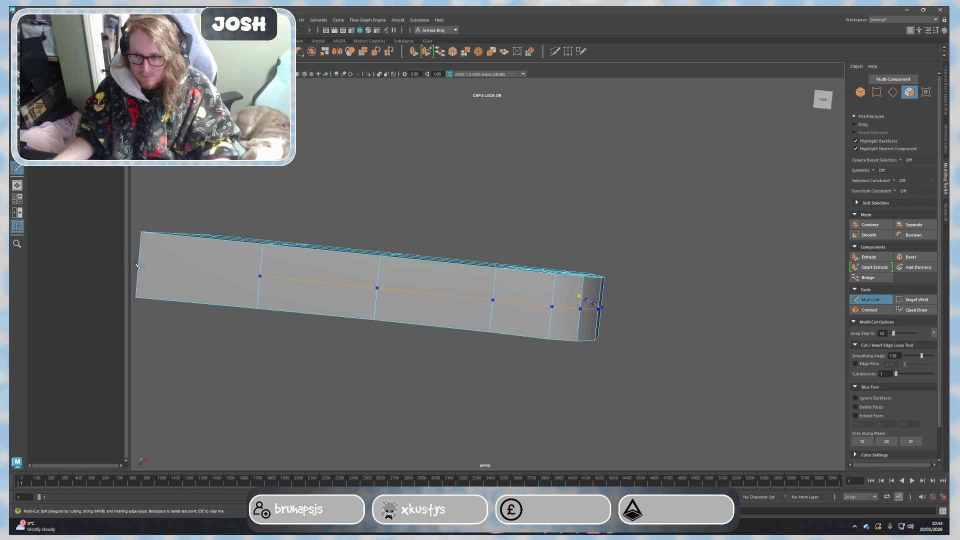
mouse_move(142, 268)
alt+mouse_down()
mouse_move(263, 264)
mouse_move(533, 325)
alt+mouse_up()
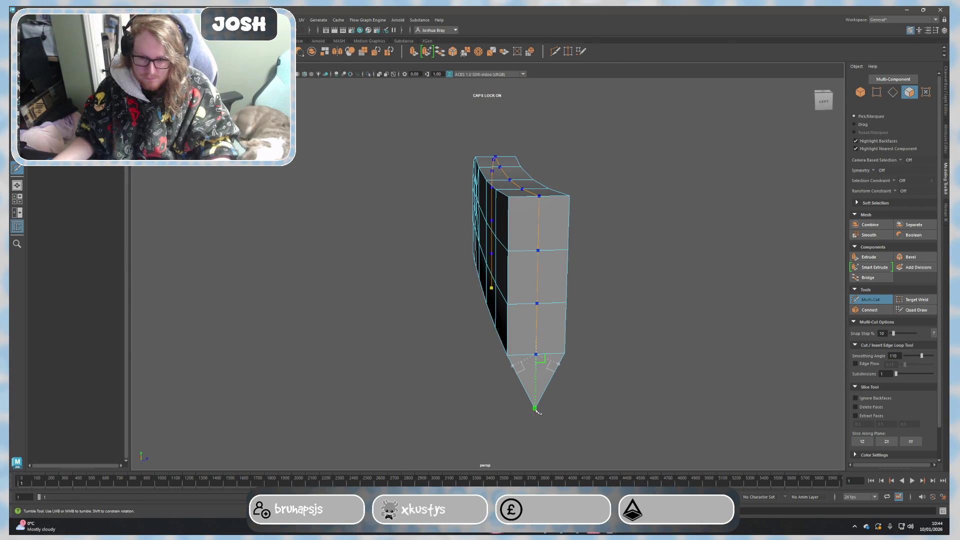
key(Return)
key(q)
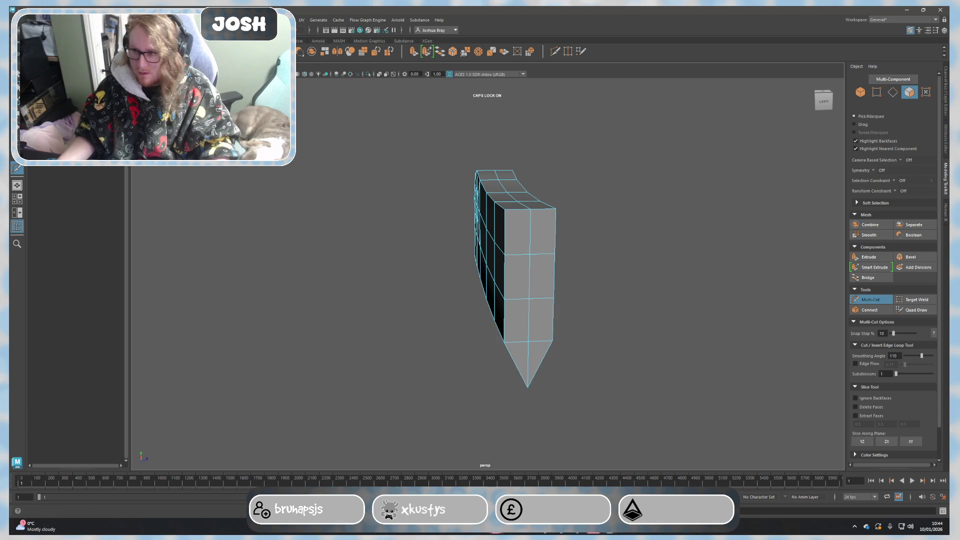
alt+drag(220, 203, 456, 279)
key(space)
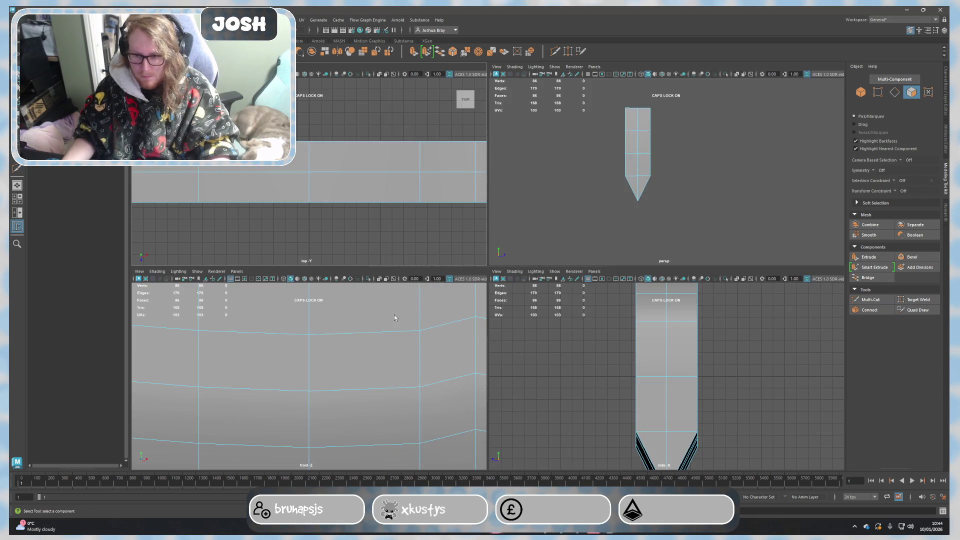
key(space)
scroll(572, 368, down, 4)
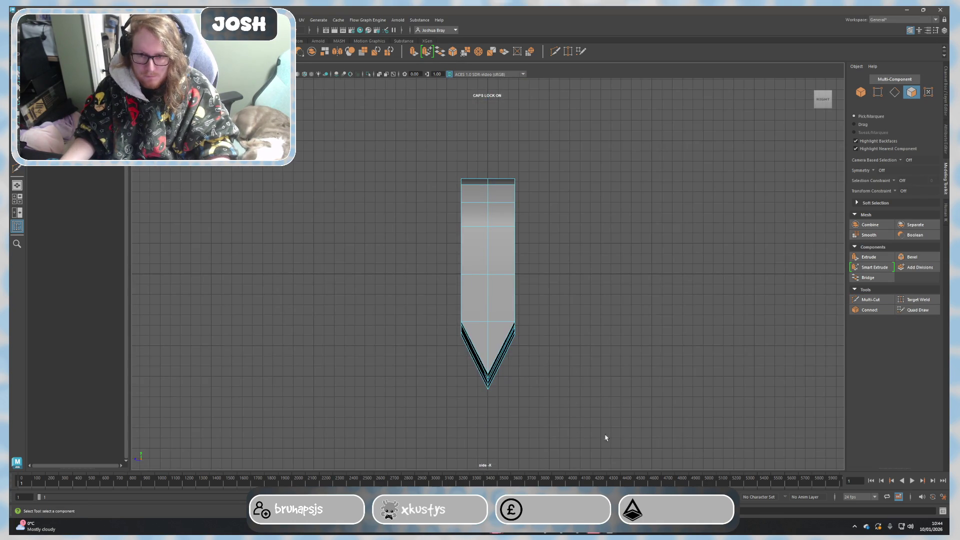
key(space)
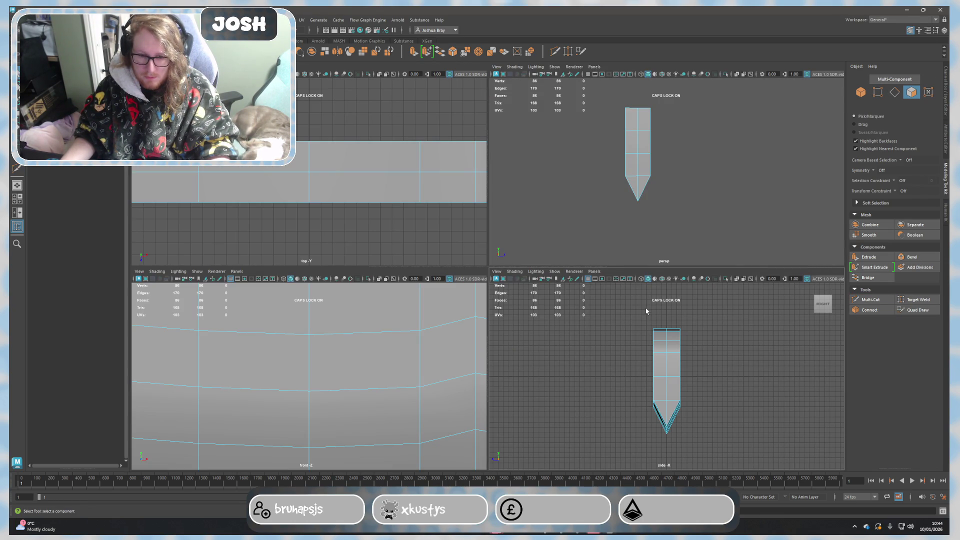
key(space)
alt+drag(653, 217, 641, 257)
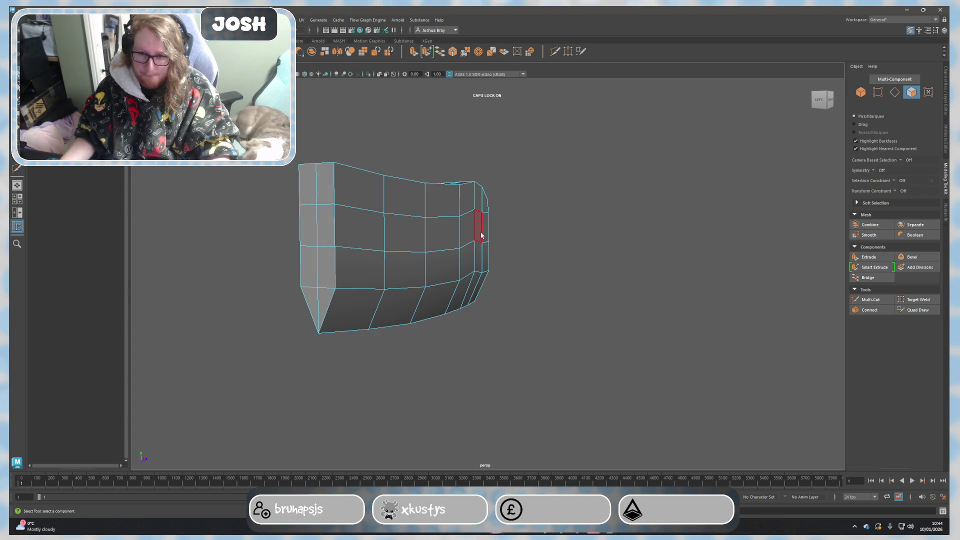
alt+drag(539, 250, 459, 263)
Select the left-half faces in the side view, delete them, and return to object mode.
click(554, 258)
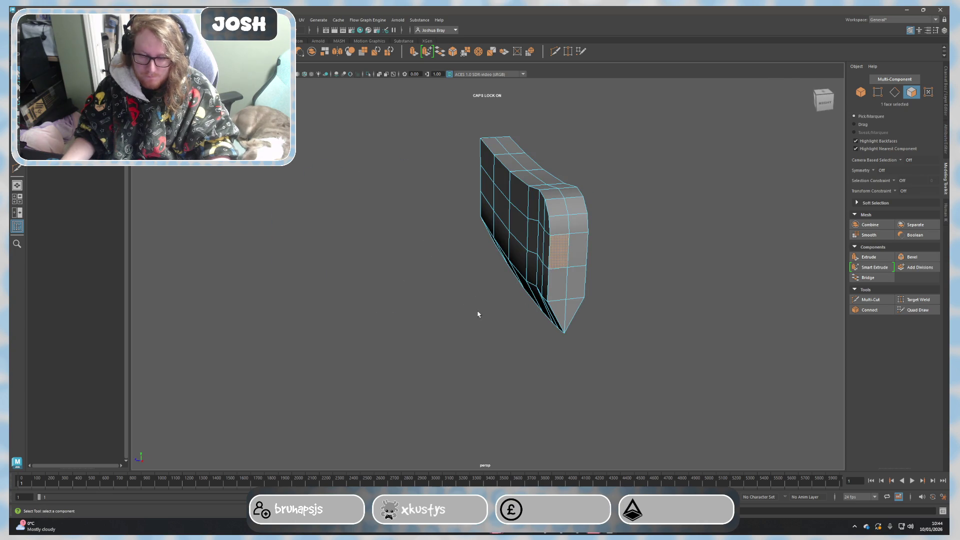
key(space)
key(space)
drag(382, 128, 480, 392)
key(Delete)
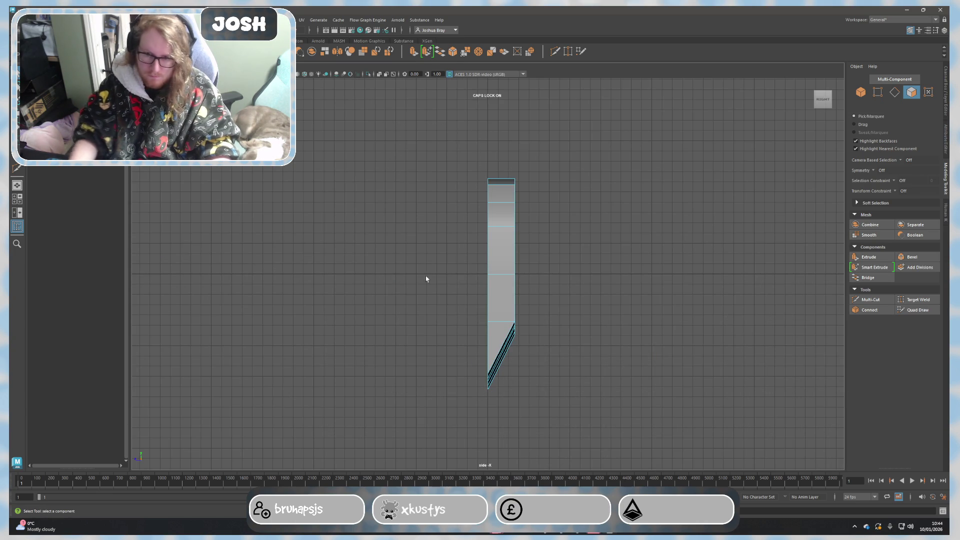
key(F8)
key(space)
key(space)
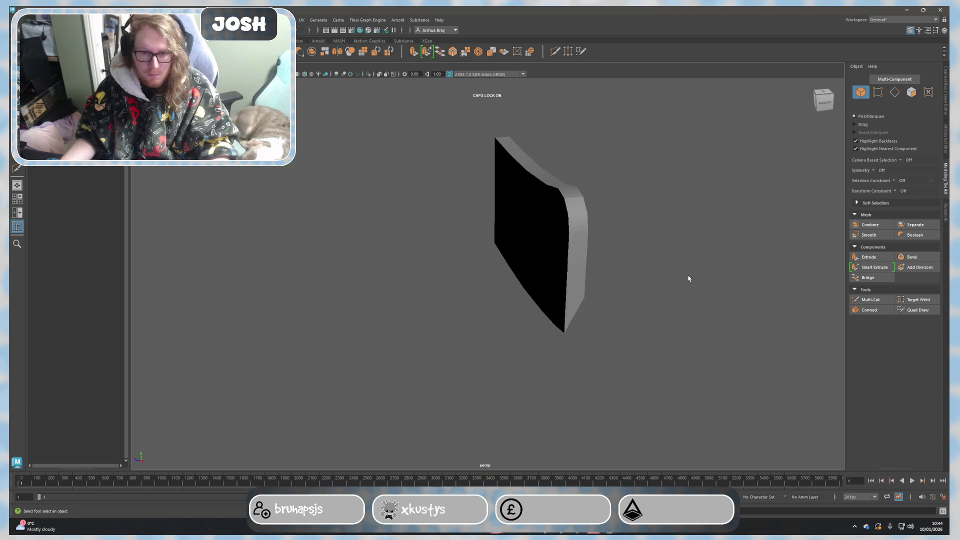
alt+drag(688, 273, 547, 279)
click(546, 278)
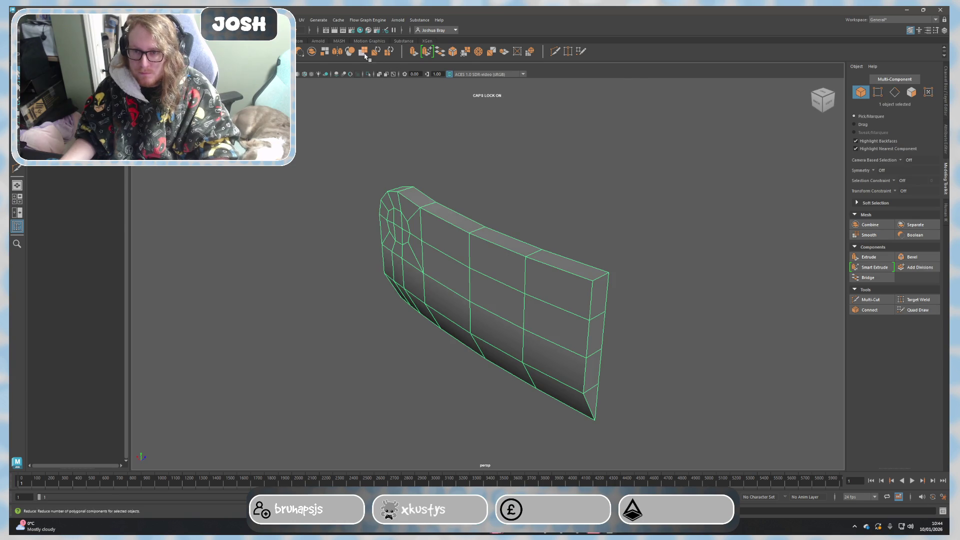
Mirror the half blade across the Z axis around the object's own position.
click(338, 51)
mouse_move(693, 306)
alt+mouse_down()
mouse_move(621, 302)
mouse_move(690, 312)
alt+mouse_up()
click(729, 302)
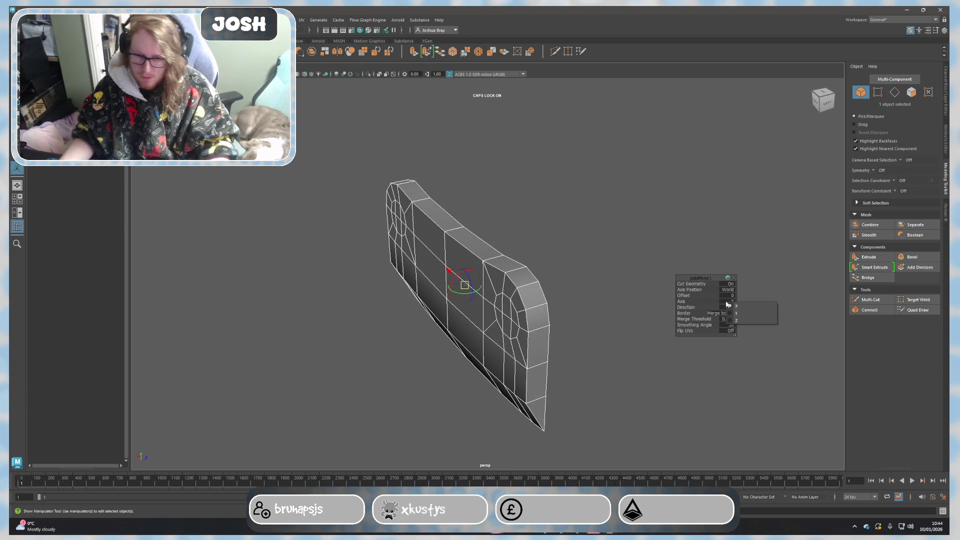
click(745, 322)
mouse_move(495, 277)
mouse_down()
mouse_move(440, 292)
mouse_move(509, 275)
mouse_move(605, 273)
mouse_move(473, 296)
mouse_up()
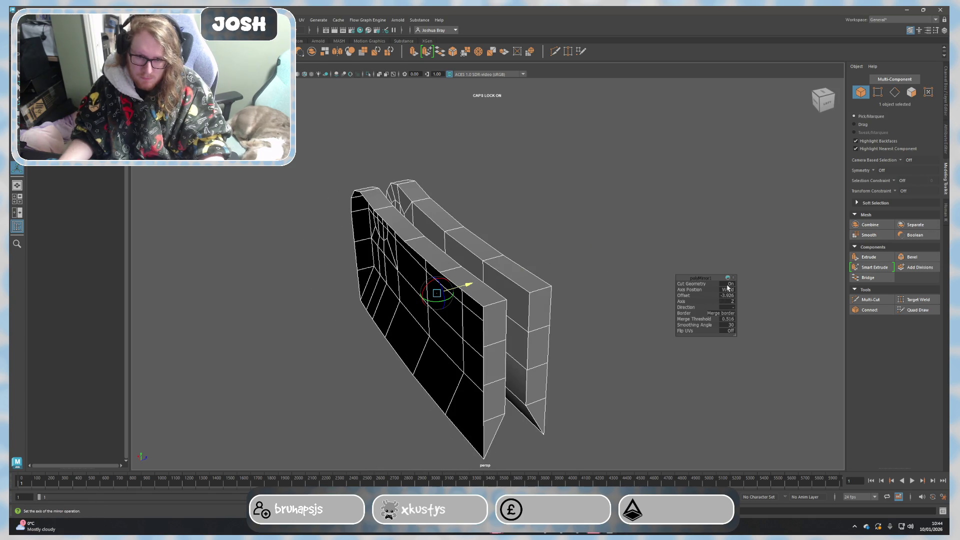
click(729, 290)
click(750, 301)
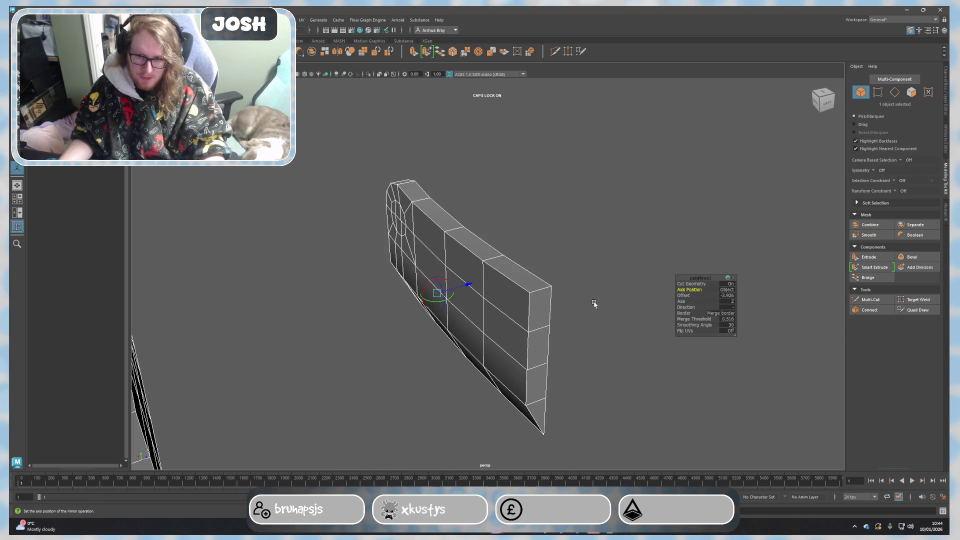
Turn off Cut Geometry and set the offset to -0.122 so the halves merge.
middle_drag(583, 272, 663, 292)
click(730, 284)
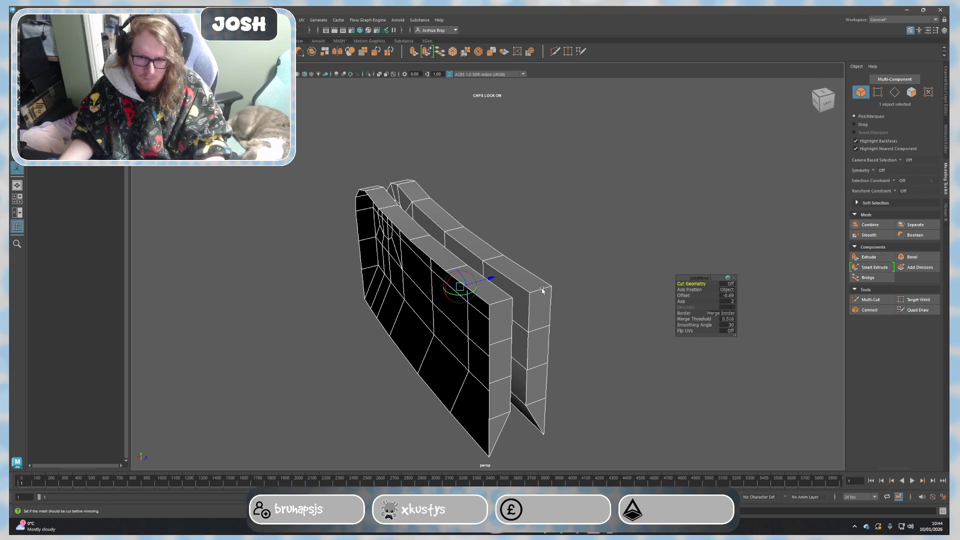
drag(491, 283, 495, 278)
alt+drag(590, 268, 500, 260)
click(630, 237)
mouse_move(630, 237)
alt+mouse_down()
mouse_move(608, 264)
mouse_move(557, 263)
mouse_move(606, 230)
mouse_move(525, 270)
alt+mouse_up()
click(557, 263)
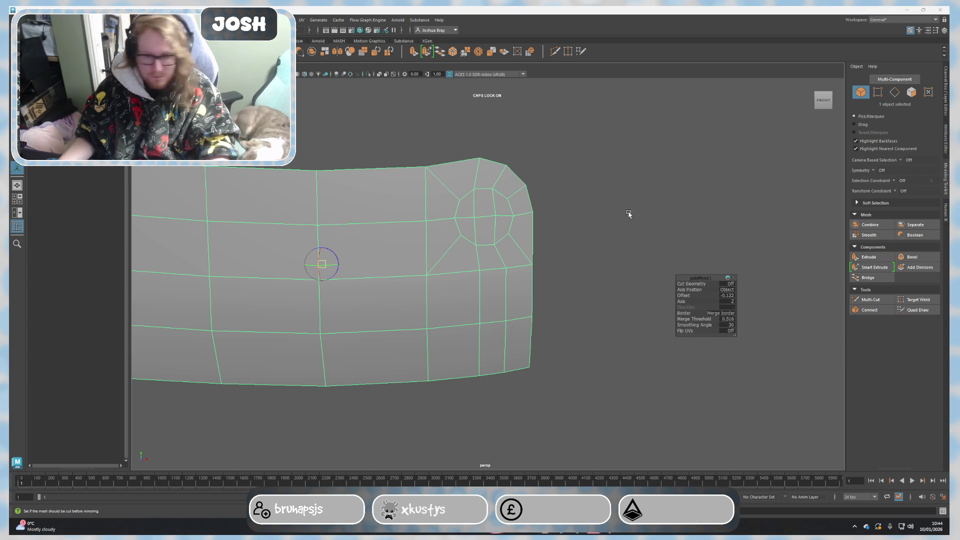
Select the corner circle faces on both sides of the blade and delete them.
right_drag(457, 220, 456, 237)
scroll(515, 242, up, 3)
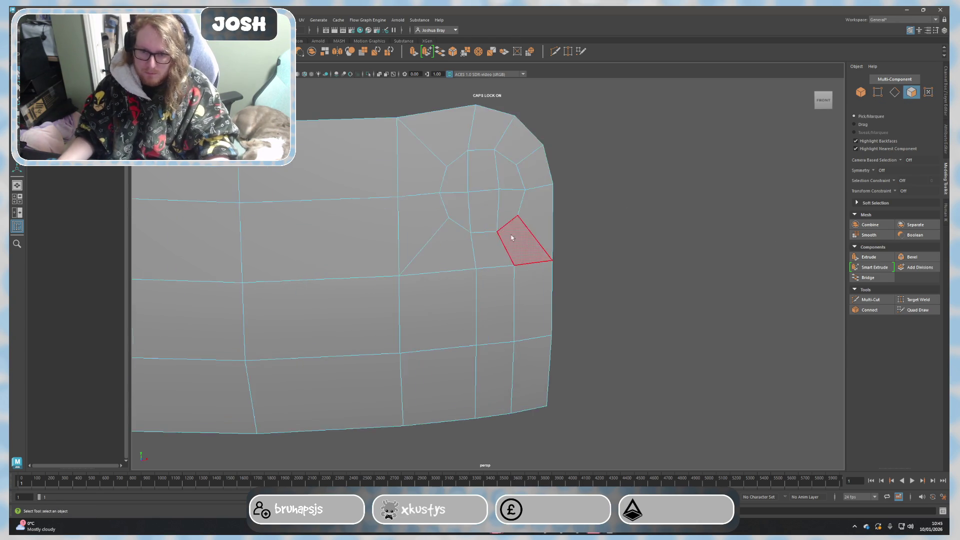
drag(441, 228, 430, 260)
alt+drag(430, 260, 437, 292)
drag(494, 247, 563, 299)
key(w)
drag(499, 258, 495, 257)
drag(519, 223, 519, 220)
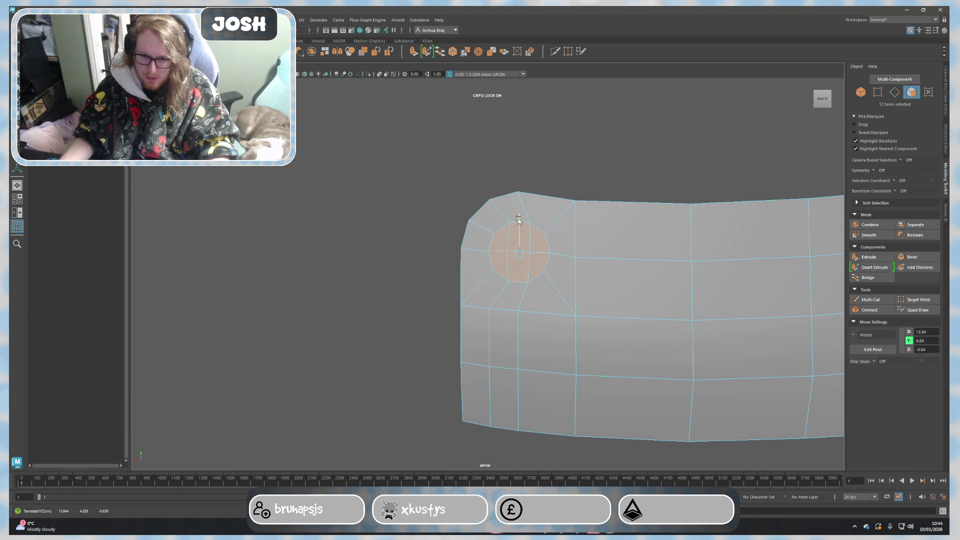
key(Delete)
Bridge the first pairs of opposite hole rim edges with faces.
right_click(525, 255)
click(525, 234)
click(517, 231)
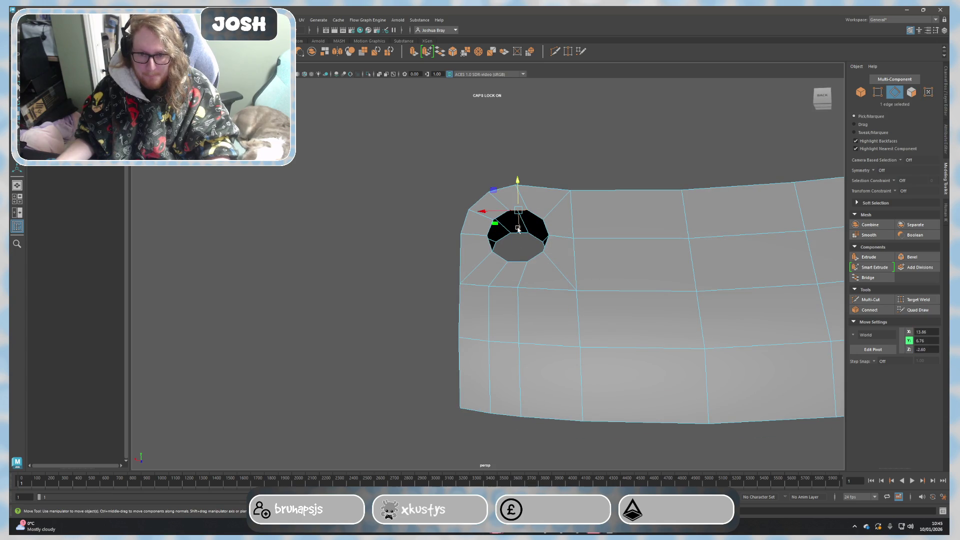
scroll(518, 240, up, 2)
shift+click(519, 238)
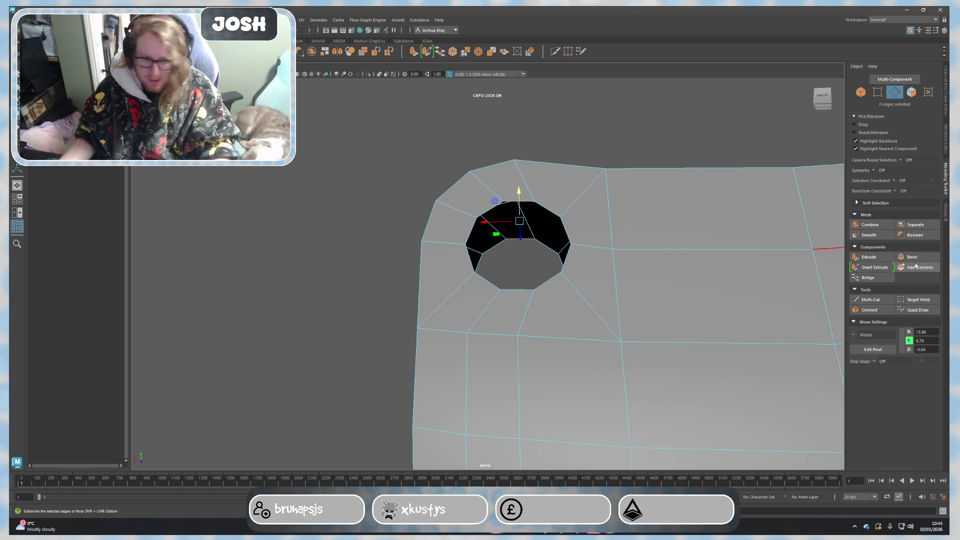
click(876, 278)
shift+click(491, 210)
shift+click(494, 246)
key(g)
Bridge the upper-left, lower-left and lower-right gaps in the hole wall.
alt+drag(562, 249, 456, 268)
click(478, 261)
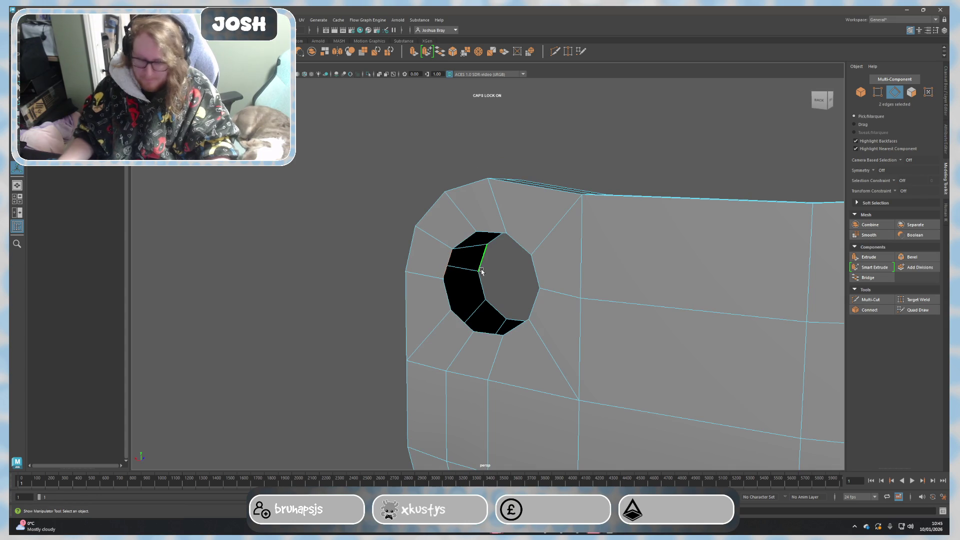
key(g)
click(479, 293)
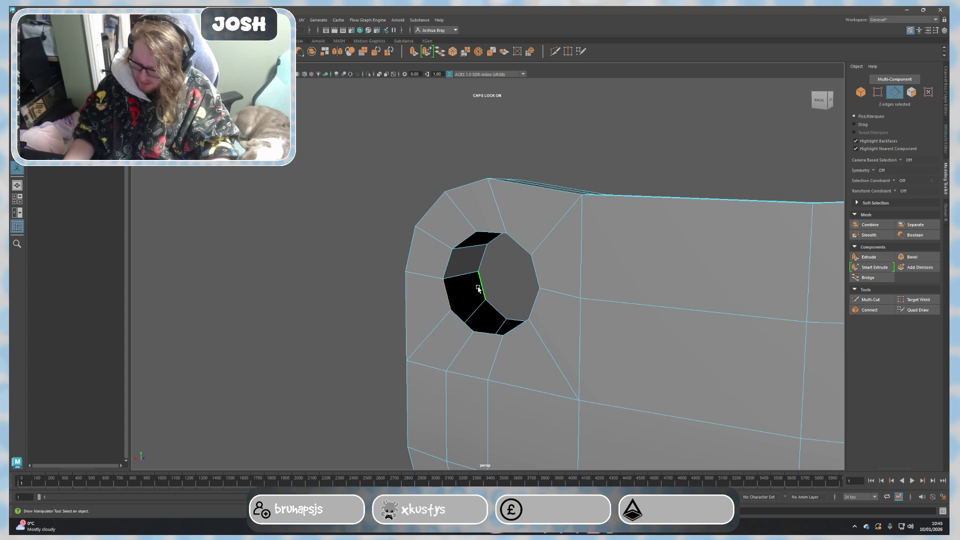
key(g)
click(506, 314)
key(g)
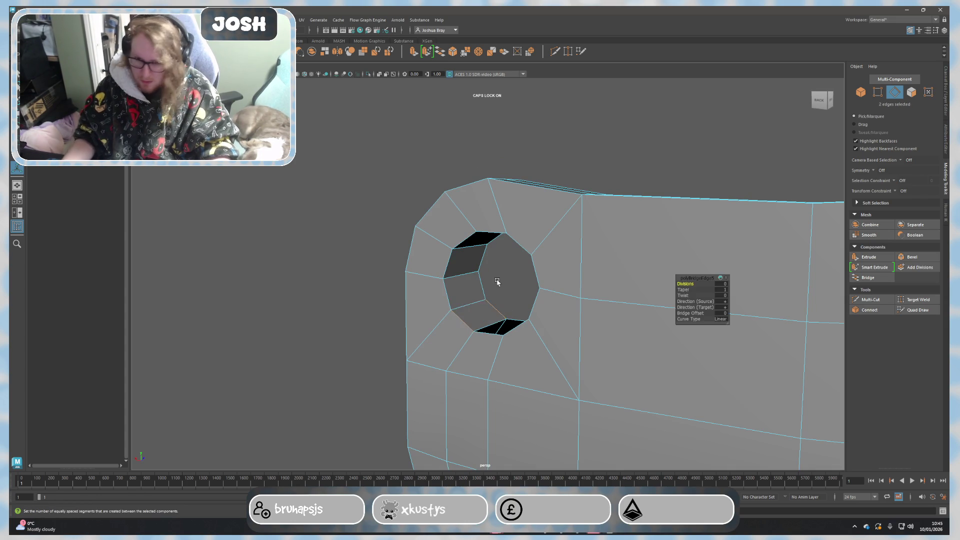
alt+drag(489, 285, 521, 339)
click(516, 345)
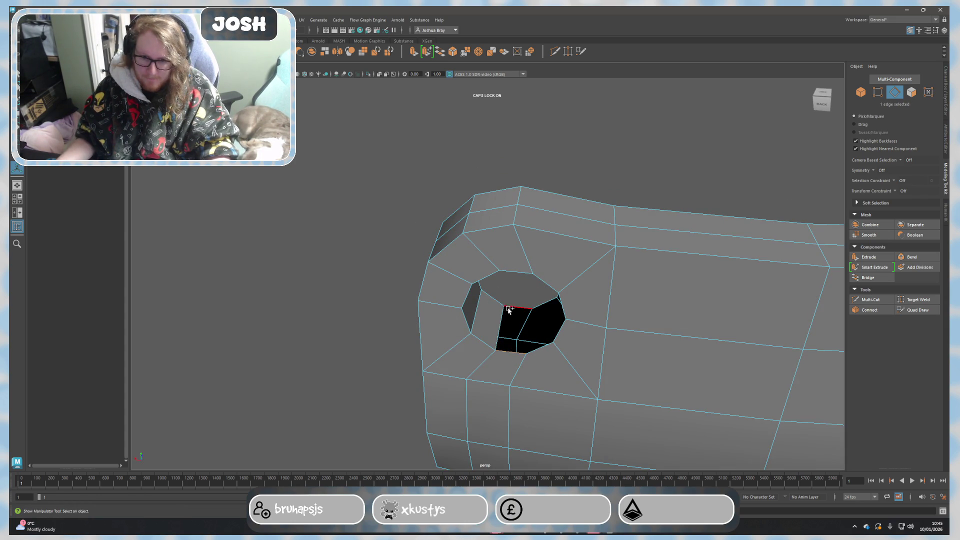
key(g)
Bridge the remaining gaps until the hole's inner wall is closed.
alt+drag(505, 321, 548, 333)
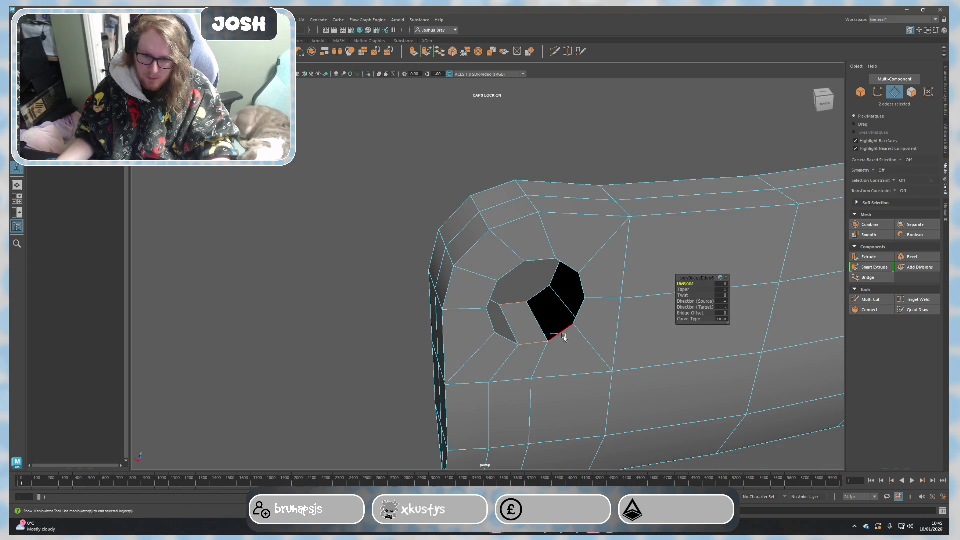
click(528, 303)
key(g)
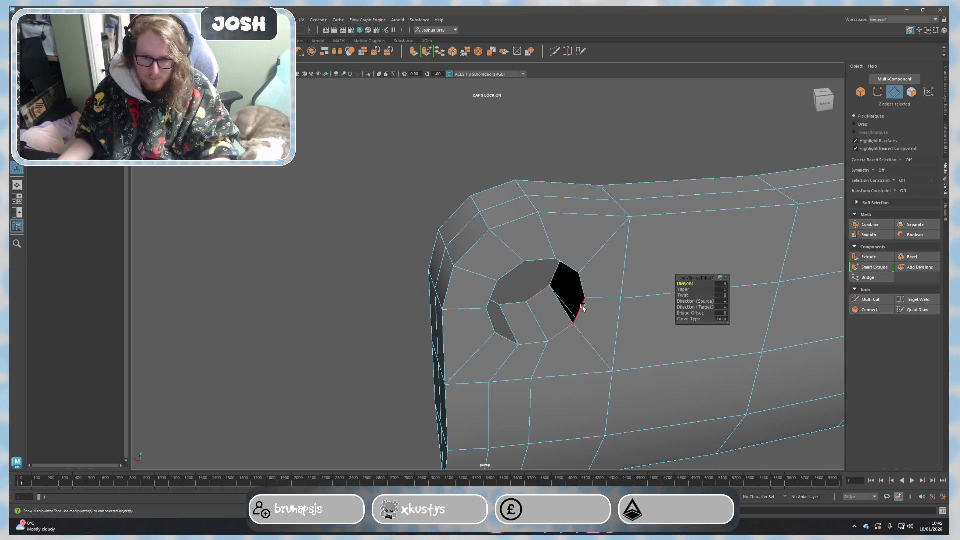
click(552, 282)
key(g)
mouse_move(608, 308)
alt+mouse_down()
mouse_move(625, 320)
mouse_move(580, 255)
mouse_move(546, 253)
mouse_move(553, 220)
alt+mouse_up()
click(560, 268)
shift+click(575, 274)
key(g)
click(548, 239)
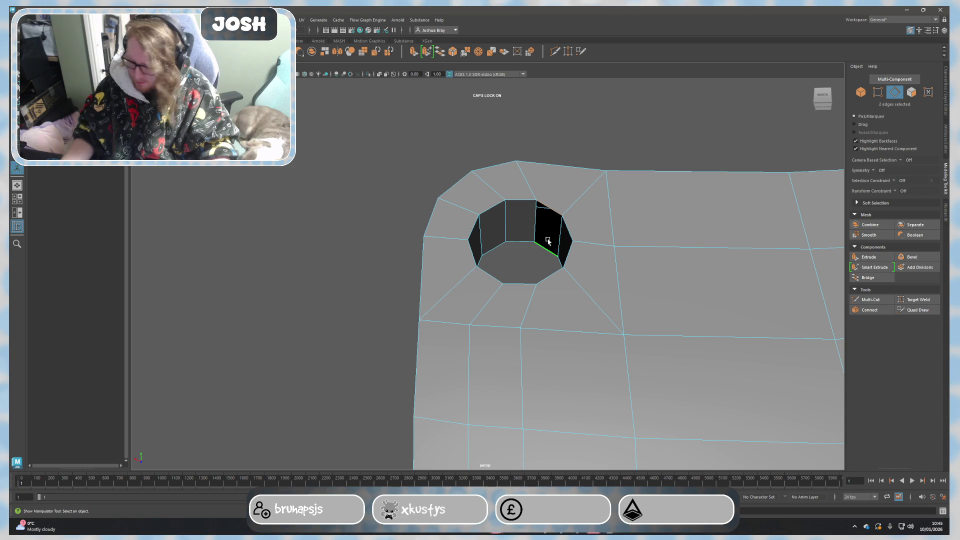
key(g)
Return to Object mode and inspect the holed blade's shape and thickness.
alt+drag(489, 265, 488, 315)
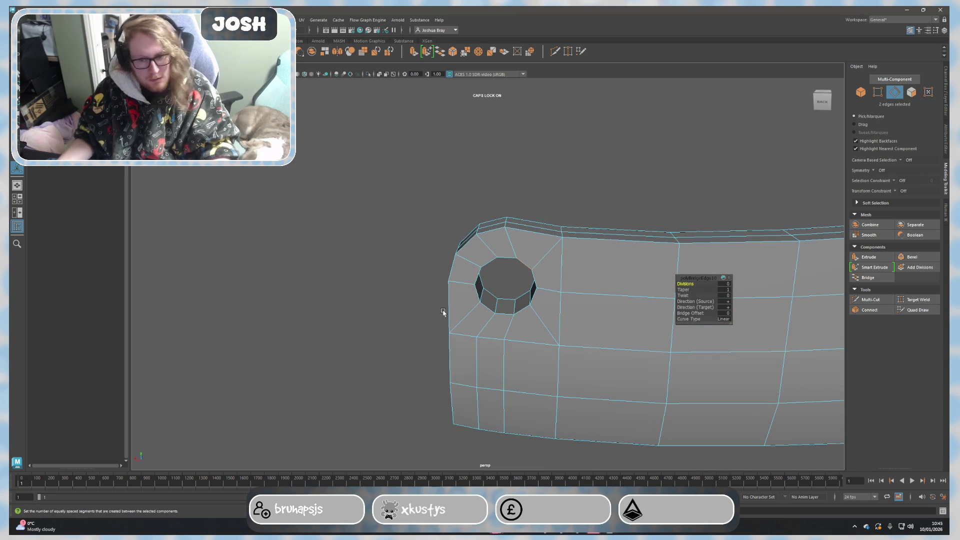
right_drag(360, 265, 383, 242)
click(396, 304)
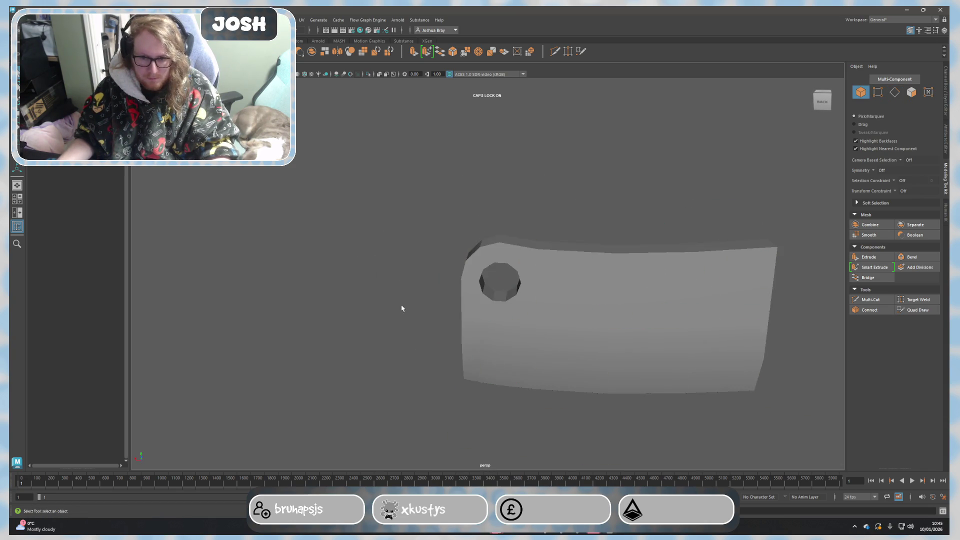
key(f)
drag(546, 353, 434, 288)
click(433, 287)
click(527, 301)
alt+drag(527, 301, 661, 393)
click(721, 395)
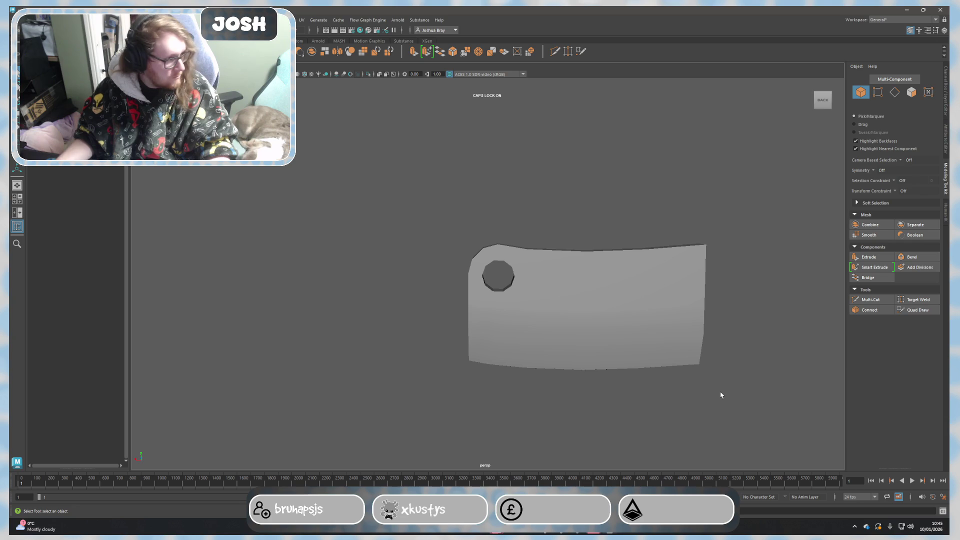
mouse_move(721, 395)
alt+mouse_down()
mouse_move(523, 368)
mouse_move(535, 392)
alt+mouse_up()
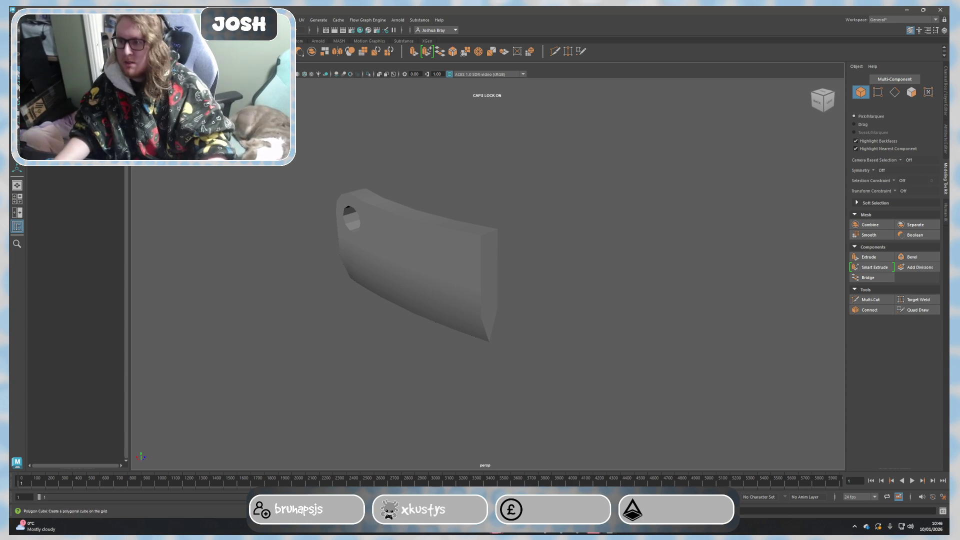
key(ctrl+z)
Move the cube along X, up level with the blade, and back along Z.
alt+drag(470, 320, 497, 325)
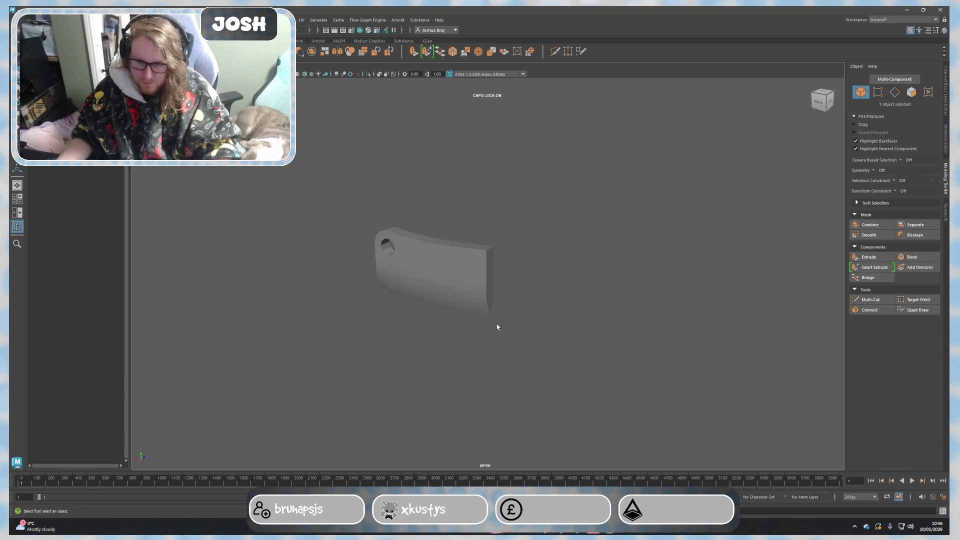
key(w)
drag(433, 266, 474, 286)
key(r)
mouse_move(523, 313)
alt+right_down()
mouse_move(521, 338)
mouse_move(493, 370)
alt+right_up()
alt+middle_drag(493, 370, 521, 287)
key(w)
alt+drag(521, 287, 477, 287)
mouse_move(476, 245)
mouse_down()
mouse_move(476, 212)
mouse_move(487, 242)
mouse_up()
alt+right_drag(488, 242, 473, 320)
alt+drag(473, 320, 497, 332)
Enlarge the block's end face and shift it slightly left.
key(r)
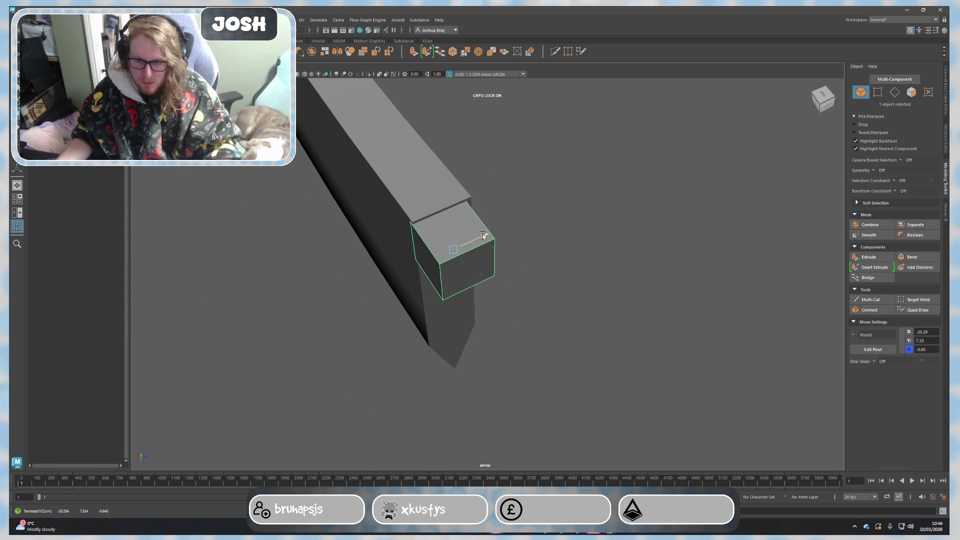
drag(461, 259, 488, 262)
mouse_move(488, 262)
alt+mouse_down()
mouse_move(495, 215)
mouse_move(478, 197)
mouse_move(499, 197)
mouse_move(489, 274)
mouse_move(480, 250)
mouse_move(509, 251)
alt+mouse_up()
key(w)
drag(465, 187, 460, 185)
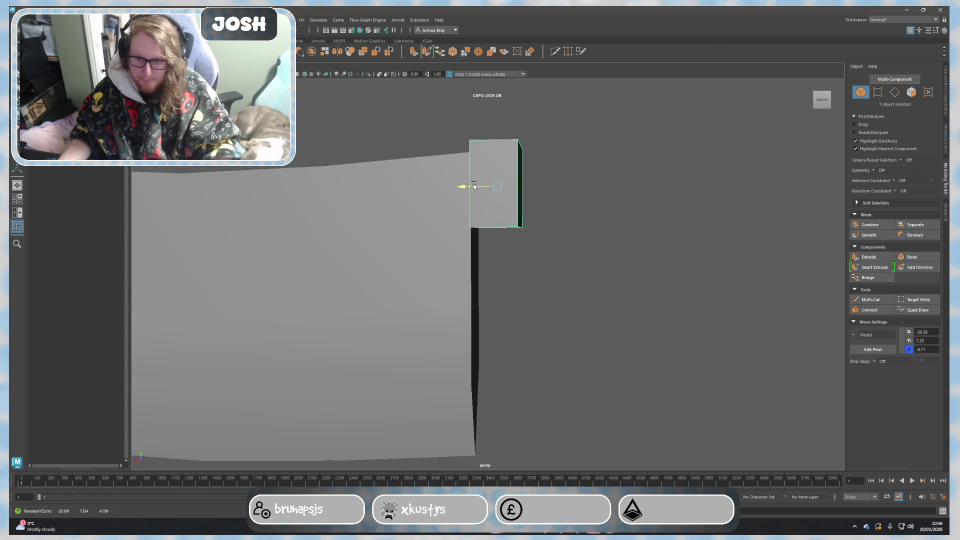
key(r)
mouse_move(532, 215)
alt+mouse_down()
mouse_move(465, 233)
mouse_move(525, 230)
mouse_move(654, 257)
mouse_move(504, 279)
mouse_move(590, 260)
mouse_move(619, 280)
mouse_move(493, 248)
alt+mouse_up()
click(654, 257)
Reposition the end block up along Y against the blade's back end.
click(493, 249)
key(w)
mouse_move(497, 215)
mouse_down()
mouse_move(492, 184)
mouse_move(493, 192)
mouse_up()
click(569, 205)
mouse_move(568, 206)
alt+mouse_down()
mouse_move(558, 247)
mouse_move(635, 248)
mouse_move(574, 235)
mouse_move(563, 256)
mouse_move(474, 272)
mouse_move(505, 277)
alt+mouse_up()
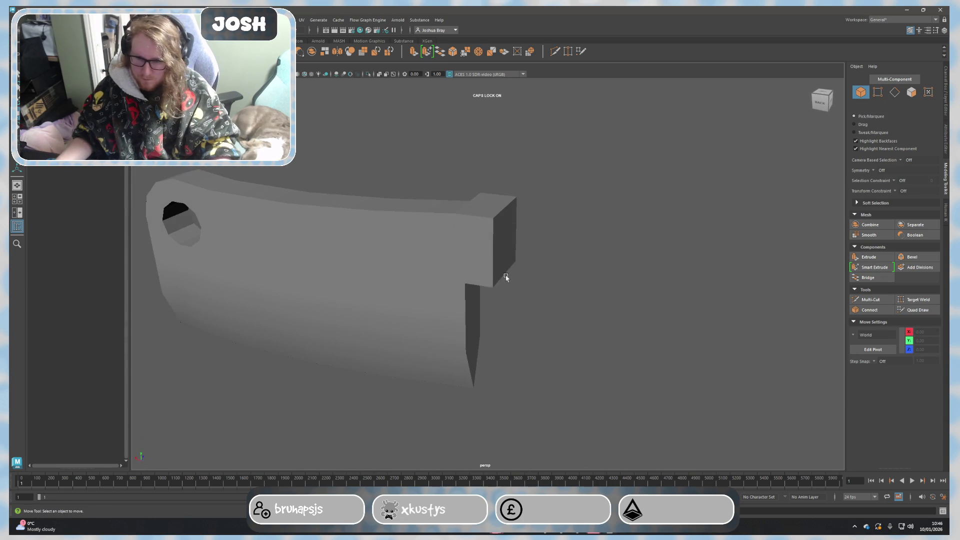
click(493, 267)
Turn on Wireframe on Shaded and select two edges on the end block.
click(335, 76)
click(583, 317)
mouse_move(584, 317)
alt+mouse_down()
mouse_move(518, 345)
mouse_move(653, 339)
mouse_move(594, 350)
mouse_move(542, 329)
mouse_move(534, 346)
alt+mouse_up()
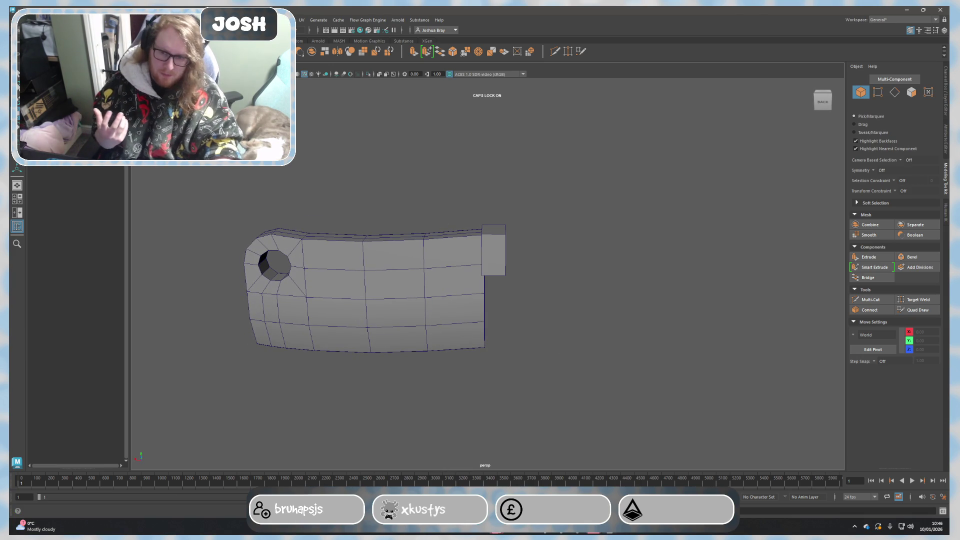
scroll(500, 260, up, 3)
click(495, 250)
right_drag(497, 257, 510, 234)
click(510, 234)
mouse_move(527, 261)
alt+mouse_down()
mouse_move(660, 295)
mouse_move(653, 290)
alt+mouse_up()
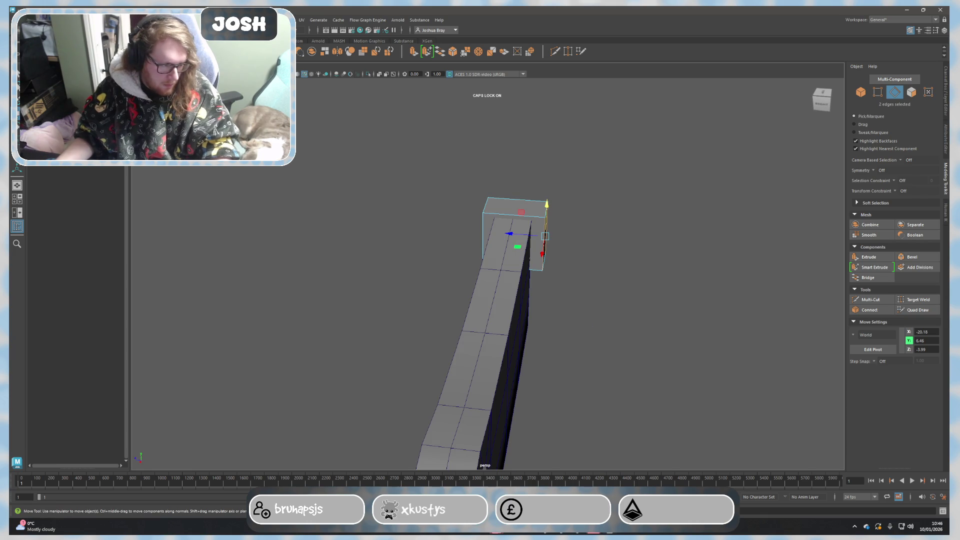
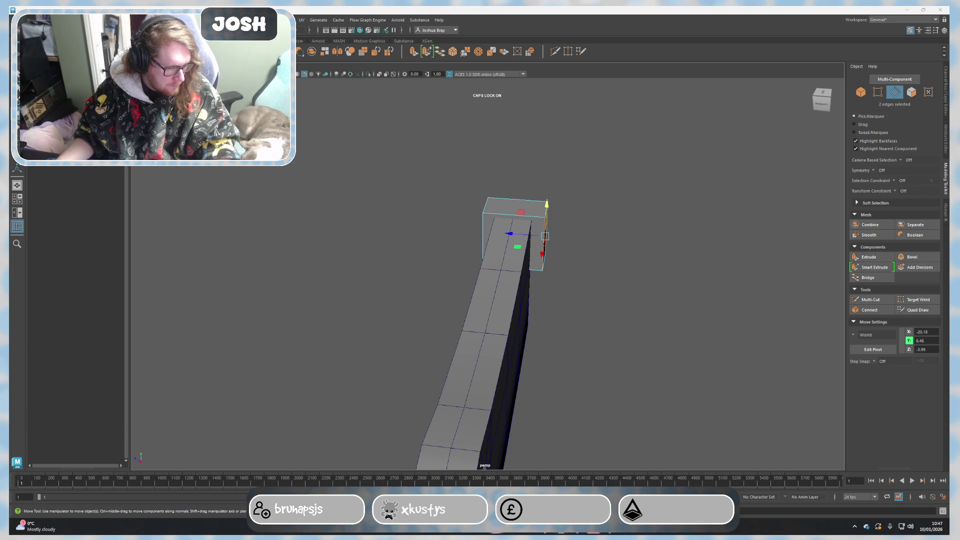
Orbit around to view the guard block from the back and left side.
mouse_move(575, 272)
alt+mouse_down()
mouse_move(530, 253)
mouse_move(548, 253)
mouse_move(495, 212)
mouse_move(473, 208)
alt+mouse_up()
mouse_move(654, 221)
alt+mouse_down()
mouse_move(630, 285)
mouse_move(596, 270)
mouse_move(609, 260)
mouse_move(600, 253)
mouse_move(576, 307)
mouse_move(534, 275)
alt+mouse_up()
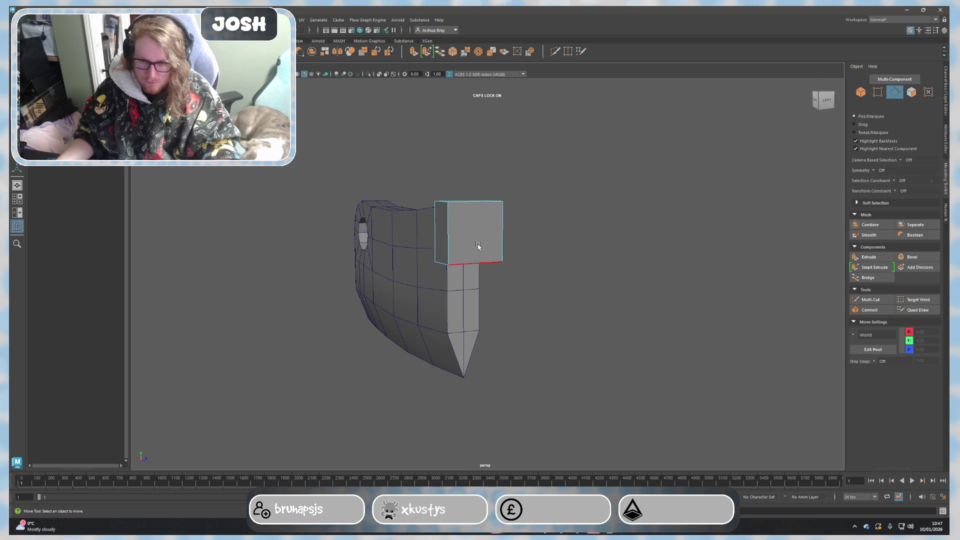
alt+drag(470, 249, 502, 257)
right_drag(502, 257, 510, 262)
key(r)
alt+drag(516, 270, 486, 260)
right_drag(486, 260, 525, 284)
mouse_move(525, 283)
alt+mouse_down()
mouse_move(486, 213)
mouse_move(486, 228)
alt+mouse_up()
key(w)
alt+drag(612, 244, 592, 229)
mouse_move(592, 243)
alt+mouse_down()
mouse_move(637, 259)
mouse_move(797, 265)
mouse_move(521, 321)
mouse_move(572, 300)
mouse_move(635, 337)
mouse_move(625, 283)
mouse_move(594, 262)
mouse_move(615, 265)
alt+mouse_up()
Cut a new edge loop into the guard block and stretch its edges taller in Y.
key(F10)
click(868, 300)
alt+drag(751, 300, 630, 298)
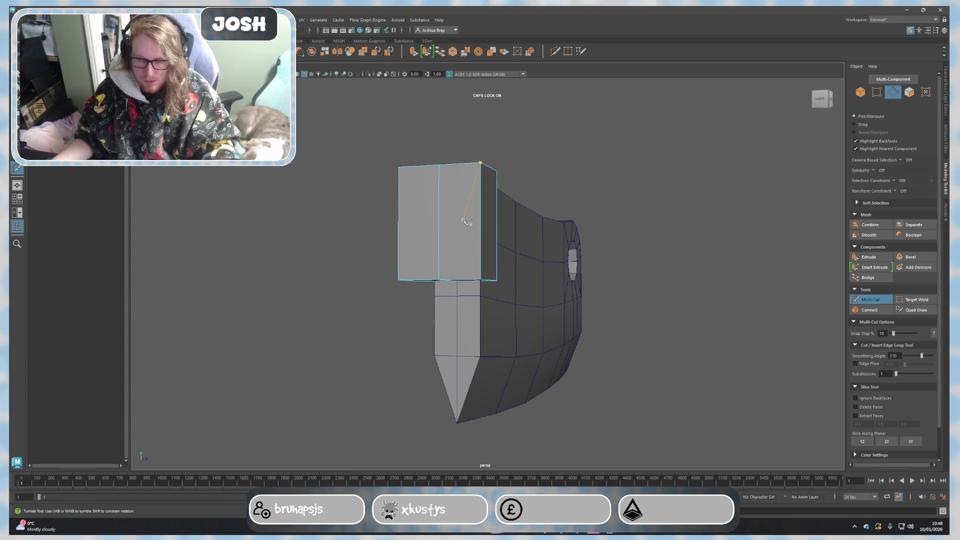
key(q)
alt+drag(430, 231, 446, 184)
key(r)
Return to object mode and deselect the guard to view the whole blade with its hole.
key(F8)
mouse_move(591, 232)
alt+mouse_down()
mouse_move(682, 227)
mouse_move(680, 240)
alt+mouse_up()
scroll(730, 223, down, 3)
mouse_move(731, 223)
alt+mouse_down()
mouse_move(677, 304)
mouse_move(637, 300)
alt+mouse_up()
click(637, 300)
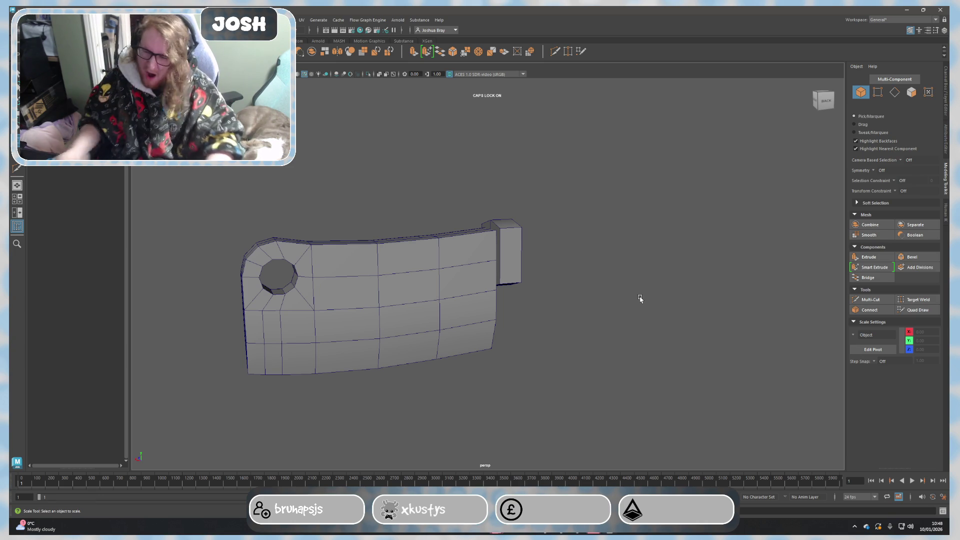
scroll(585, 265, up, 3)
Cut another edge loop across the guard block and scale its edges slightly taller.
mouse_move(613, 298)
alt+mouse_down()
mouse_move(624, 310)
mouse_move(560, 267)
alt+mouse_up()
click(871, 299)
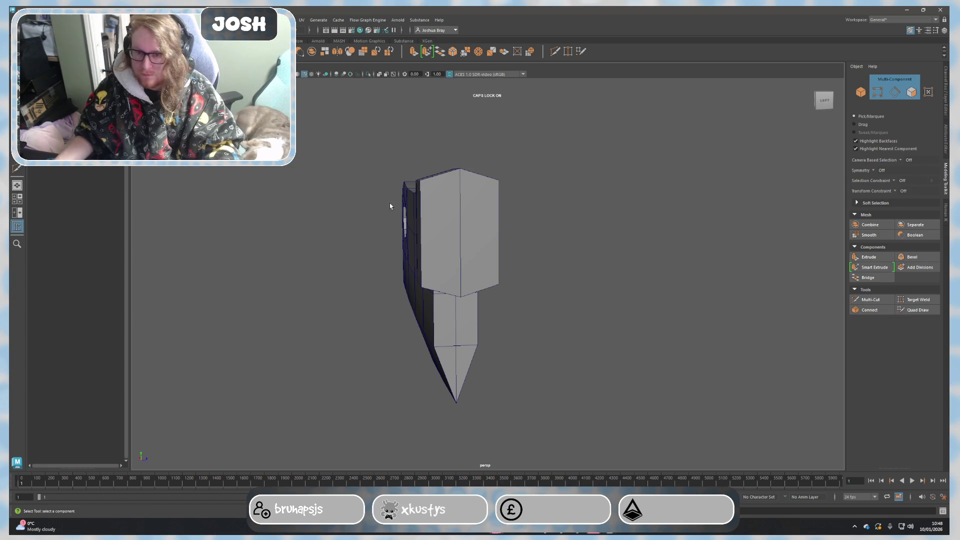
click(453, 210)
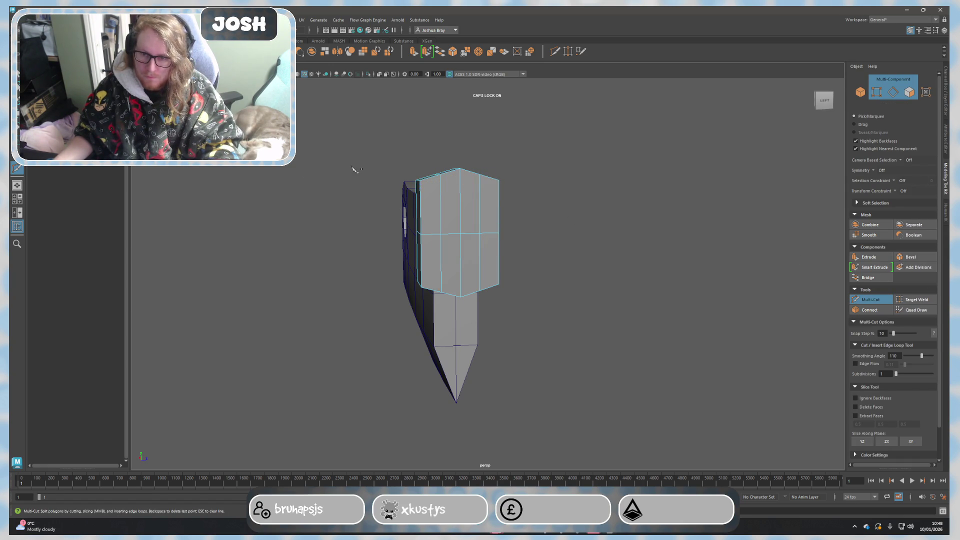
key(q)
click(474, 205)
click(500, 209)
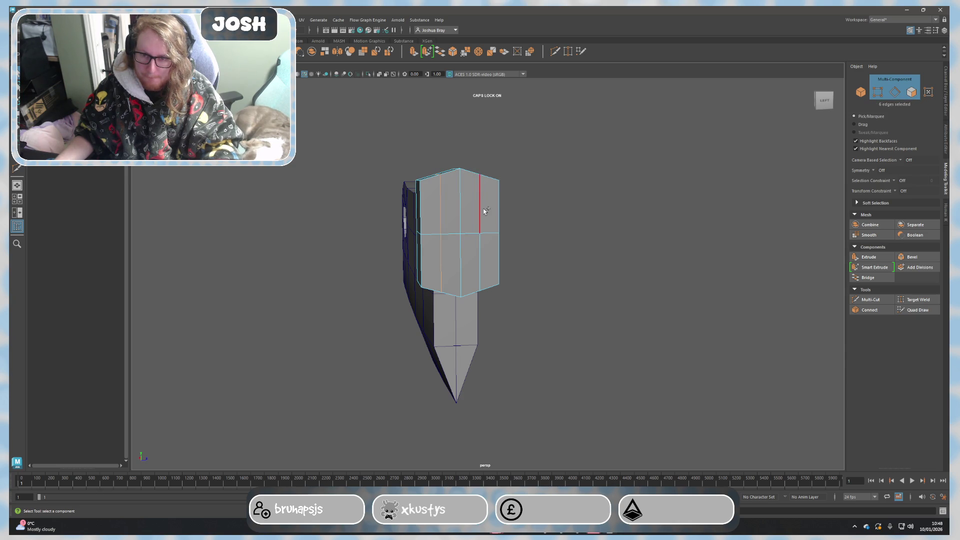
key(r)
drag(457, 200, 455, 196)
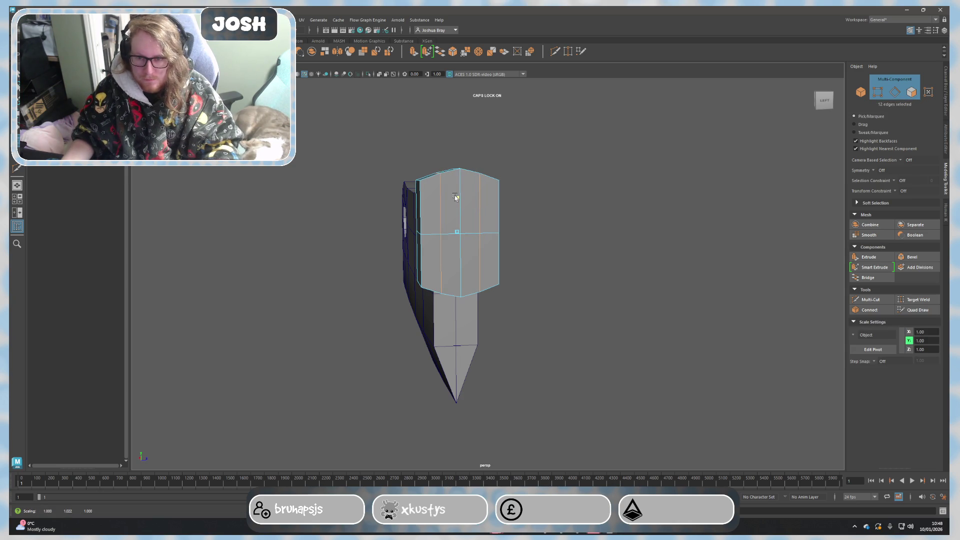
right_drag(553, 215, 593, 197)
mouse_move(566, 210)
alt+mouse_down()
mouse_move(683, 227)
mouse_move(656, 240)
mouse_move(667, 249)
mouse_move(671, 240)
mouse_move(495, 268)
alt+mouse_up()
Select the guard's end faces and push them outward along X.
right_drag(500, 252, 500, 273)
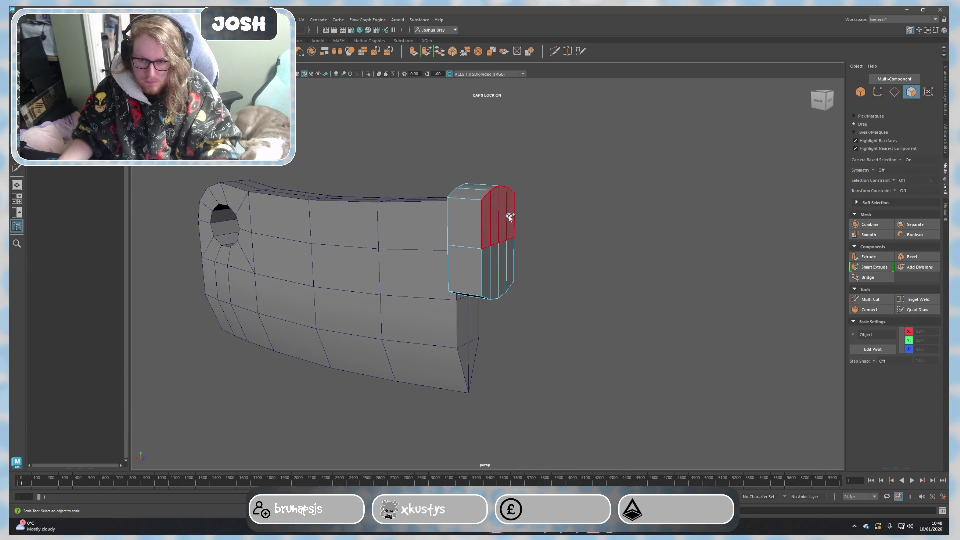
click(490, 264)
key(w)
alt+drag(546, 281, 510, 246)
click(633, 259)
mouse_move(633, 259)
alt+mouse_down()
mouse_move(523, 285)
mouse_move(500, 270)
mouse_move(544, 300)
mouse_move(587, 311)
mouse_move(646, 285)
mouse_move(638, 303)
alt+mouse_up()
click(449, 283)
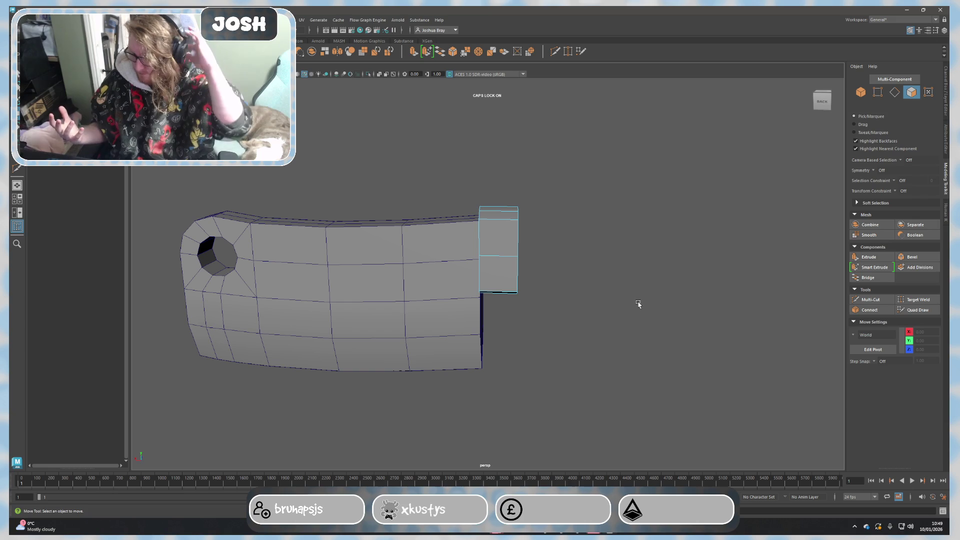
alt+drag(634, 271, 624, 279)
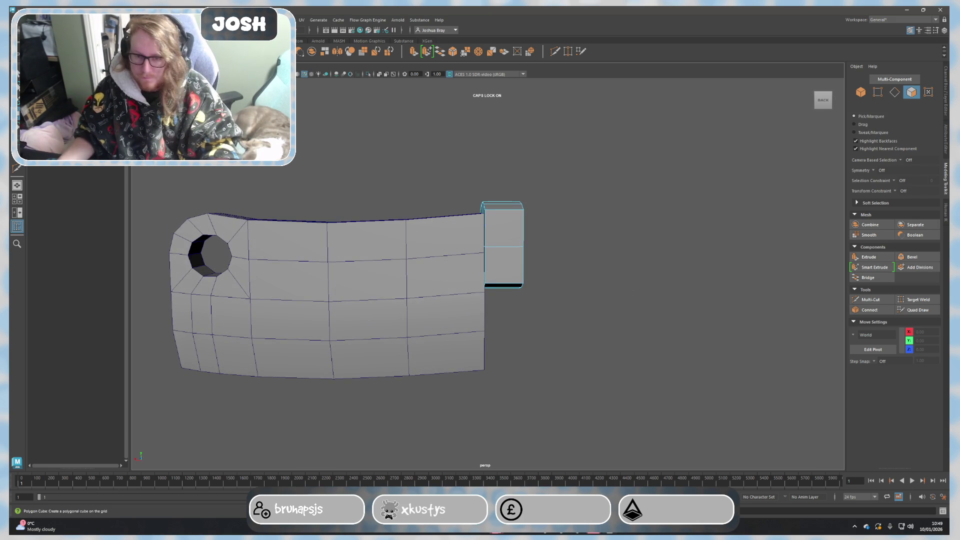
Move the new handle block out to the right and scale it larger and taller.
key(F8)
scroll(407, 333, down, 3)
mouse_move(385, 280)
mouse_down()
mouse_move(498, 277)
mouse_move(554, 262)
mouse_move(516, 263)
mouse_move(515, 289)
mouse_move(517, 259)
mouse_move(475, 307)
mouse_move(515, 278)
mouse_move(510, 255)
mouse_up()
key(r)
key(w)
key(r)
mouse_move(510, 300)
alt+mouse_down()
mouse_move(505, 320)
mouse_move(515, 335)
mouse_move(440, 321)
mouse_move(543, 301)
mouse_move(800, 300)
mouse_move(625, 310)
alt+mouse_up()
key(w)
Shift the handle box further along X and stretch its selected edges taller.
click(870, 299)
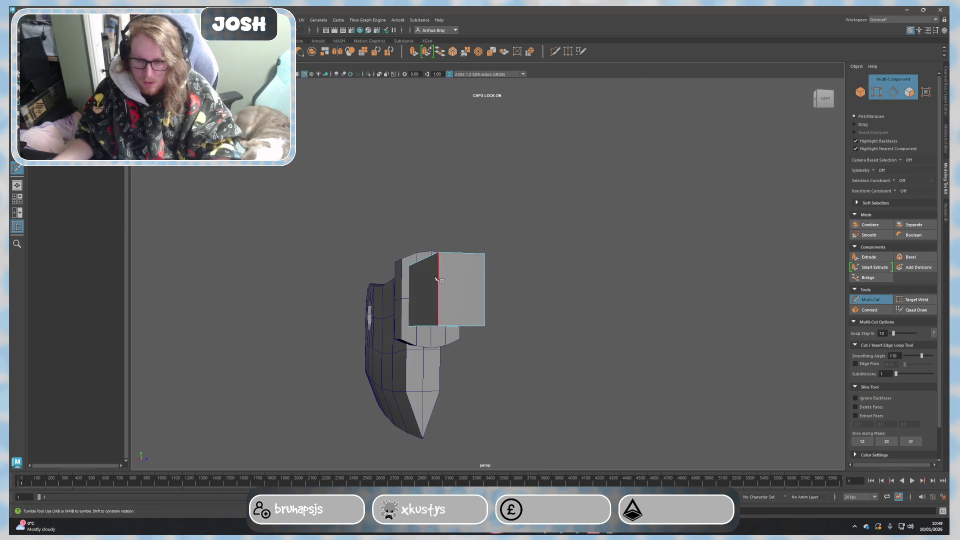
mouse_move(449, 275)
alt+mouse_down()
mouse_move(472, 336)
mouse_move(463, 328)
mouse_move(470, 320)
mouse_move(500, 315)
alt+mouse_up()
right_drag(457, 300, 497, 280)
key(w)
mouse_move(443, 310)
mouse_down()
mouse_move(521, 345)
mouse_move(598, 348)
mouse_move(590, 350)
mouse_move(595, 341)
mouse_up()
right_drag(495, 330, 481, 300)
key(e)
key(r)
drag(478, 300, 514, 270)
Slide the handle box up snugly against the guard block.
right_drag(515, 271, 547, 264)
alt+drag(548, 264, 608, 343)
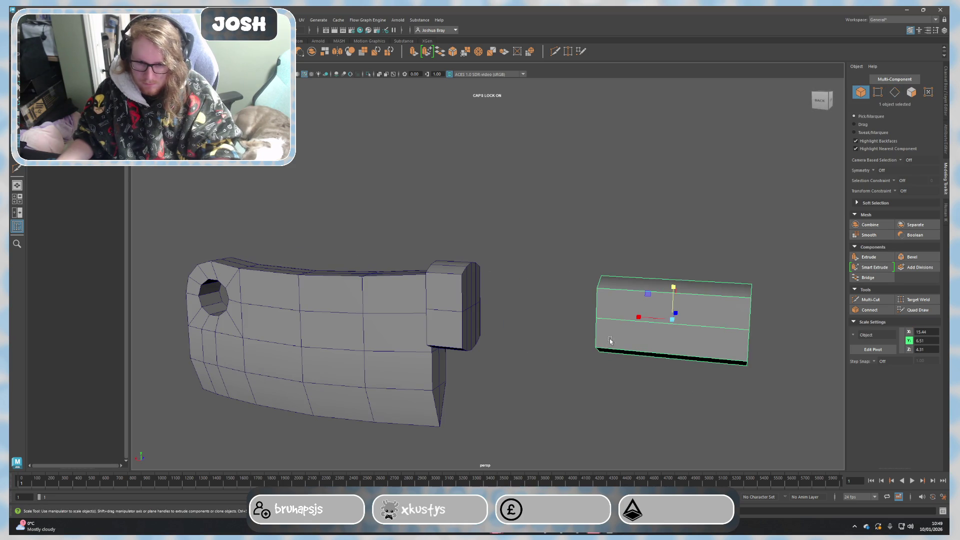
key(w)
mouse_move(645, 316)
mouse_down()
mouse_move(501, 305)
mouse_move(554, 332)
mouse_move(536, 335)
mouse_move(553, 288)
mouse_move(587, 324)
mouse_up()
click(871, 299)
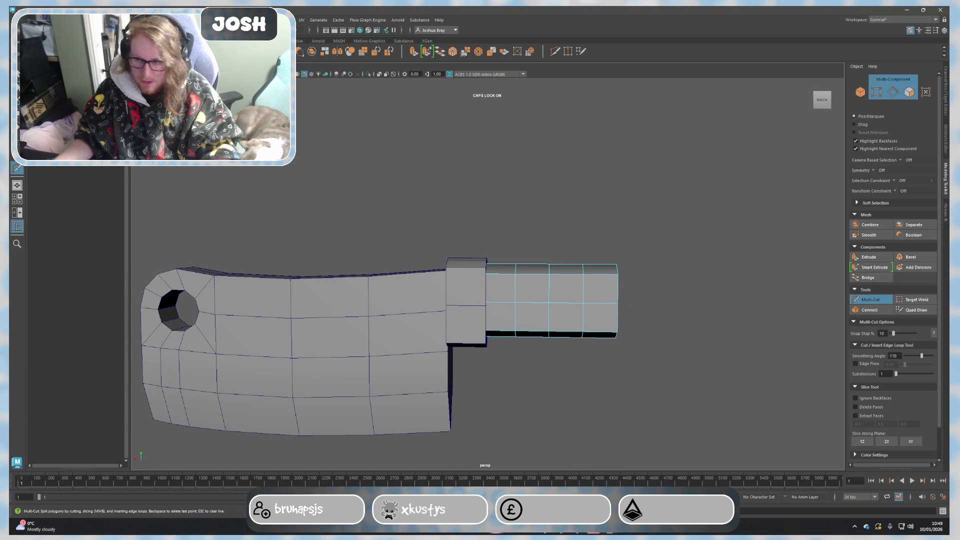
Raise an edge loop on the handle to bend it upward.
key(q)
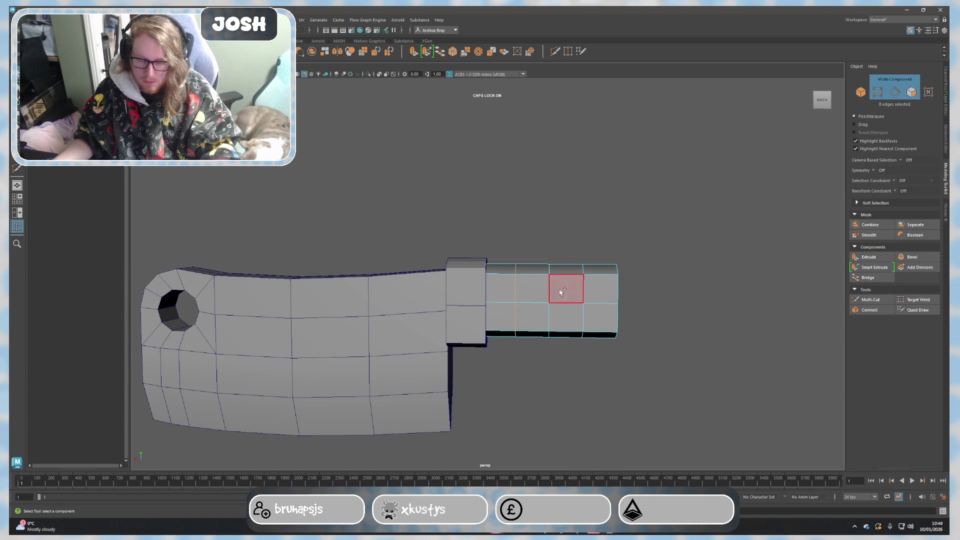
key(w)
drag(549, 270, 549, 264)
click(551, 320)
click(673, 280)
mouse_move(673, 290)
alt+mouse_down()
mouse_move(669, 313)
mouse_move(620, 307)
alt+mouse_up()
Bevel the handle's four end faces with 2 segments.
right_drag(460, 298, 453, 311)
right_drag(507, 291, 452, 277)
click(446, 302)
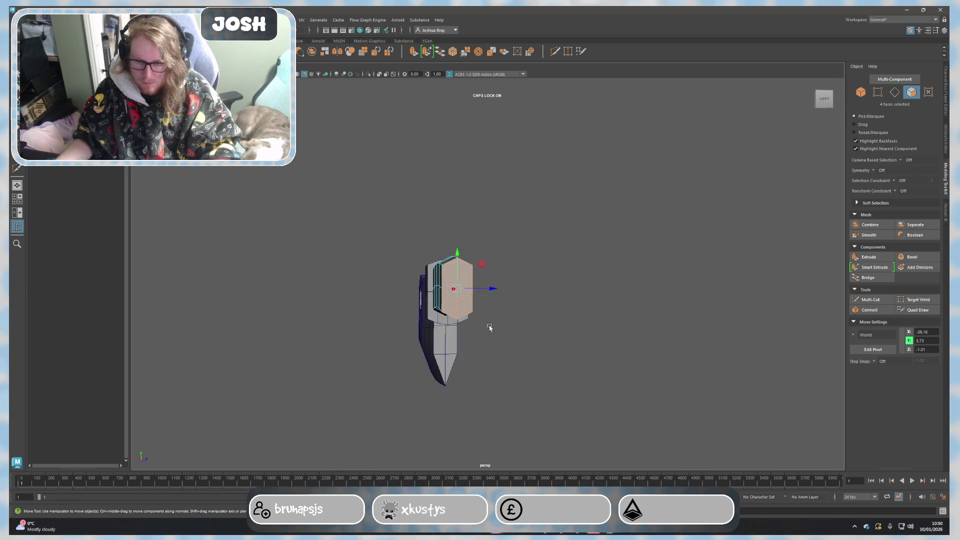
alt+drag(488, 325, 578, 321)
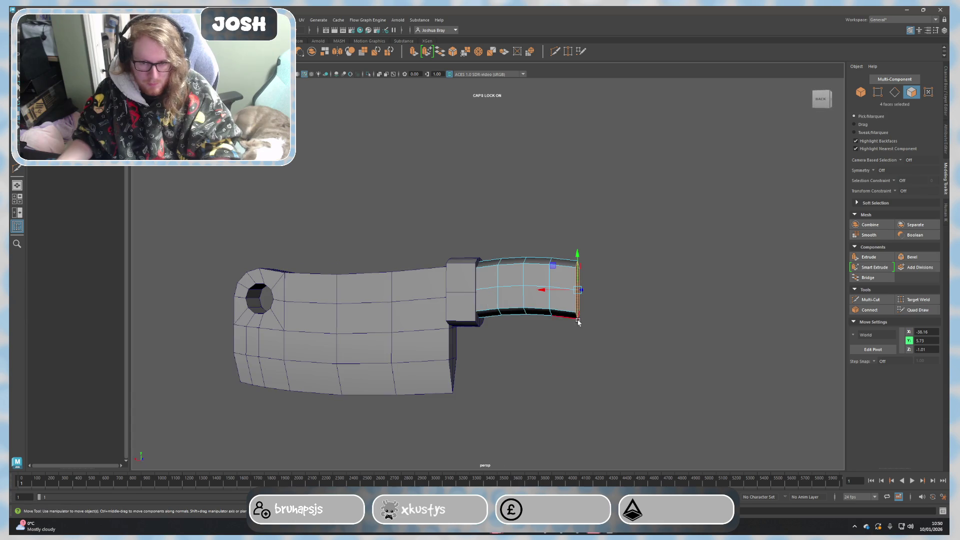
click(922, 263)
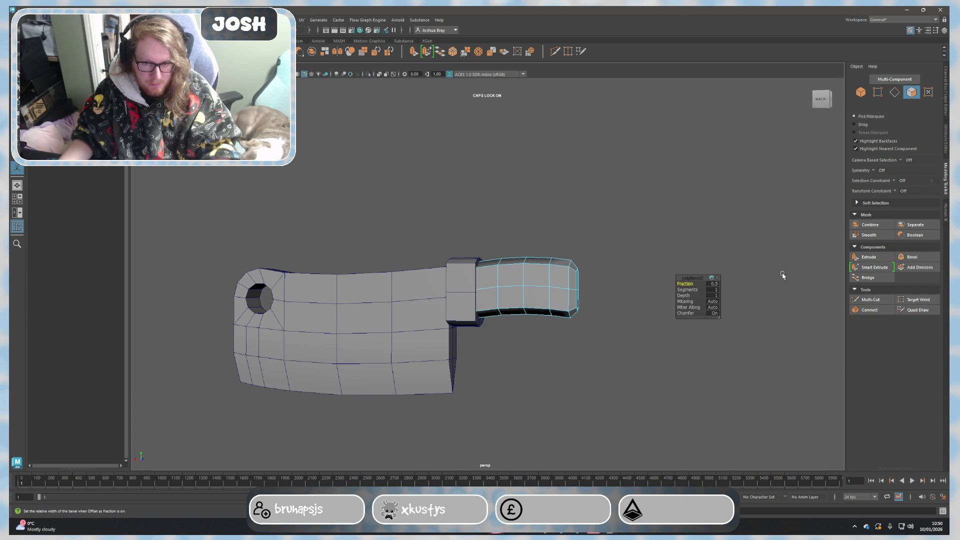
mouse_move(649, 312)
alt+mouse_down()
mouse_move(585, 325)
mouse_move(561, 291)
alt+mouse_up()
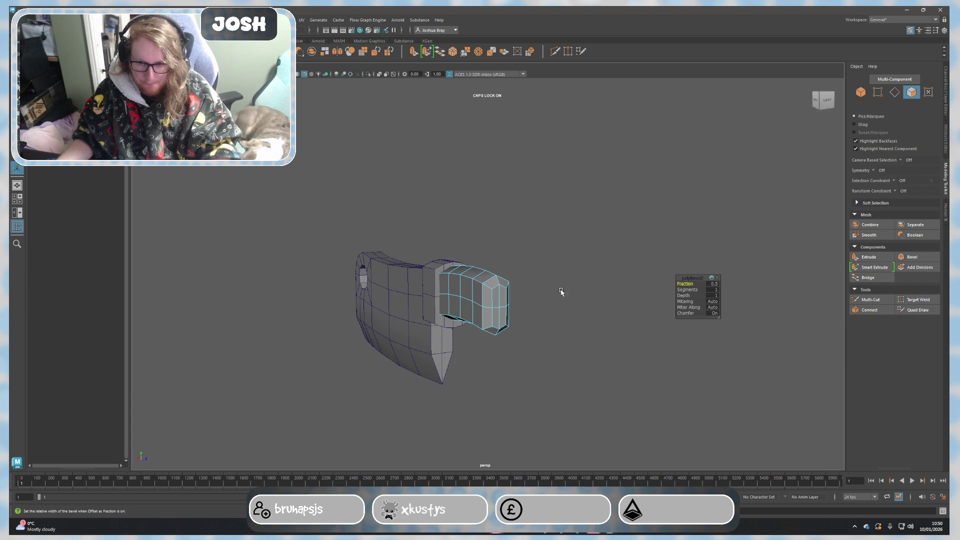
click(713, 290)
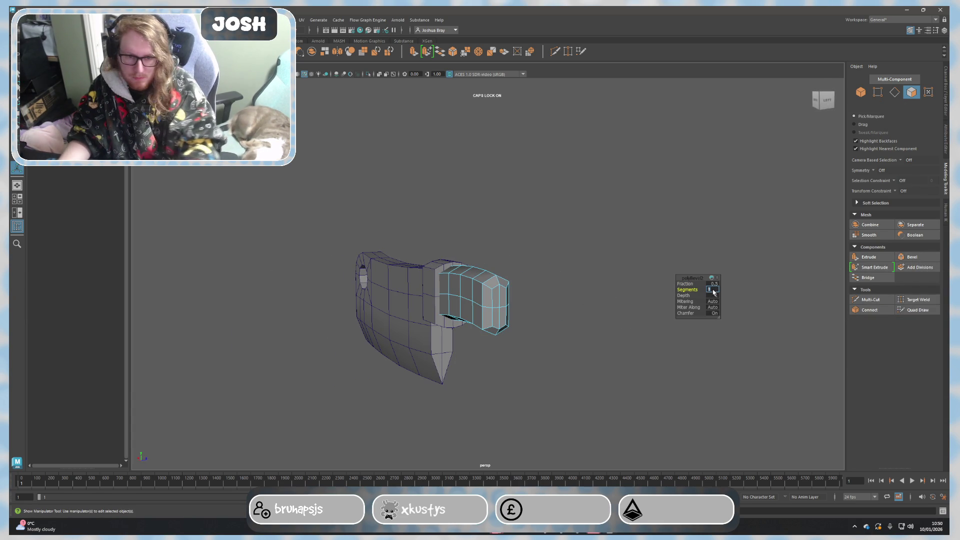
key(Return)
mouse_move(596, 259)
alt+mouse_down()
mouse_move(623, 263)
mouse_move(672, 307)
mouse_move(680, 331)
mouse_move(650, 304)
mouse_move(579, 317)
mouse_move(598, 343)
mouse_move(461, 271)
mouse_move(516, 343)
alt+mouse_up()
key(F8)
click(658, 300)
Select the guard block and switch to face selection.
click(462, 269)
mouse_move(476, 296)
alt+mouse_down()
mouse_move(583, 315)
mouse_move(592, 328)
mouse_move(503, 292)
mouse_move(527, 288)
mouse_move(453, 256)
alt+mouse_up()
right_drag(453, 257, 458, 228)
mouse_move(453, 237)
alt+mouse_down()
mouse_move(461, 240)
mouse_move(456, 220)
mouse_move(464, 270)
mouse_move(461, 253)
mouse_move(545, 272)
mouse_move(546, 281)
alt+mouse_up()
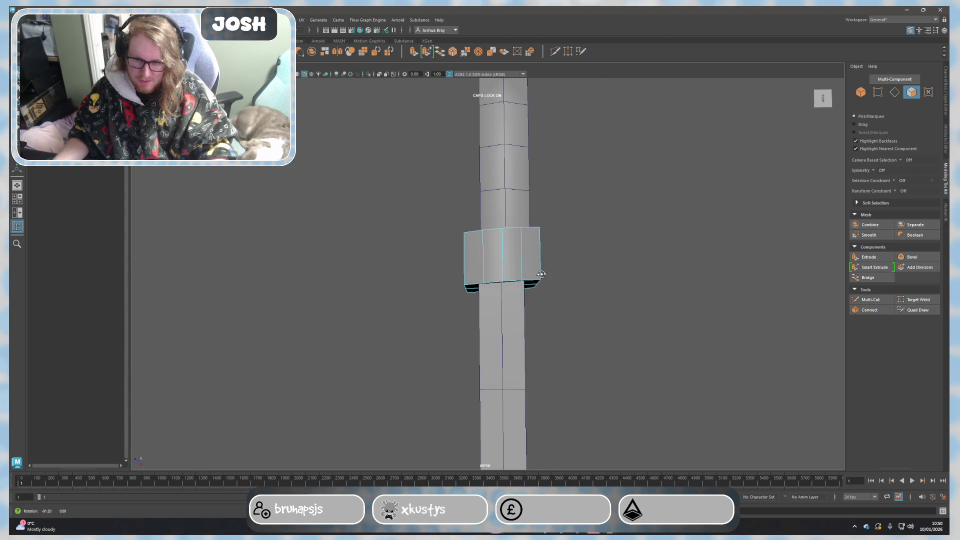
scroll(545, 283, down, 4)
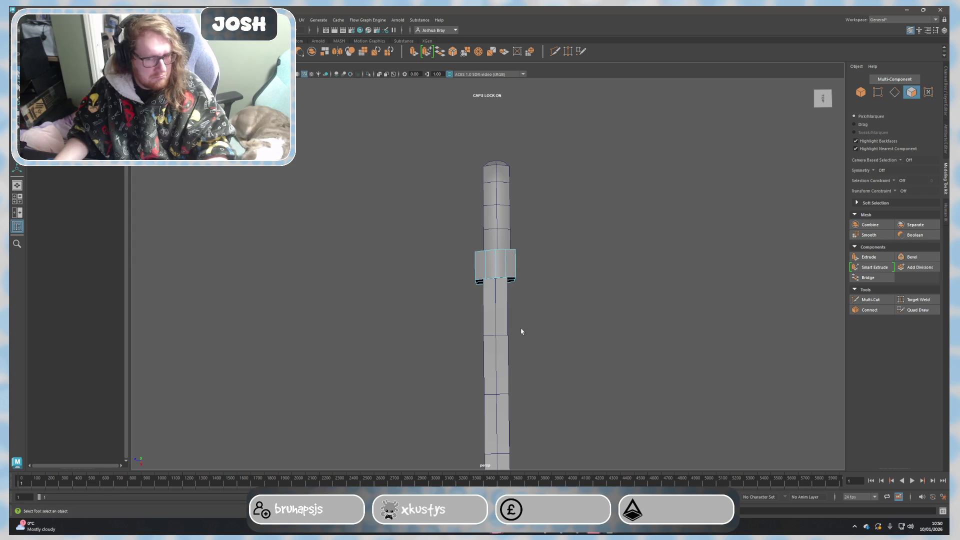
mouse_move(515, 264)
alt+mouse_down()
mouse_move(437, 253)
mouse_move(502, 283)
alt+mouse_up()
right_drag(503, 283, 579, 338)
alt+drag(579, 338, 475, 299)
key(Tab)
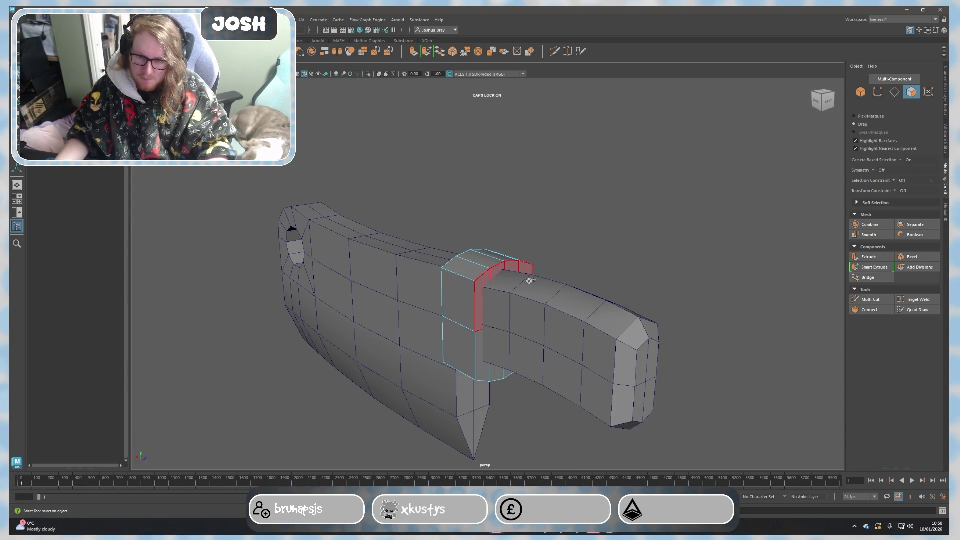
drag(500, 350, 520, 367)
key(r)
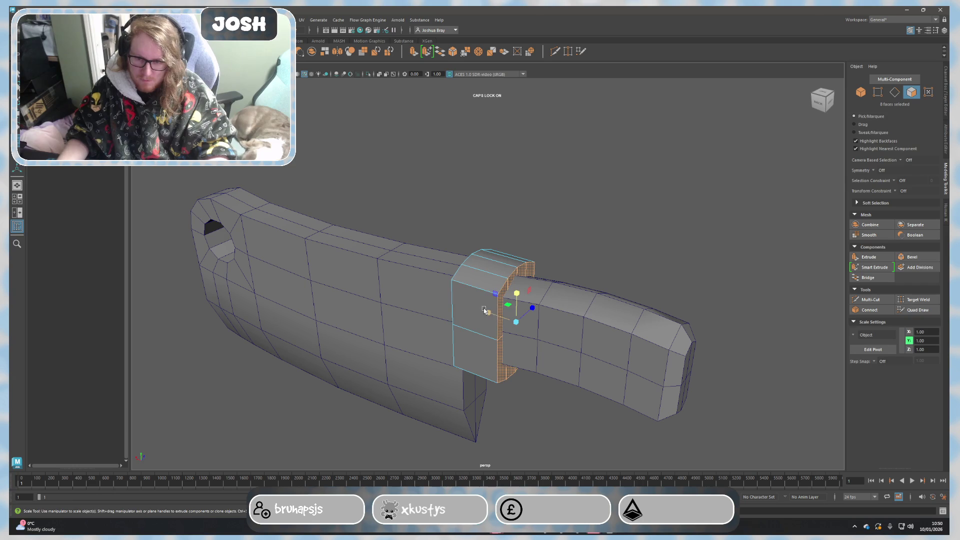
mouse_move(615, 375)
alt+mouse_down()
mouse_move(541, 369)
mouse_move(474, 271)
alt+mouse_up()
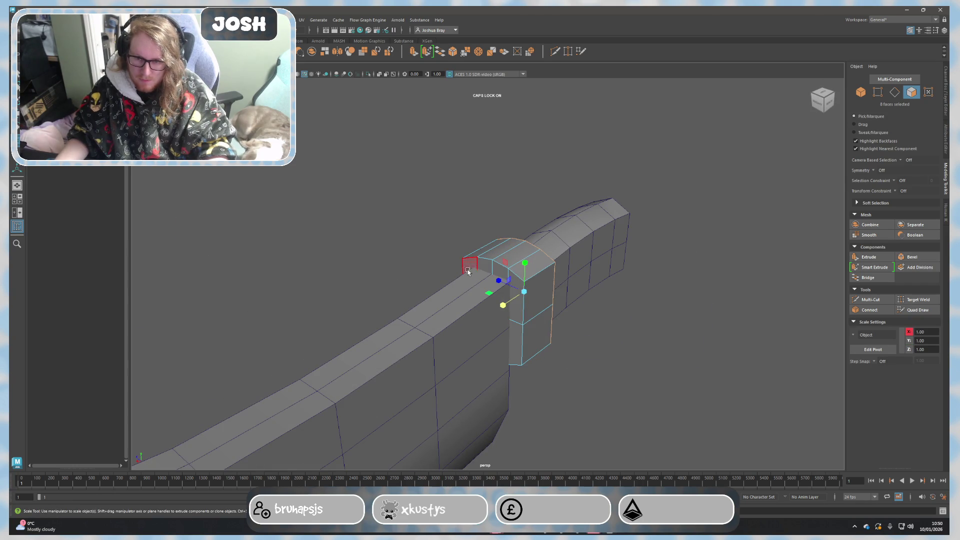
click(457, 275)
click(508, 345)
mouse_move(508, 345)
alt+mouse_down()
mouse_move(465, 345)
mouse_move(500, 320)
alt+mouse_up()
click(529, 313)
mouse_move(431, 313)
alt+mouse_down()
mouse_move(442, 379)
mouse_move(457, 375)
alt+mouse_up()
mouse_move(610, 308)
right_down()
mouse_move(639, 315)
mouse_move(647, 297)
right_up()
mouse_move(652, 290)
alt+mouse_down()
mouse_move(572, 347)
mouse_move(542, 310)
mouse_move(550, 288)
mouse_move(525, 341)
mouse_move(516, 331)
alt+mouse_up()
scroll(525, 341, up, 4)
click(525, 343)
key(w)
click(612, 305)
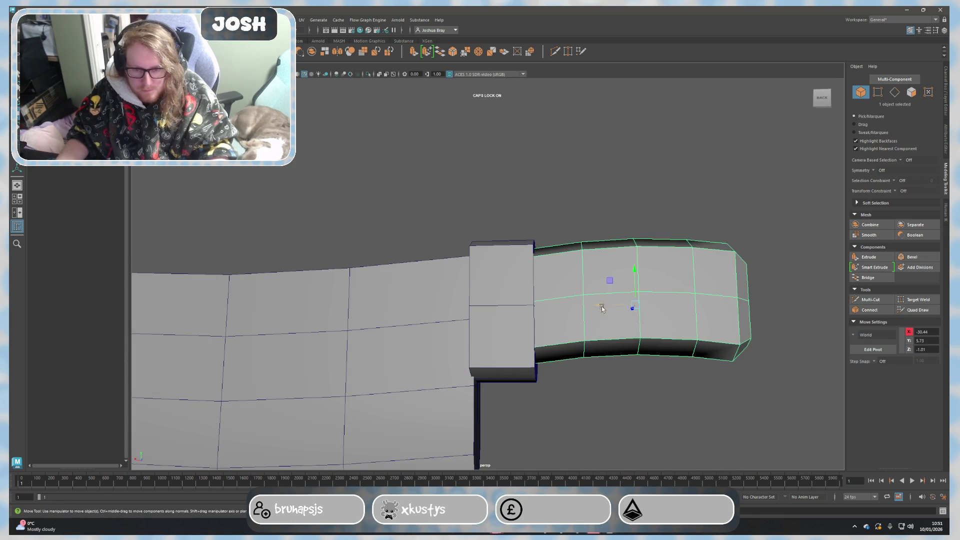
middle_drag(612, 305, 664, 306)
click(519, 303)
key(e)
drag(499, 283, 517, 276)
click(586, 240)
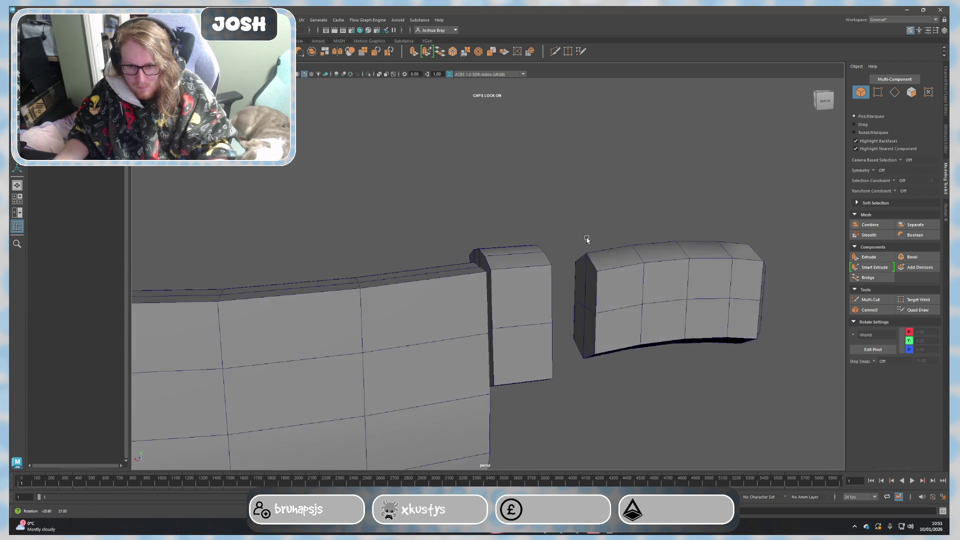
click(676, 320)
key(r)
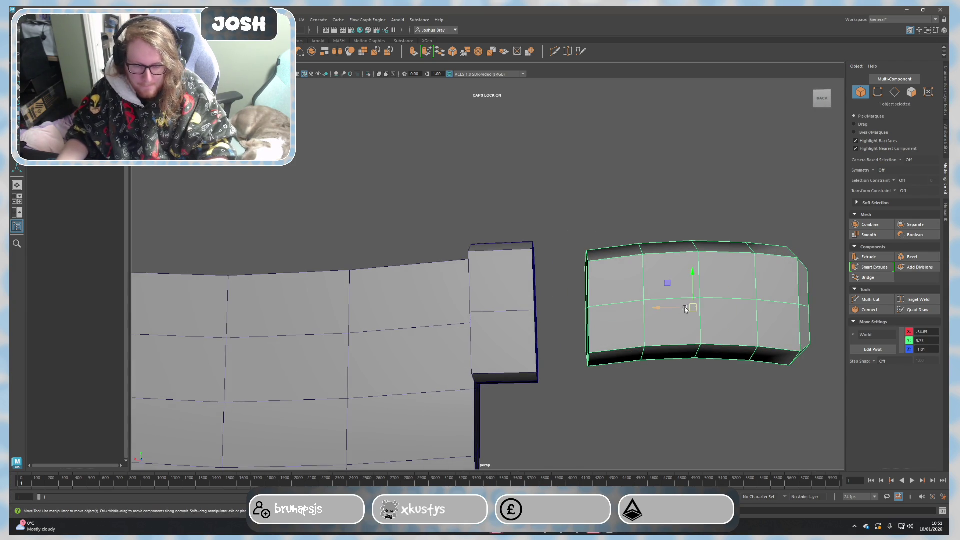
mouse_move(660, 307)
mouse_down()
mouse_move(629, 308)
mouse_move(624, 389)
mouse_up()
key(w)
alt+drag(566, 396, 556, 339)
drag(537, 278, 536, 282)
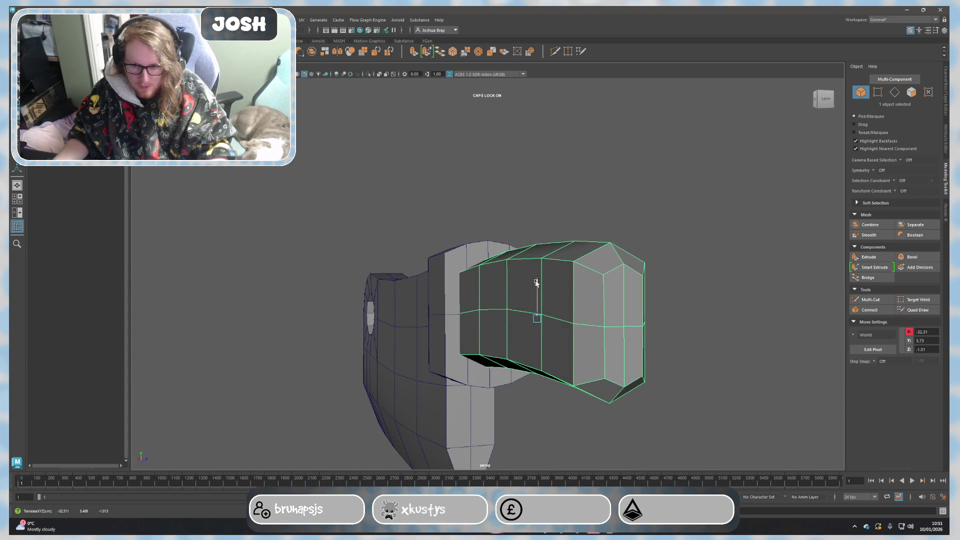
right_drag(617, 176, 650, 165)
alt+drag(636, 292, 695, 340)
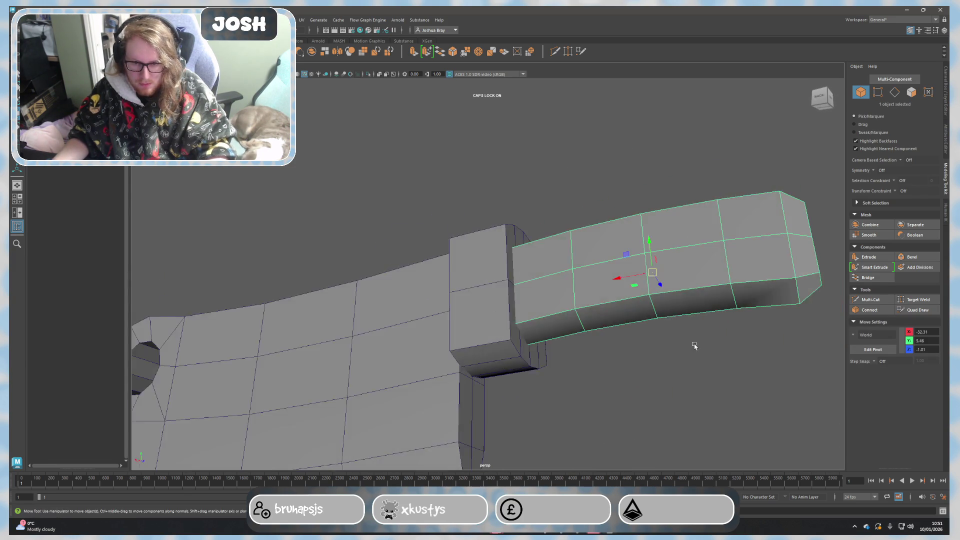
scroll(695, 340, down, 5)
click(596, 365)
mouse_move(596, 364)
alt+mouse_down()
mouse_move(617, 375)
mouse_move(595, 381)
mouse_move(622, 336)
alt+mouse_up()
scroll(608, 364, up, 2)
click(623, 341)
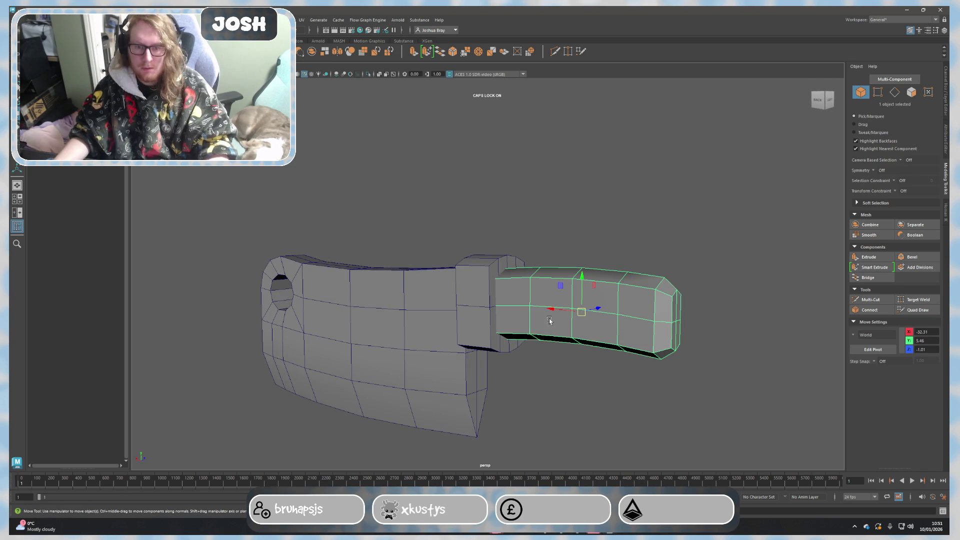
scroll(639, 352, up, 3)
mouse_move(640, 351)
alt+mouse_down()
mouse_move(669, 373)
mouse_move(680, 368)
alt+mouse_up()
key(e)
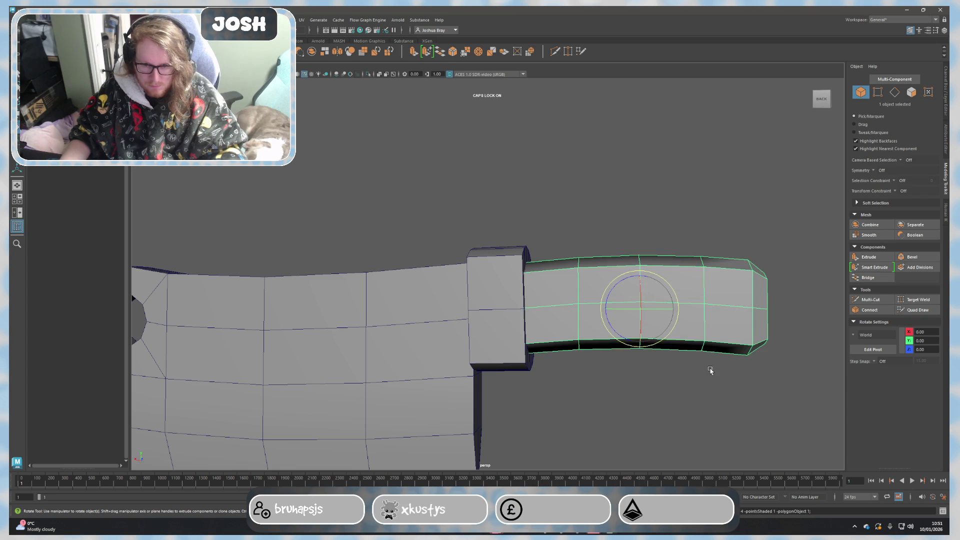
click(711, 368)
click(630, 332)
scroll(600, 379, down, 5)
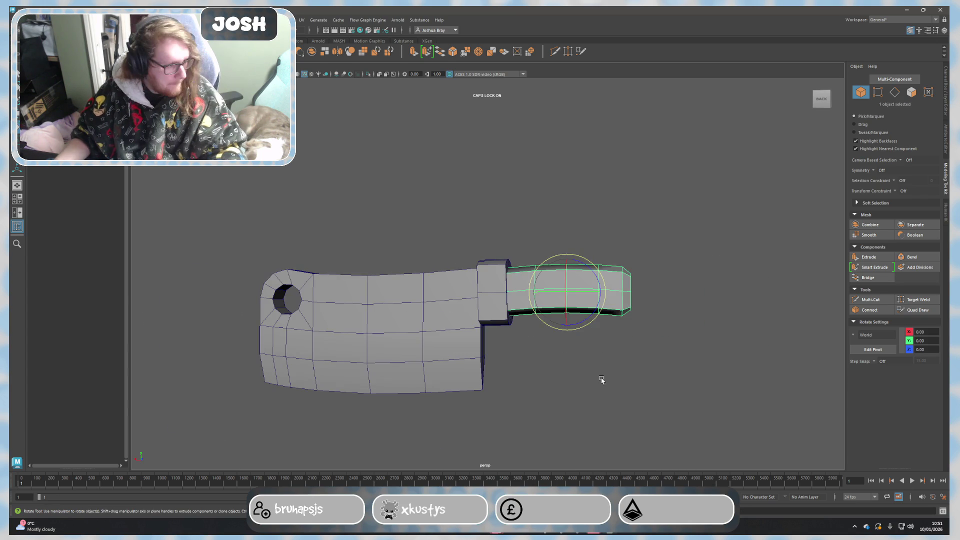
click(600, 388)
mouse_move(600, 388)
alt+mouse_down()
mouse_move(628, 388)
mouse_move(606, 382)
mouse_move(615, 385)
mouse_move(605, 390)
alt+mouse_up()
scroll(605, 390, up, 3)
alt+drag(408, 371, 500, 325)
click(881, 299)
key(q)
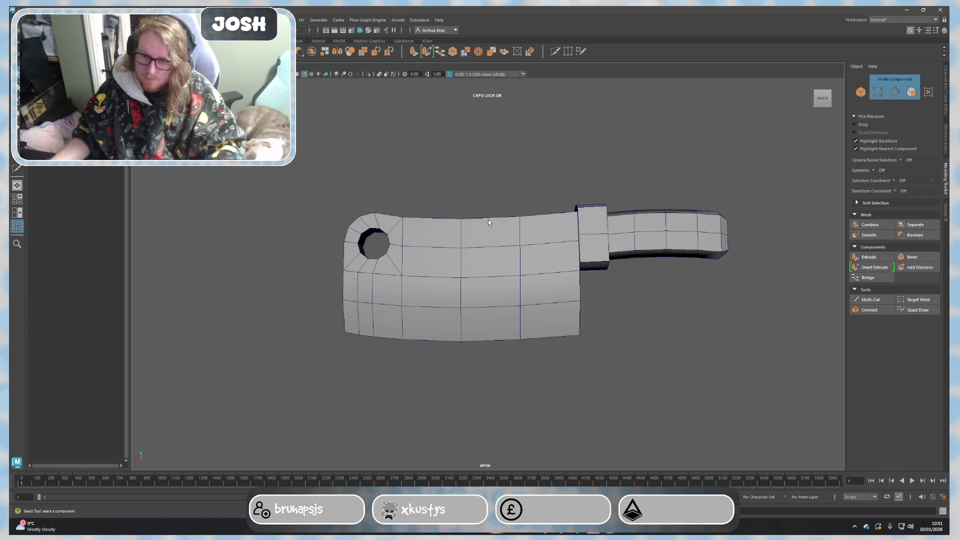
Loop-select the face ring around the blade's hole and move it up toward the blade's end.
click(871, 299)
key(q)
scroll(401, 255, up, 3)
alt+drag(390, 250, 345, 263)
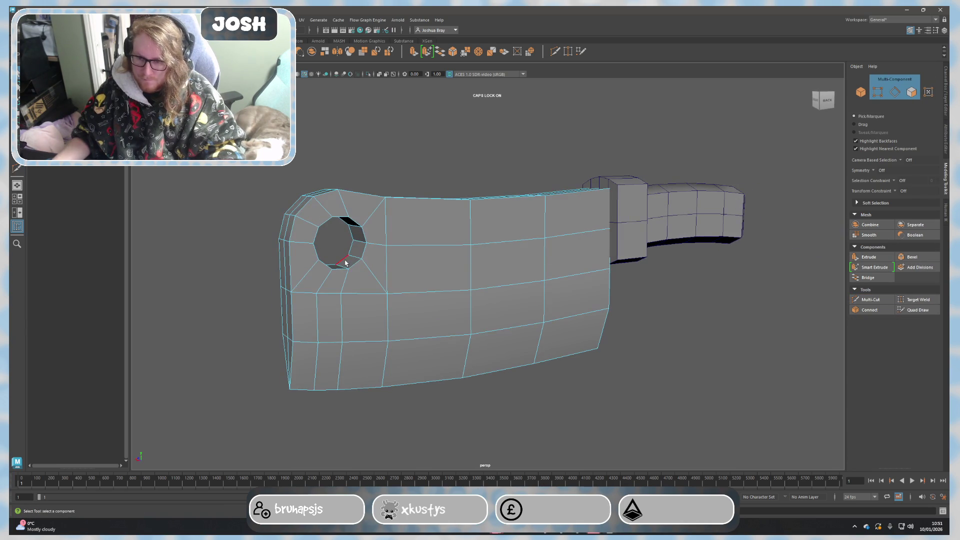
click(357, 253)
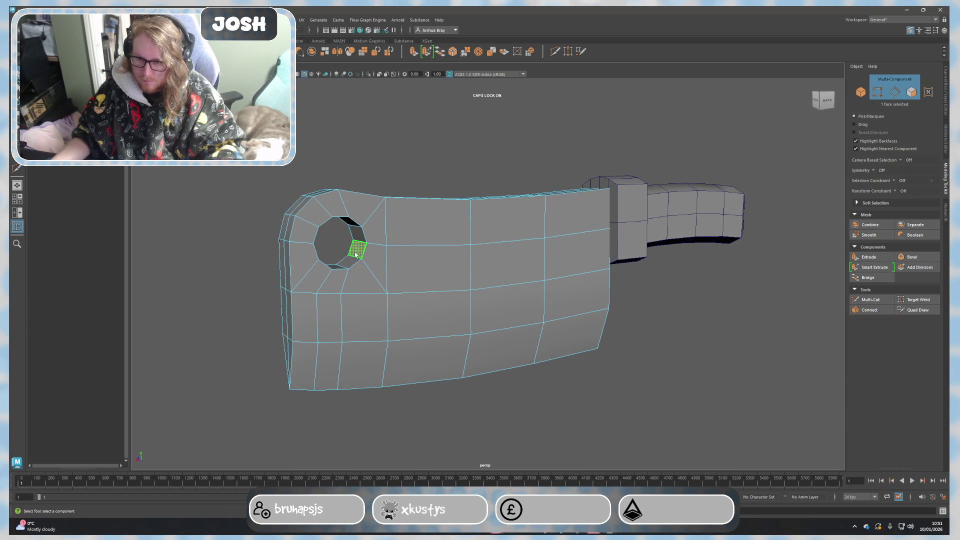
shift+double_click(360, 232)
key(r)
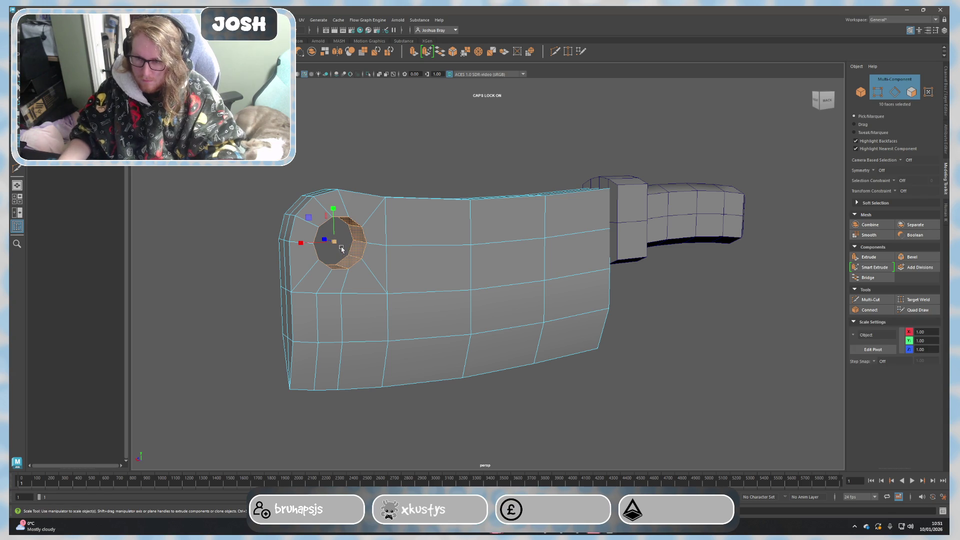
mouse_move(333, 243)
alt+mouse_down()
mouse_move(360, 246)
mouse_move(430, 287)
mouse_move(364, 272)
mouse_move(325, 237)
alt+mouse_up()
key(w)
drag(316, 196, 304, 195)
Select the handle in object mode with the Scale tool active.
mouse_move(343, 265)
alt+mouse_down()
mouse_move(359, 249)
mouse_move(349, 260)
mouse_move(316, 224)
alt+mouse_up()
key(r)
right_drag(405, 190, 448, 171)
mouse_move(448, 171)
alt+mouse_down()
mouse_move(603, 334)
mouse_move(501, 343)
mouse_move(512, 353)
mouse_move(627, 250)
mouse_move(629, 292)
alt+mouse_up()
click(613, 259)
Nudge the handle slightly left, down and along its length against the guard.
key(w)
drag(630, 244, 623, 245)
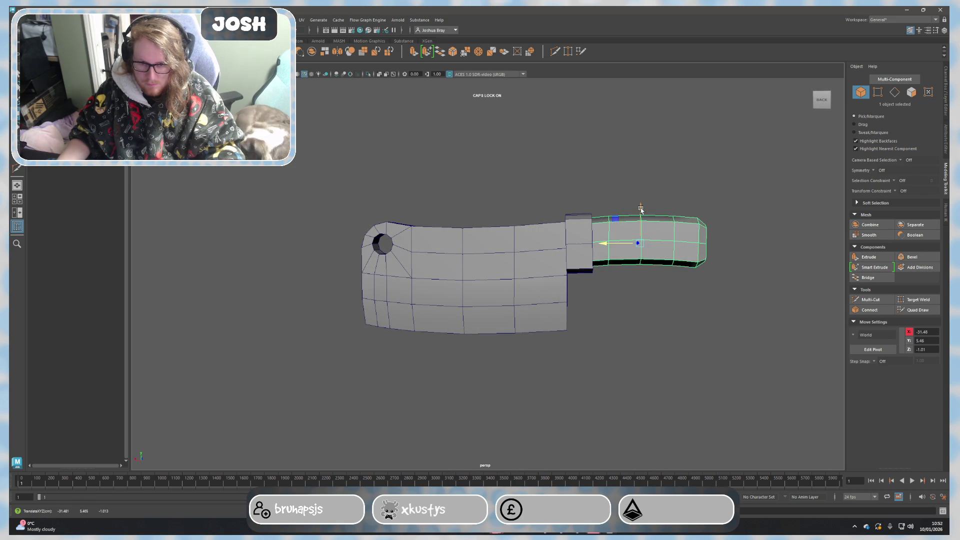
drag(641, 209, 641, 211)
alt+drag(667, 330, 621, 343)
click(671, 369)
mouse_move(671, 368)
alt+mouse_down()
mouse_move(574, 349)
mouse_move(658, 367)
mouse_move(596, 368)
mouse_move(564, 350)
alt+mouse_up()
click(436, 300)
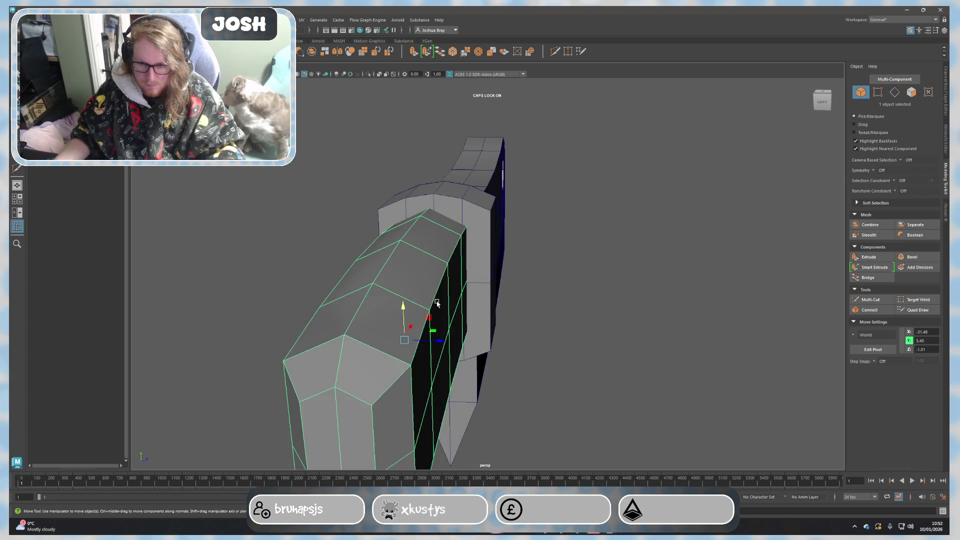
key(f)
drag(479, 311, 484, 311)
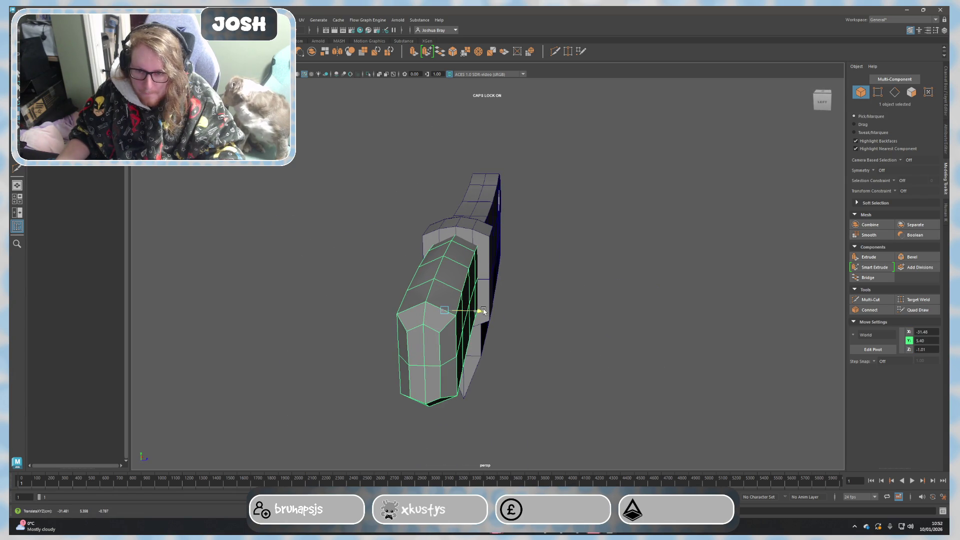
click(589, 281)
Inspect the blade from several angles, then switch to Discord.
mouse_move(590, 280)
alt+mouse_down()
mouse_move(671, 281)
mouse_move(563, 332)
alt+mouse_up()
scroll(566, 300, down, 3)
click(568, 261)
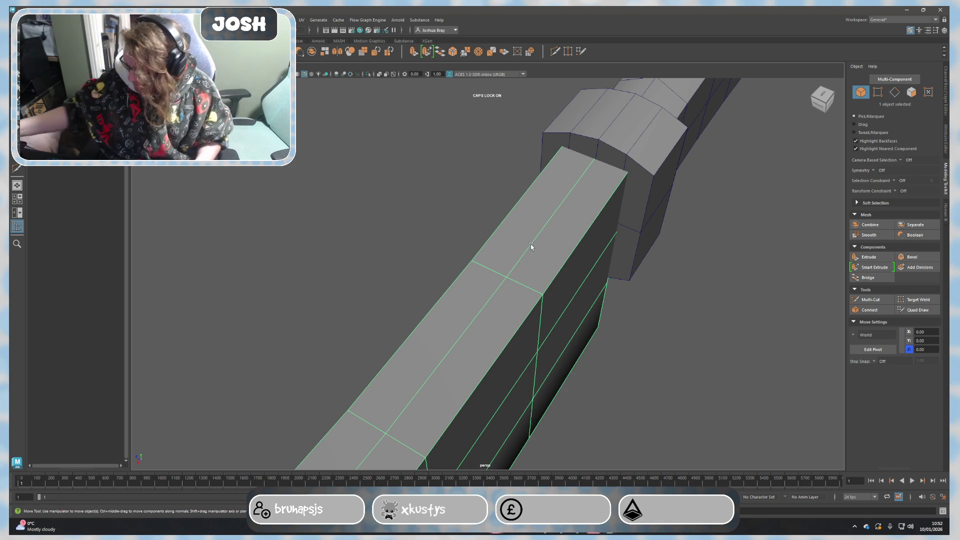
mouse_move(530, 244)
alt+mouse_down()
mouse_move(658, 308)
mouse_move(651, 347)
mouse_move(658, 334)
mouse_move(680, 336)
mouse_move(562, 343)
mouse_move(625, 370)
mouse_move(667, 357)
alt+mouse_up()
click(633, 370)
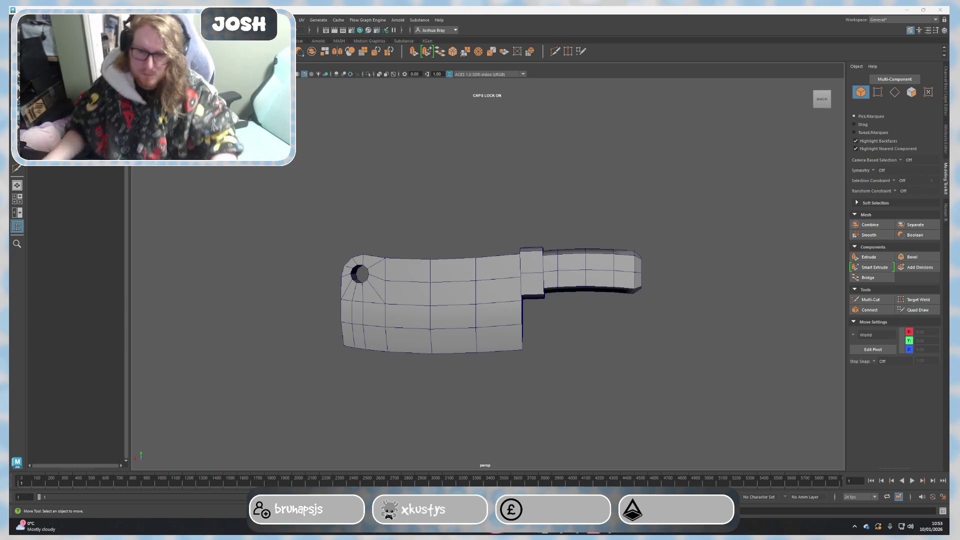
scroll(688, 278, up, 5)
mouse_move(622, 343)
alt+mouse_down()
mouse_move(668, 353)
mouse_move(795, 337)
mouse_move(783, 346)
mouse_move(703, 336)
mouse_move(713, 325)
alt+mouse_up()
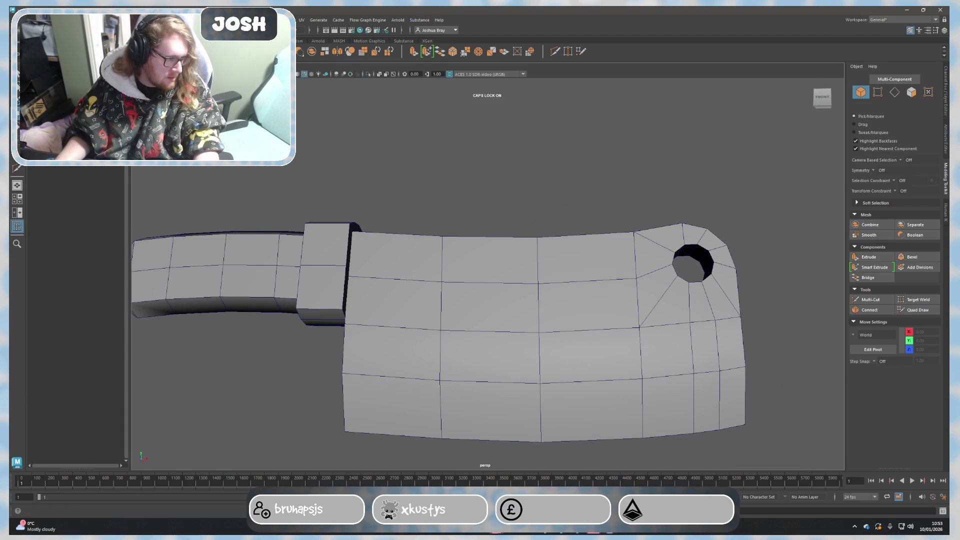
key(alt+Tab)
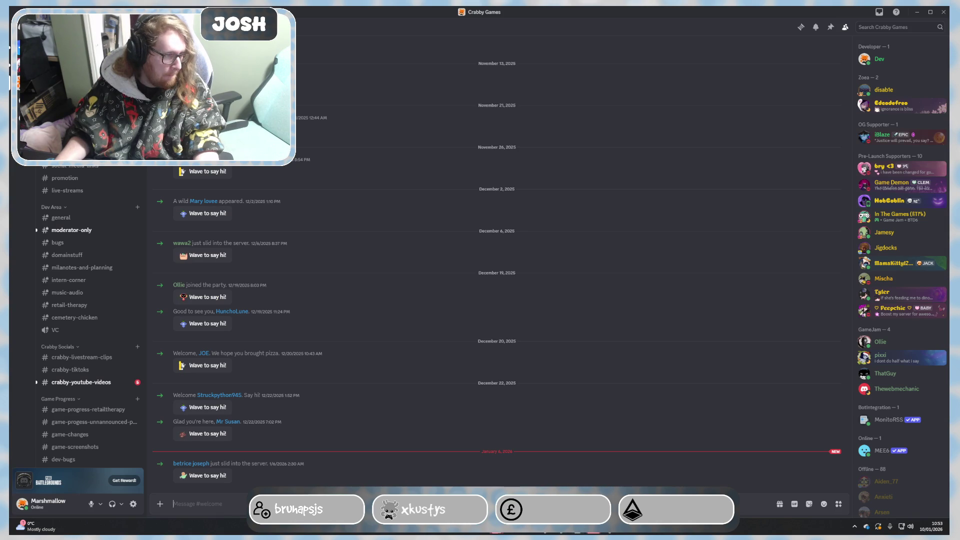
Return from Discord to the Maya window.
key(alt+Tab)
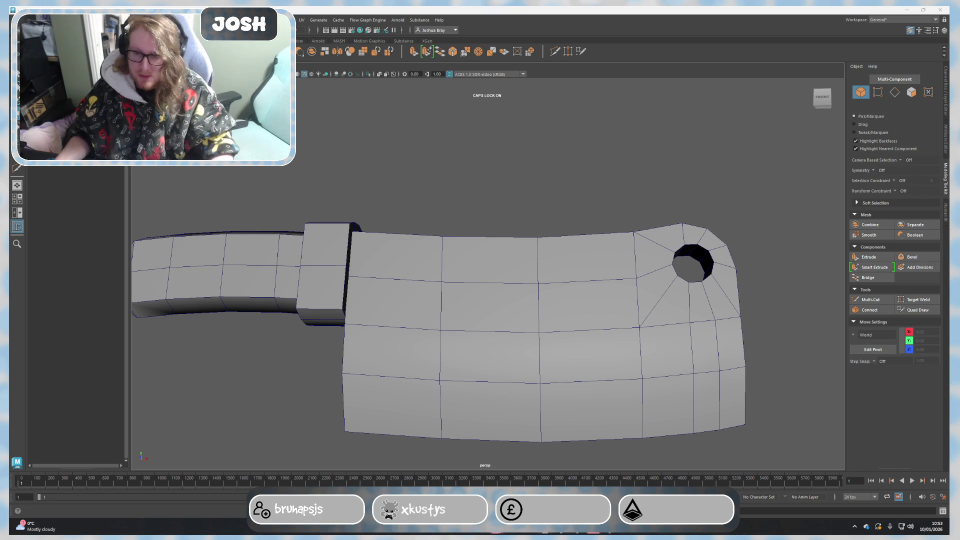
Select the blade and loop-select its top edge.
mouse_move(673, 278)
alt+mouse_down()
mouse_move(641, 321)
mouse_move(553, 317)
mouse_move(647, 332)
mouse_move(626, 319)
mouse_move(636, 316)
alt+mouse_up()
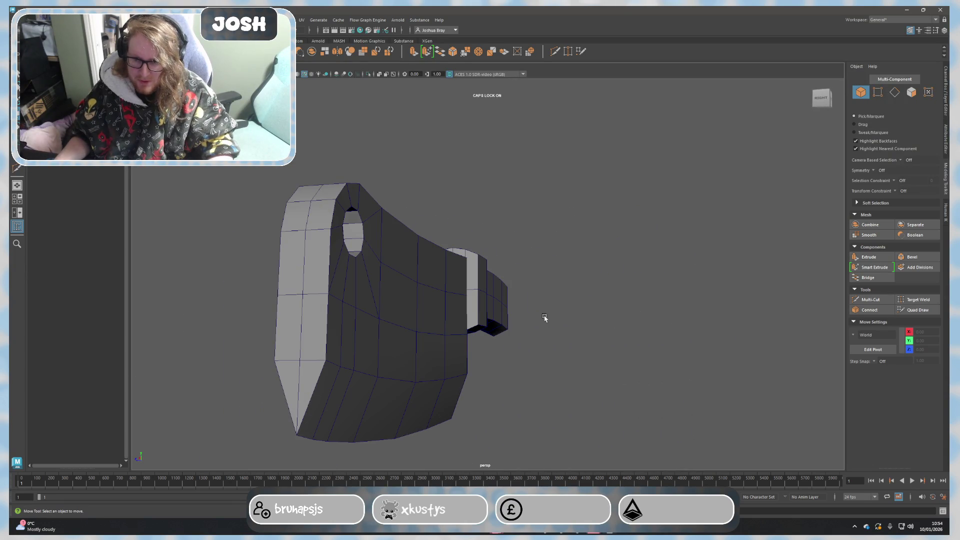
double_click(305, 294)
mouse_move(305, 294)
alt+mouse_down()
mouse_move(431, 216)
mouse_move(485, 274)
mouse_move(386, 262)
mouse_move(386, 253)
alt+mouse_up()
key(F8)
mouse_move(448, 179)
alt+mouse_down()
mouse_move(489, 227)
mouse_move(578, 223)
mouse_move(512, 219)
mouse_move(608, 236)
alt+mouse_up()
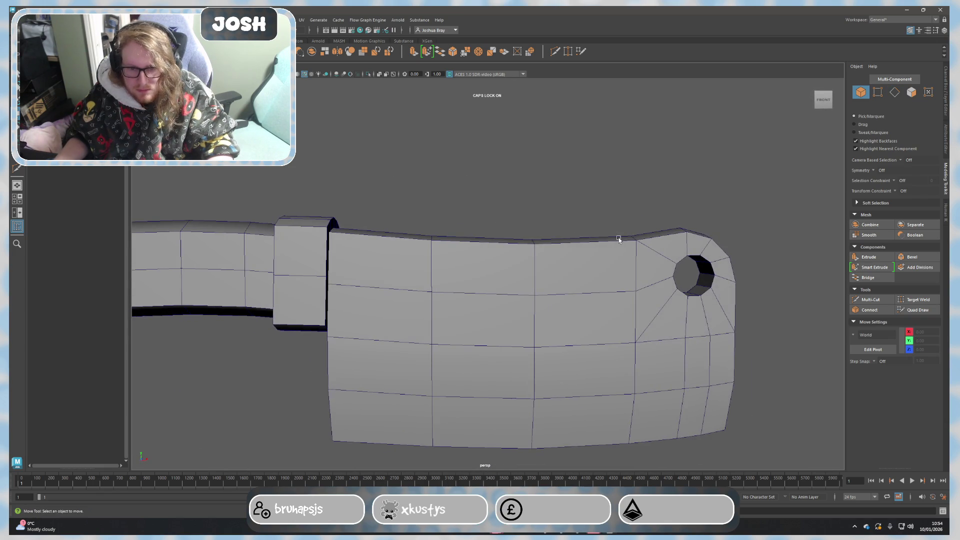
alt+drag(669, 263, 664, 274)
click(664, 274)
key(F10)
double_click(663, 271)
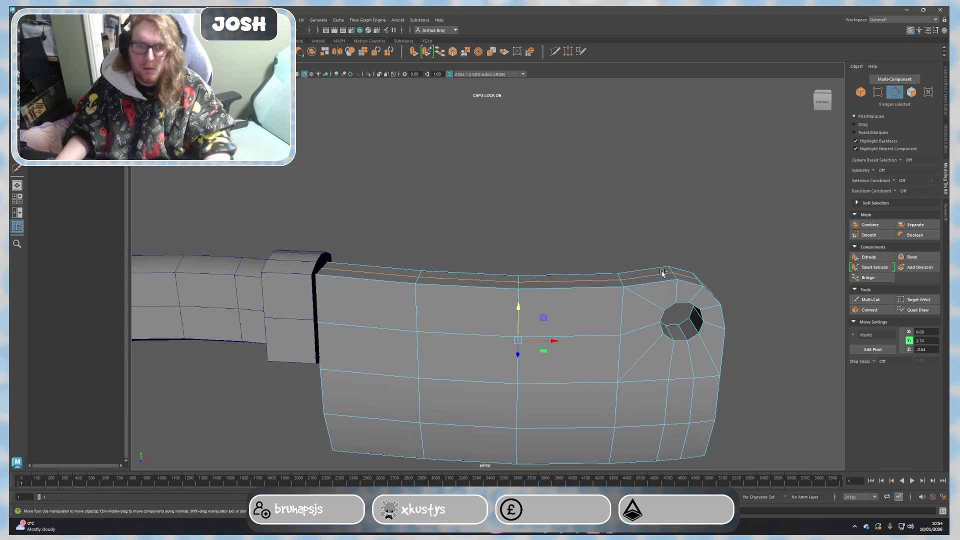
Insert a vertical edge loop across the blade with Multi-Cut.
click(870, 299)
ctrl+click(469, 274)
alt+middle_drag(586, 276, 580, 95)
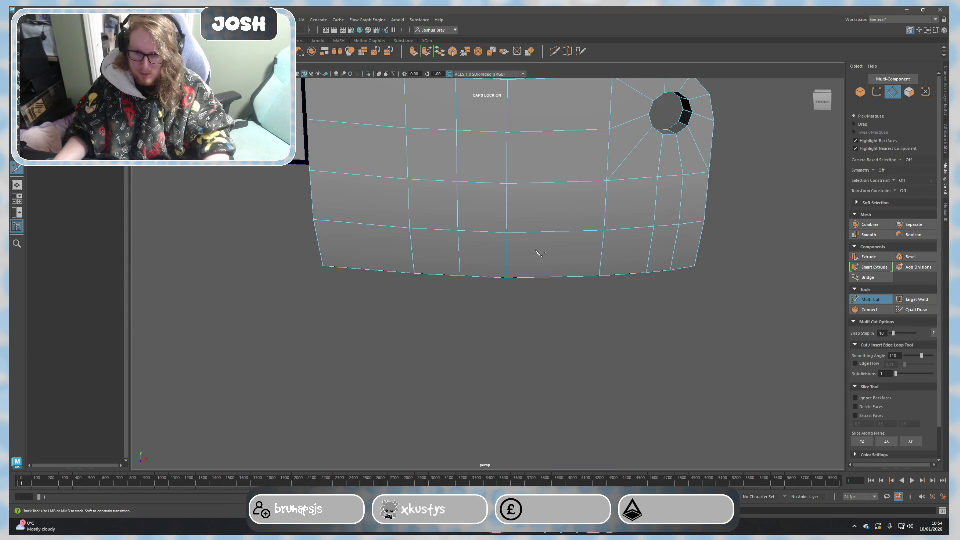
click(458, 231)
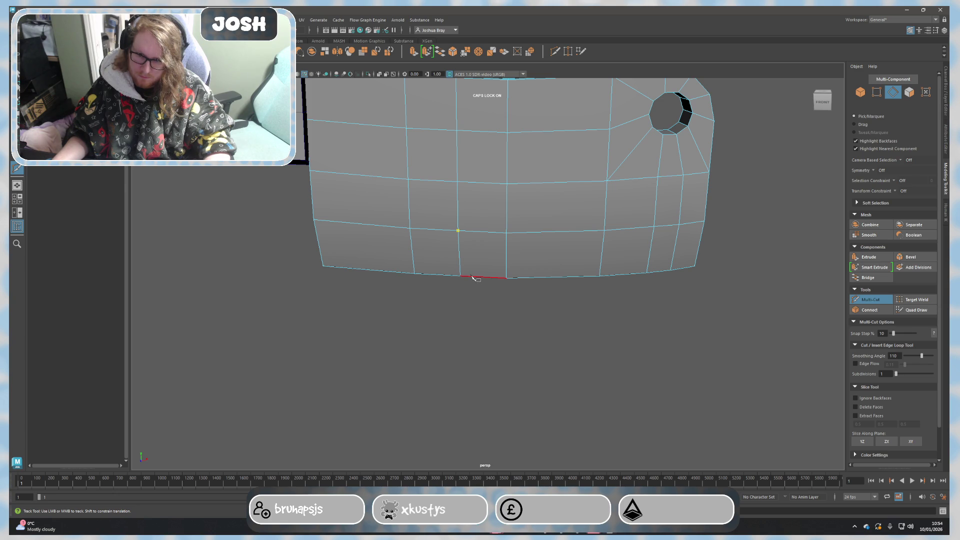
right_click(460, 283)
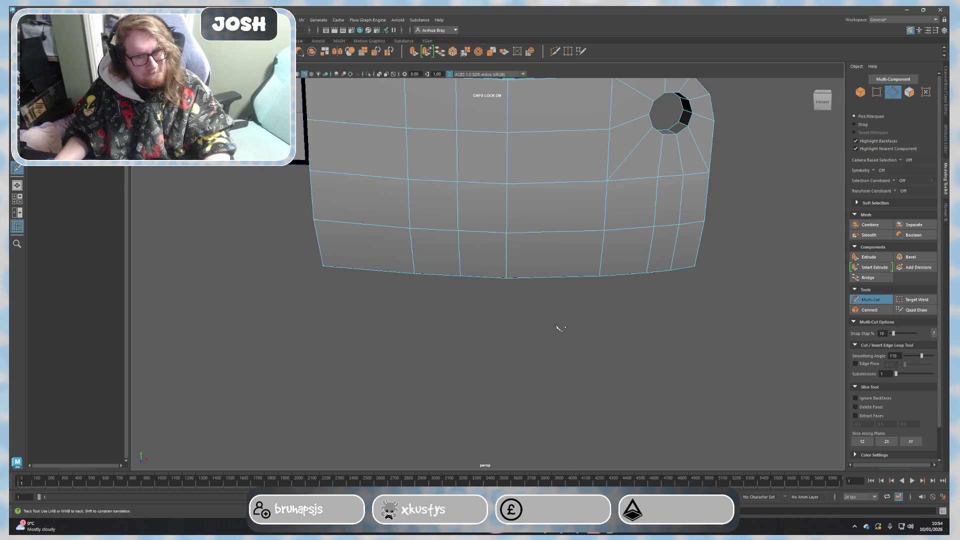
scroll(550, 329, up, 5)
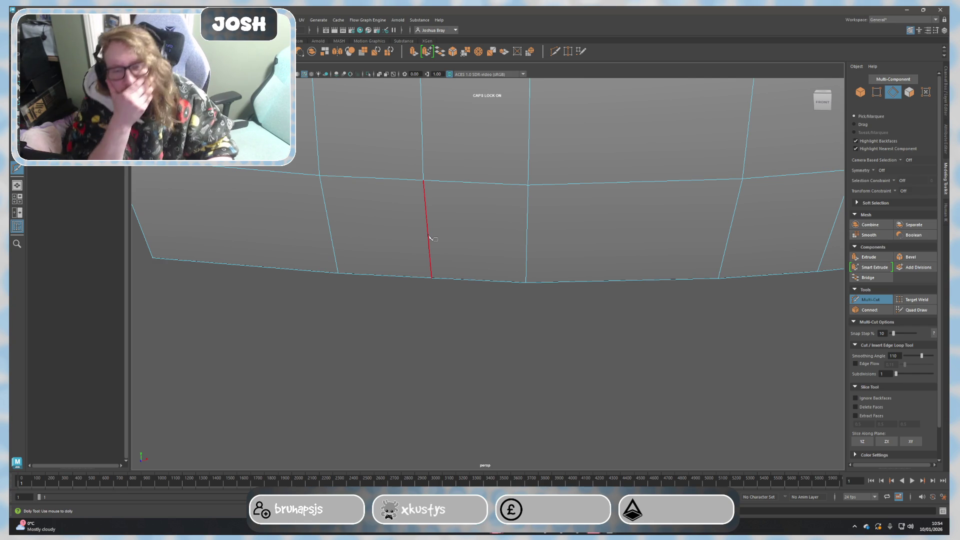
click(433, 239)
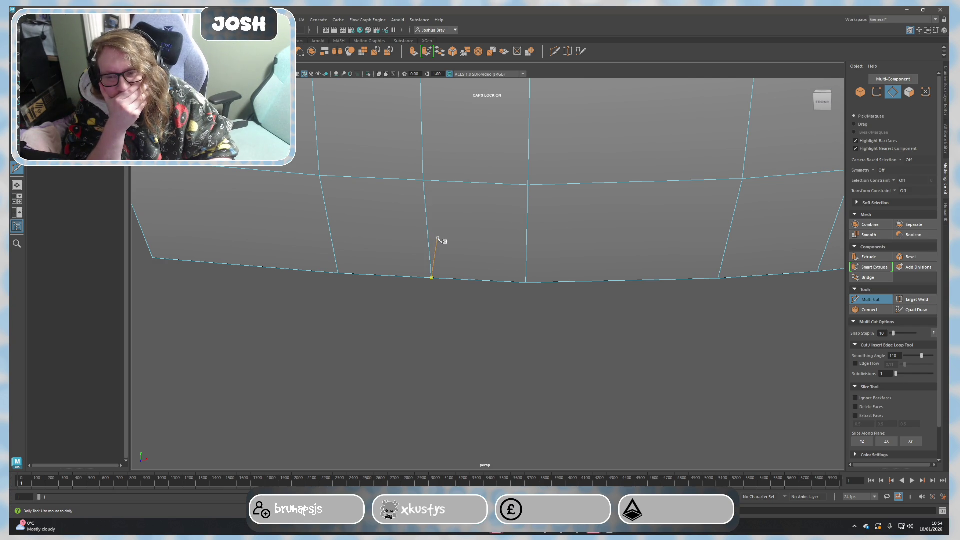
scroll(440, 240, down, 5)
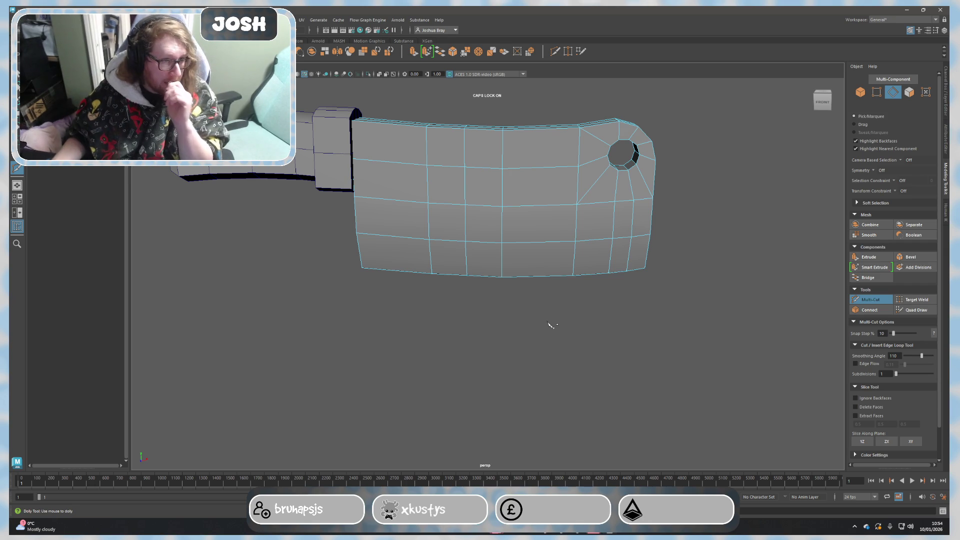
alt+drag(317, 262, 425, 247)
Select two edge loops on the handle and scale them along one axis.
key(q)
right_drag(332, 193, 393, 224)
double_click(393, 223)
mouse_move(468, 181)
alt+mouse_down()
mouse_move(476, 257)
mouse_move(651, 149)
alt+mouse_up()
shift+double_click(760, 148)
mouse_move(733, 186)
alt+mouse_down()
mouse_move(690, 217)
mouse_move(662, 210)
alt+mouse_up()
key(r)
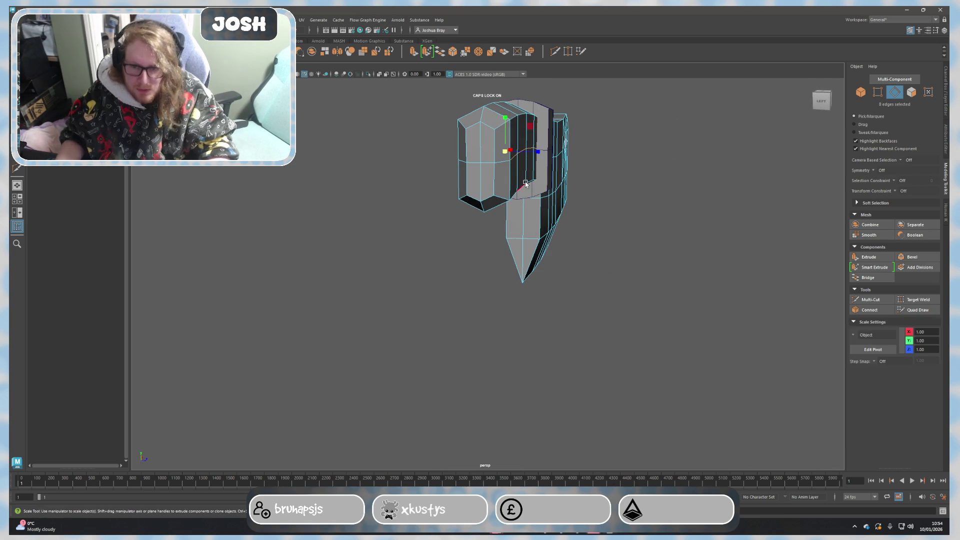
drag(538, 152, 576, 172)
Select two handle vertices and scale them slightly apart.
mouse_move(577, 171)
right_down()
mouse_move(595, 180)
mouse_move(622, 221)
right_up()
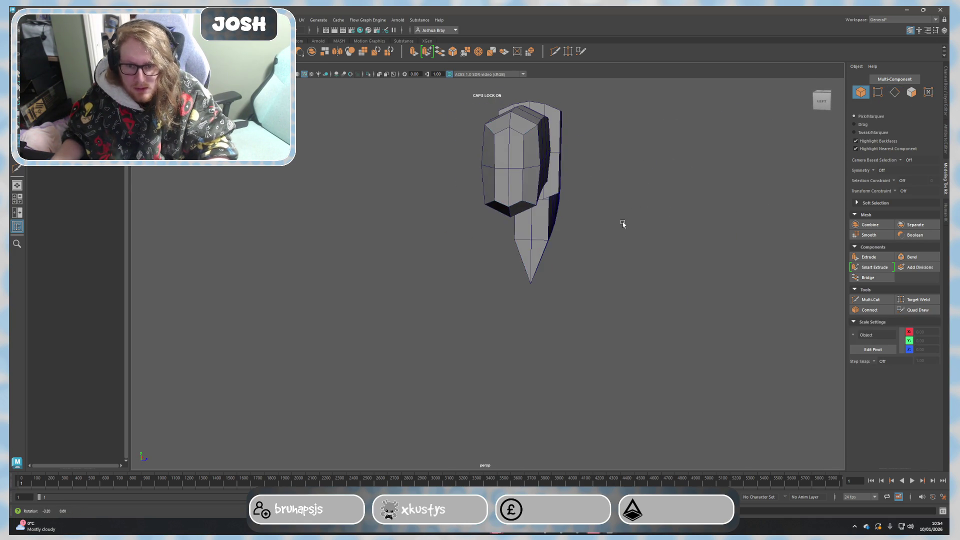
right_drag(564, 166, 506, 170)
click(506, 170)
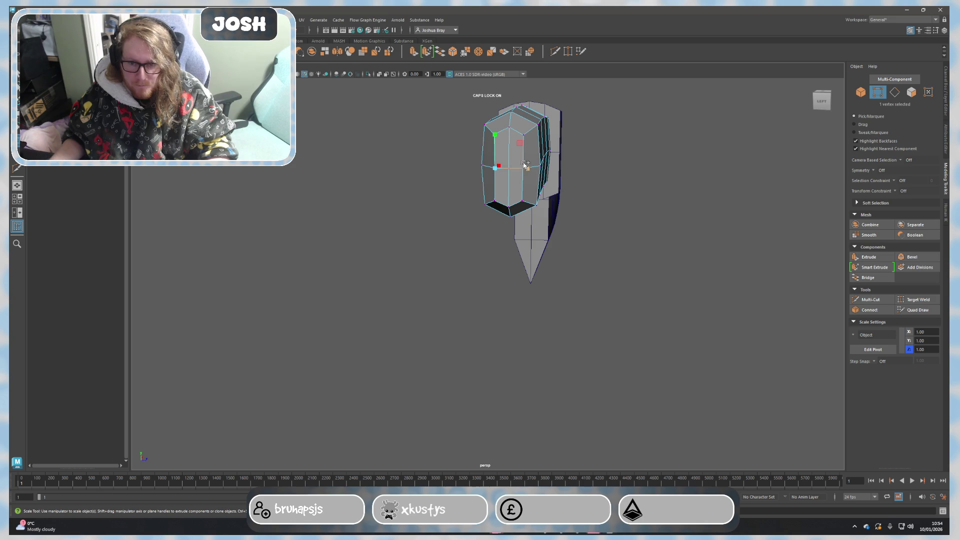
drag(536, 170, 539, 172)
Orbit around the whole cleaver, briefly selecting the handle to check it.
right_drag(693, 185, 678, 212)
mouse_move(679, 214)
alt+mouse_down()
mouse_move(664, 227)
mouse_move(703, 236)
alt+mouse_up()
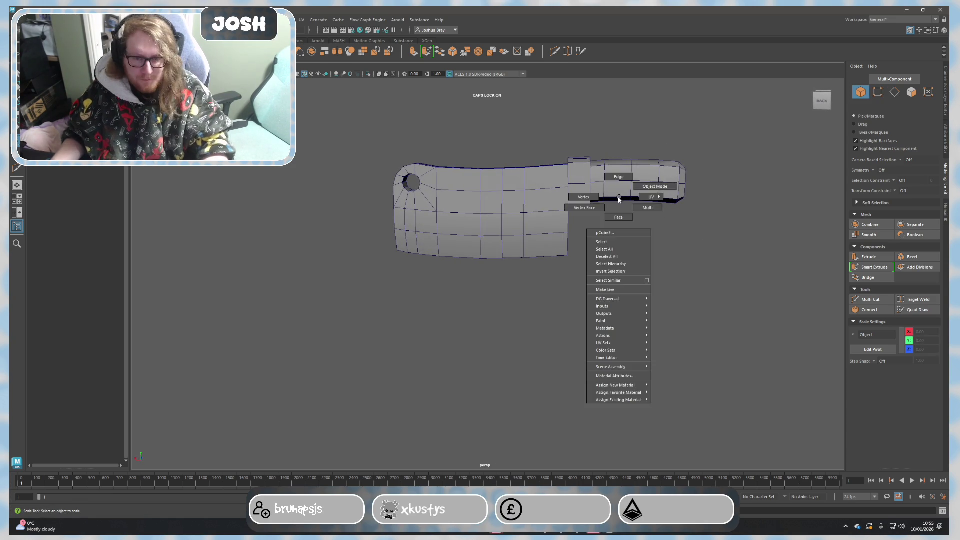
alt+drag(671, 208, 630, 183)
click(654, 197)
click(673, 257)
mouse_move(673, 257)
alt+mouse_down()
mouse_move(692, 270)
mouse_move(675, 262)
alt+mouse_up()
alt+middle_drag(675, 261, 598, 309)
mouse_move(599, 309)
alt+mouse_down()
mouse_move(590, 243)
mouse_move(592, 274)
mouse_move(637, 285)
alt+mouse_up()
Select the extruded handle and zoom in close to inspect it.
click(590, 243)
scroll(626, 295, up, 2)
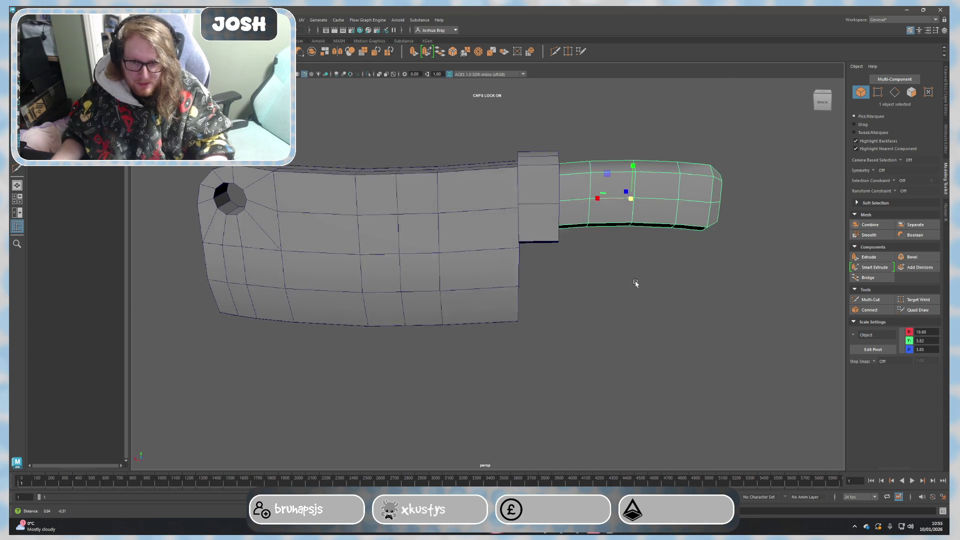
alt+middle_drag(637, 285, 536, 275)
scroll(536, 276, up, 1)
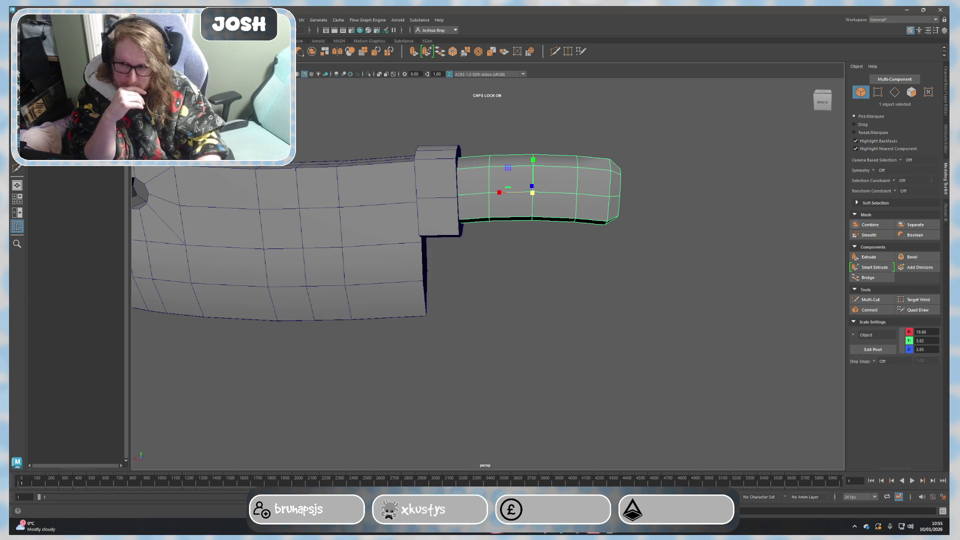
click(485, 136)
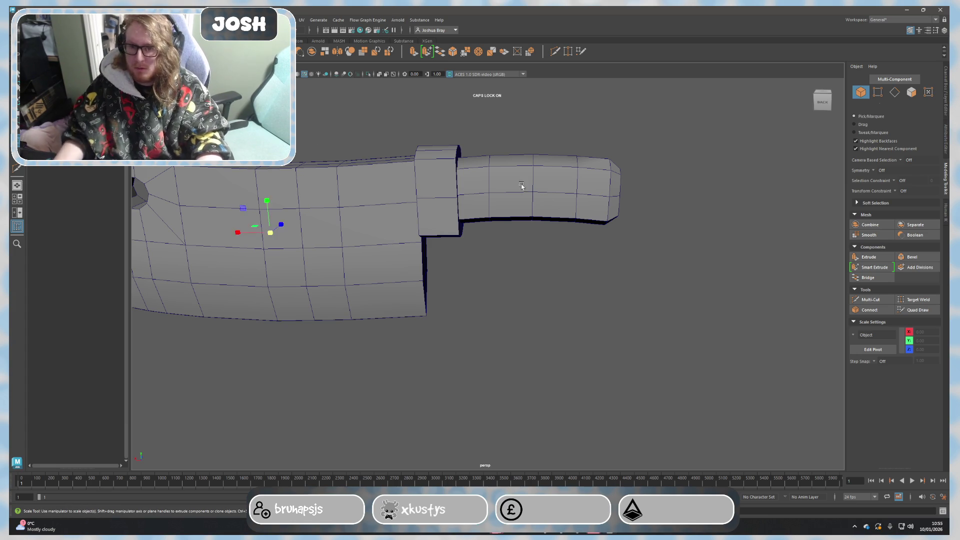
scroll(480, 176, down, 3)
Move the stray small cube to the right along X and delete it.
click(461, 237)
key(w)
drag(323, 247, 590, 245)
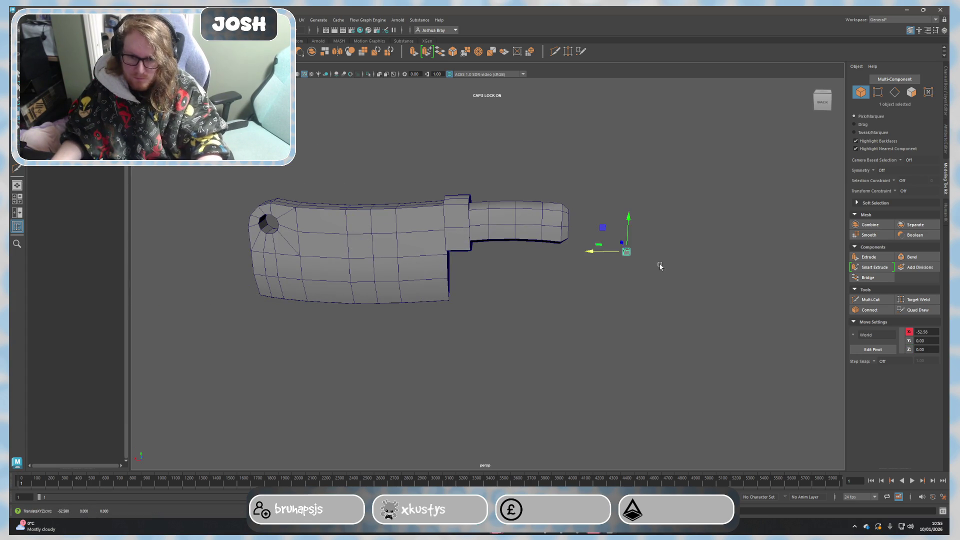
scroll(414, 266, up, 5)
scroll(499, 270, up, 2)
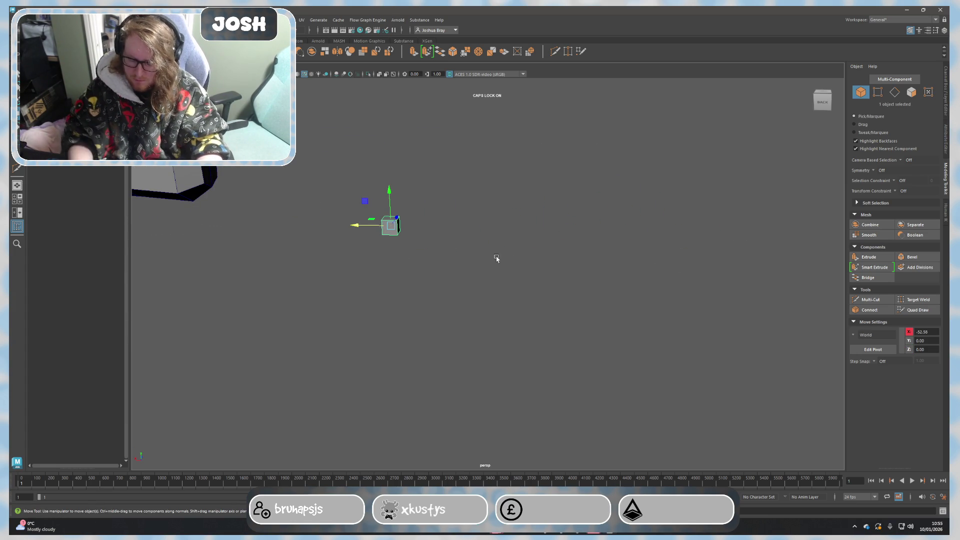
key(Delete)
Return to the single perspective view and orbit to a three-quarter view of the cleaver.
key(space)
key(space)
key(space)
key(space)
key(space)
mouse_move(443, 233)
alt+mouse_down()
mouse_move(621, 261)
mouse_move(425, 197)
mouse_move(495, 292)
mouse_move(457, 285)
mouse_move(508, 188)
mouse_move(575, 180)
alt+mouse_up()
right_click(509, 185)
Return to object mode and scale the guard block uniformly.
click(506, 172)
mouse_move(696, 273)
alt+mouse_down()
mouse_move(575, 292)
mouse_move(592, 262)
alt+mouse_up()
right_click(593, 263)
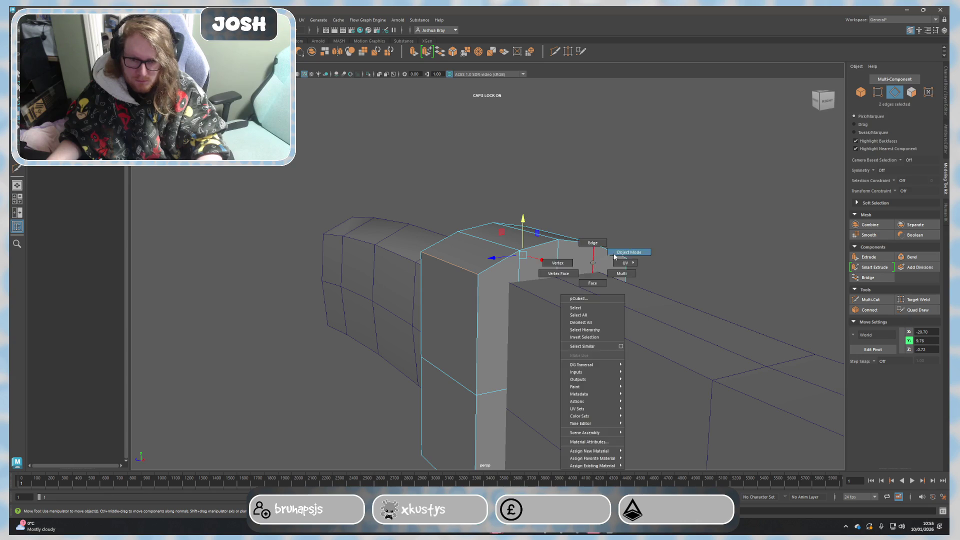
click(607, 260)
scroll(616, 276, down, 3)
key(r)
drag(512, 329, 505, 330)
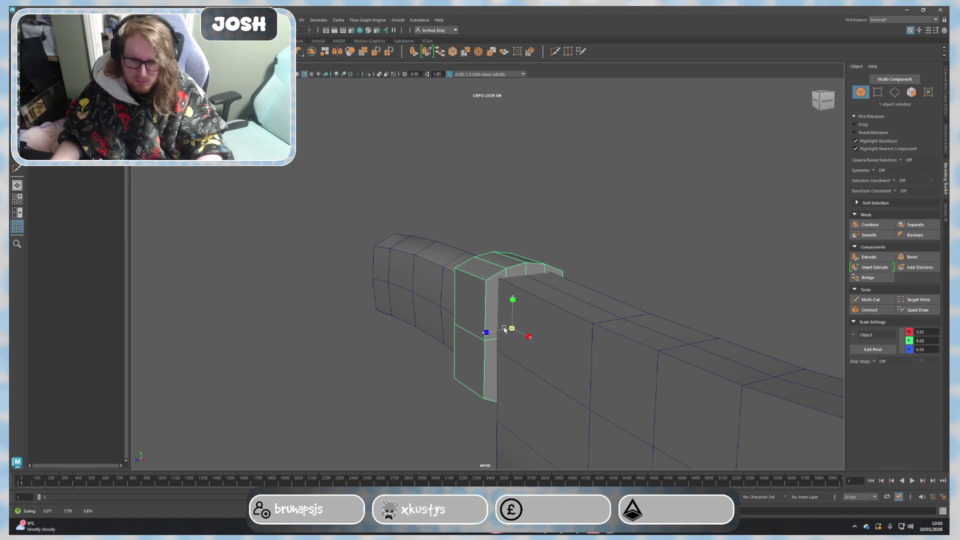
Move the selected guard faces slightly down, then reselect the guard for scaling.
alt+drag(574, 326, 530, 322)
key(w)
mouse_move(340, 251)
mouse_down()
mouse_move(489, 304)
mouse_move(451, 296)
mouse_move(425, 344)
mouse_move(407, 285)
mouse_move(489, 332)
mouse_move(516, 329)
mouse_up()
click(439, 344)
scroll(439, 343, down, 3)
click(406, 284)
key(r)
click(444, 307)
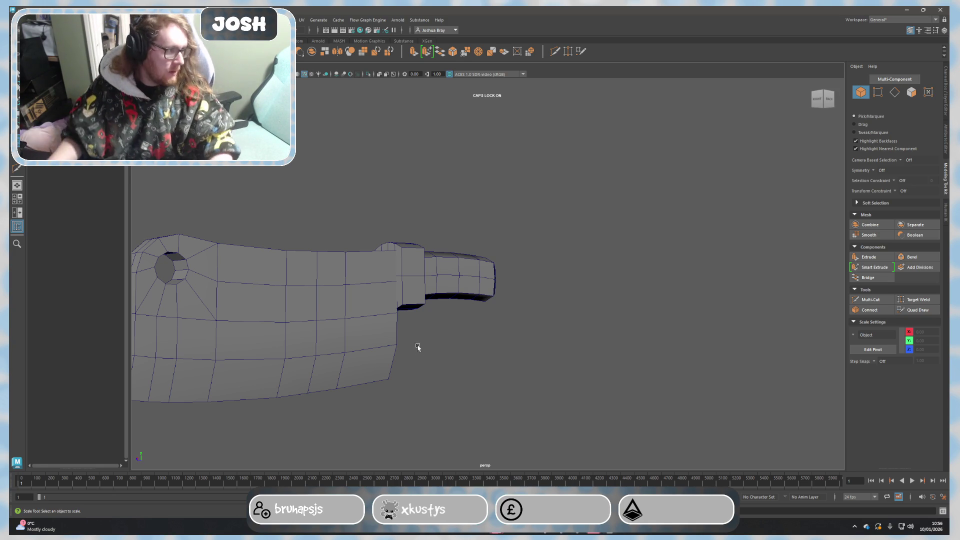
Select the edge loop around the handle's middle and scale it slightly taller in Y.
mouse_move(535, 339)
alt+mouse_down()
mouse_move(501, 337)
mouse_move(493, 349)
mouse_move(445, 272)
mouse_move(463, 244)
alt+mouse_up()
right_click(459, 270)
click(459, 250)
double_click(461, 272)
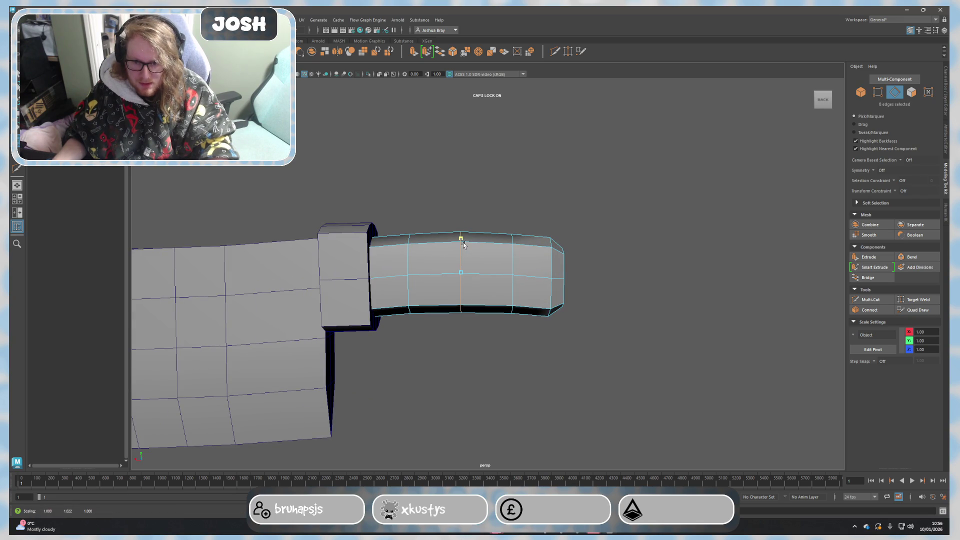
mouse_move(576, 336)
alt+mouse_down()
mouse_move(562, 335)
mouse_move(574, 339)
alt+mouse_up()
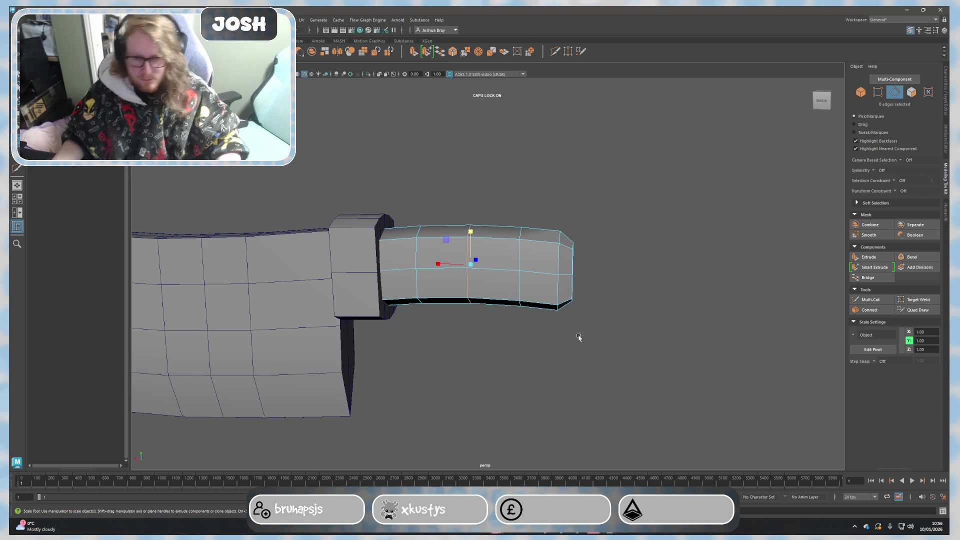
mouse_move(626, 148)
alt+mouse_down()
mouse_move(650, 298)
mouse_move(629, 309)
mouse_move(585, 304)
alt+mouse_up()
Delete the faces of the handle's end cap.
mouse_move(654, 306)
alt+mouse_down()
mouse_move(487, 278)
mouse_move(506, 308)
mouse_move(426, 273)
alt+mouse_up()
scroll(490, 303, up, 3)
right_drag(426, 273, 427, 290)
drag(457, 346, 420, 200)
key(Delete)
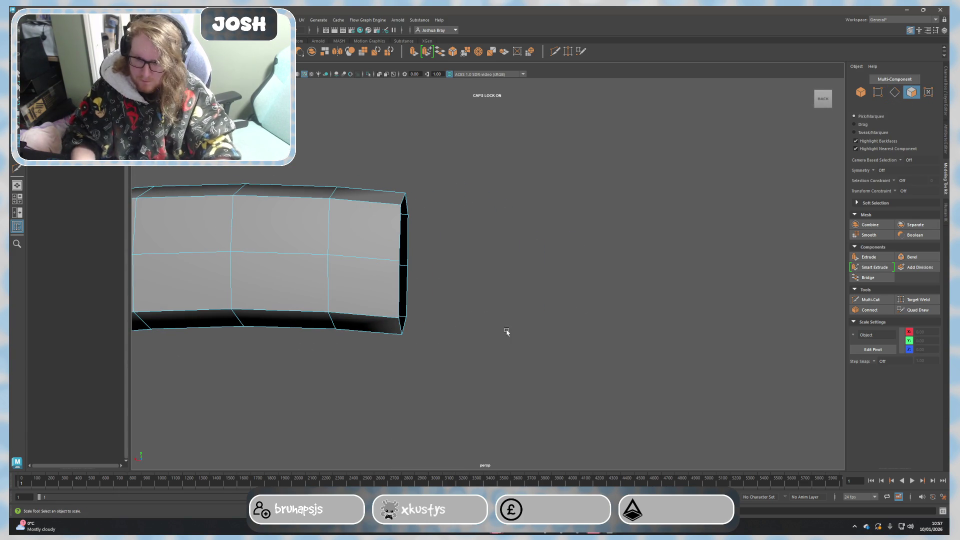
Select the border edge loop around the handle's open end to cap it.
alt+drag(573, 344, 487, 313)
right_drag(487, 313, 487, 265)
double_click(500, 250)
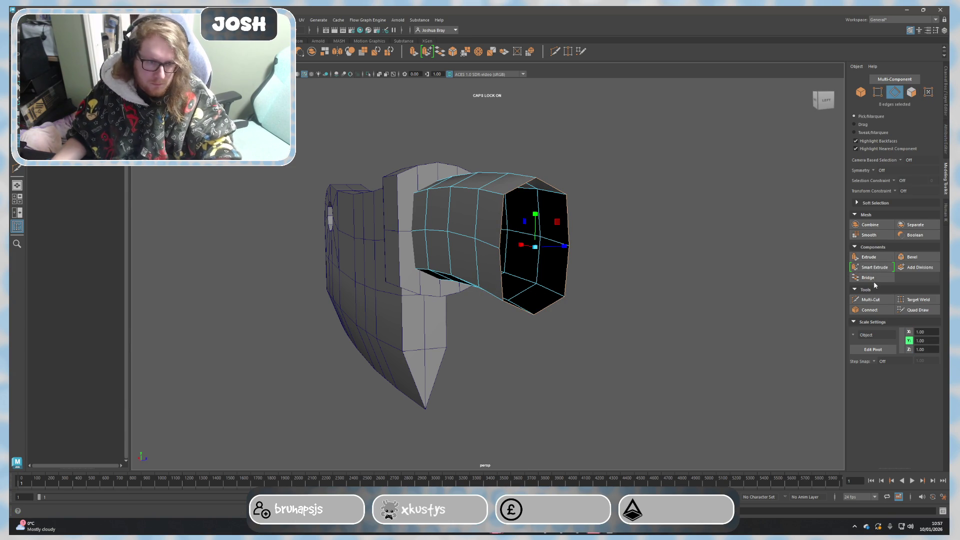
scroll(670, 291, up, 2)
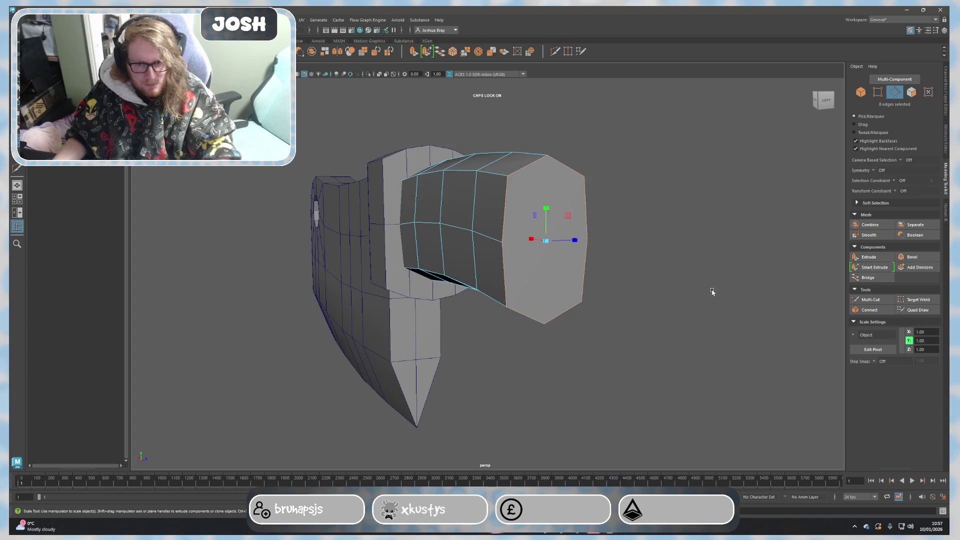
Multi-Cut a vertical edge from the top to the bottom vertex across the new end face.
click(871, 299)
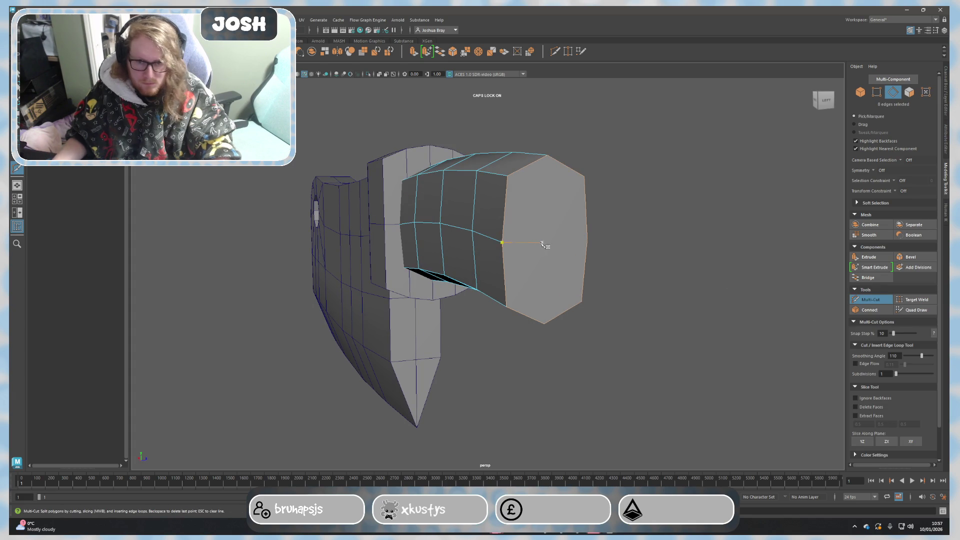
click(587, 240)
key(Return)
click(547, 156)
click(545, 322)
key(Return)
scroll(615, 317, down, 3)
alt+drag(626, 323, 707, 317)
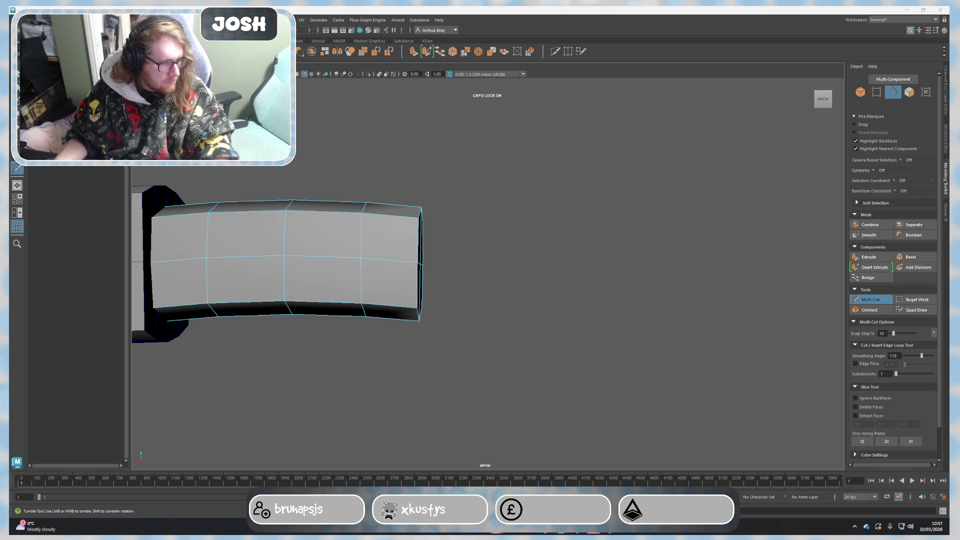
scroll(660, 322, down, 10)
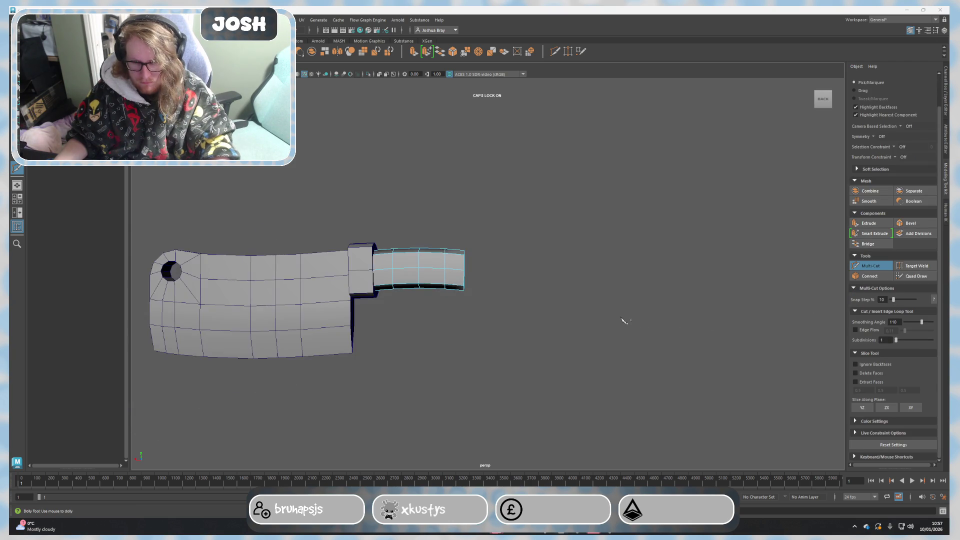
alt+middle_drag(660, 323, 659, 322)
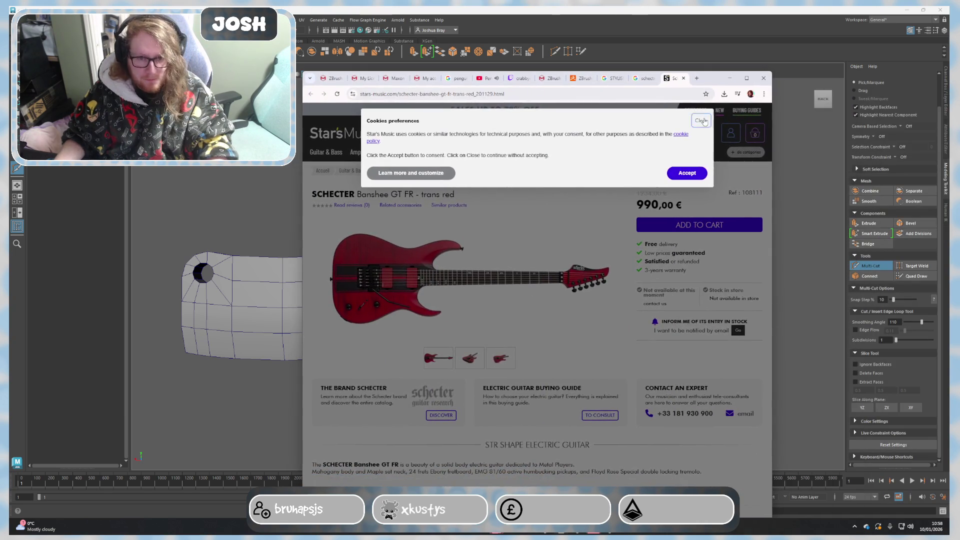
click(685, 118)
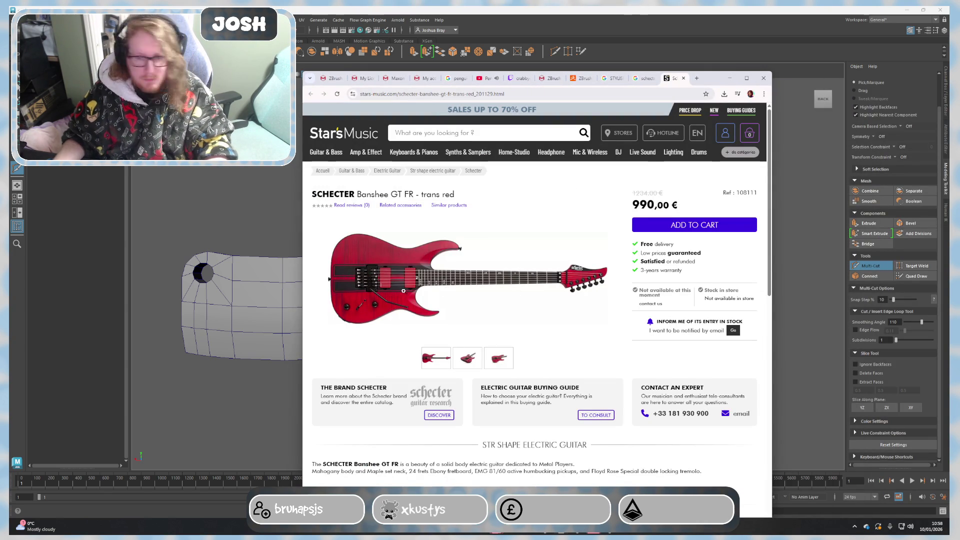
Search the shop for 'SCHECTER REAPER' and open the Reaper-6 Satin Sky Burst page.
click(555, 130)
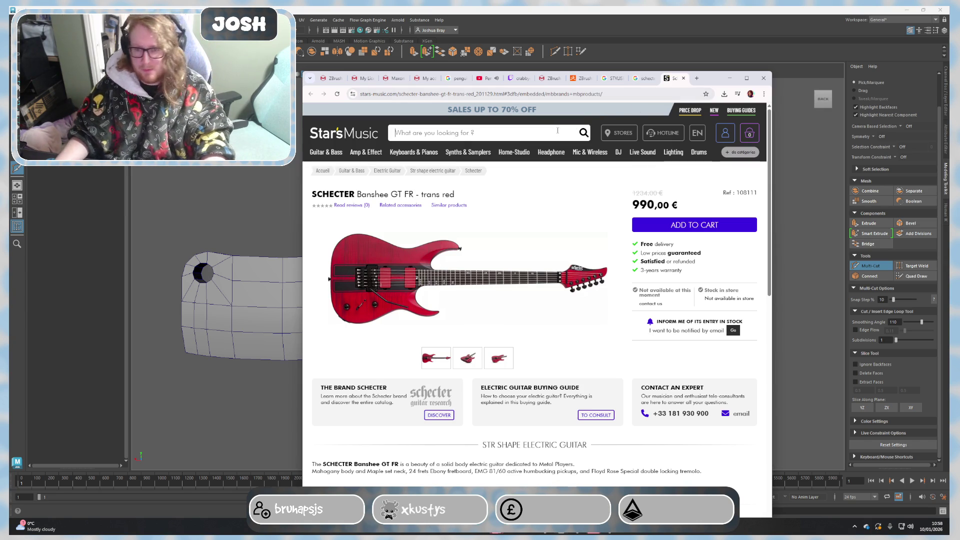
text(sCHECTER)
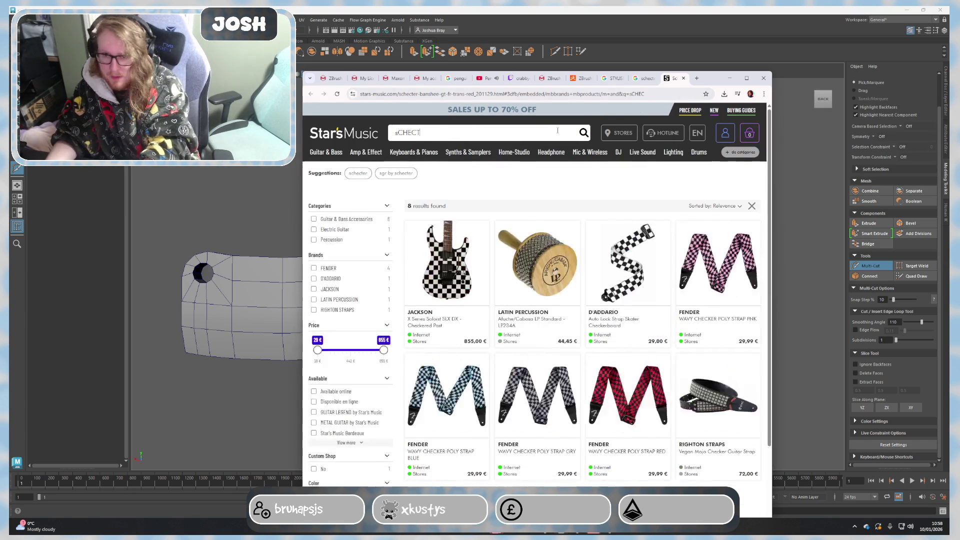
text( REAPER)
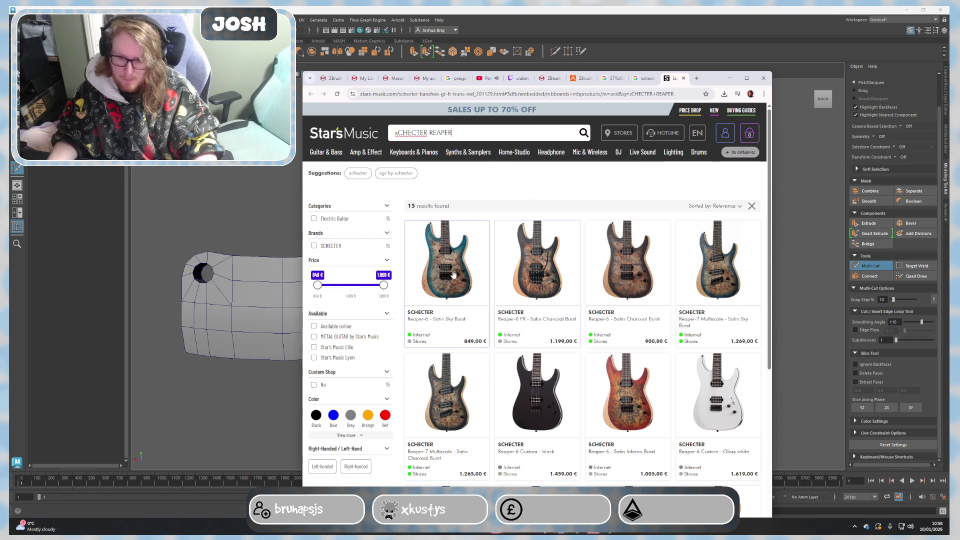
click(453, 273)
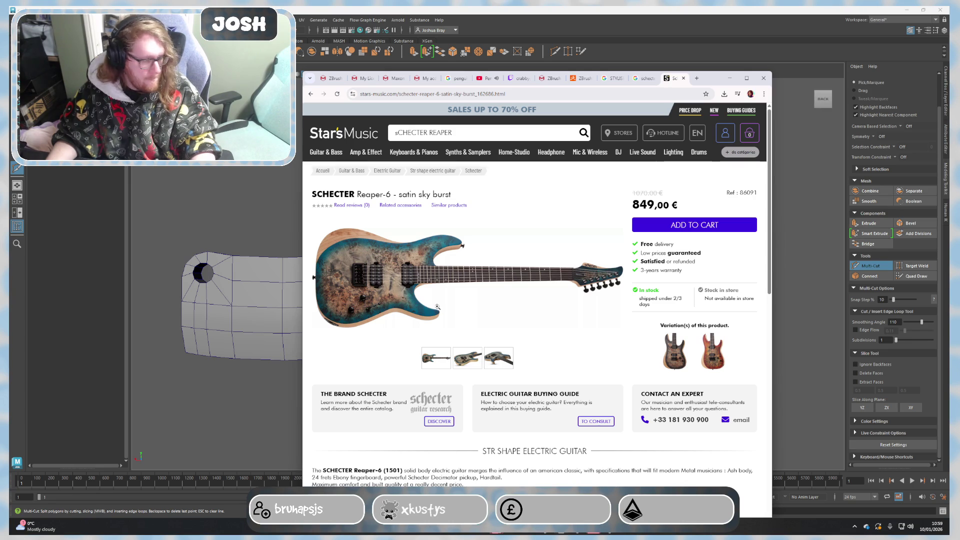
Clear the shop search and enter 'bc riCH SHREDZILLA' instead.
click(465, 133)
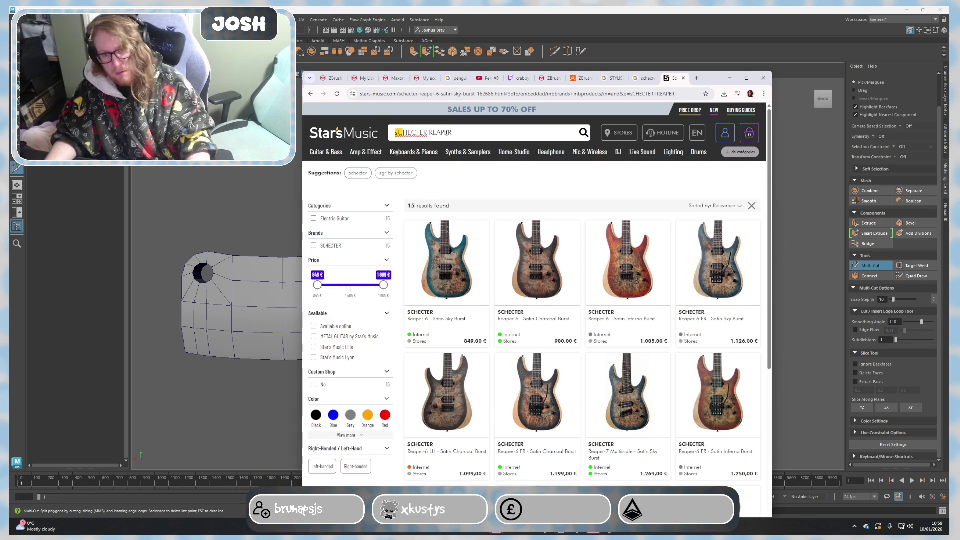
drag(465, 133, 431, 132)
key(BackSpace)
key(BackSpace)
key(BackSpace)
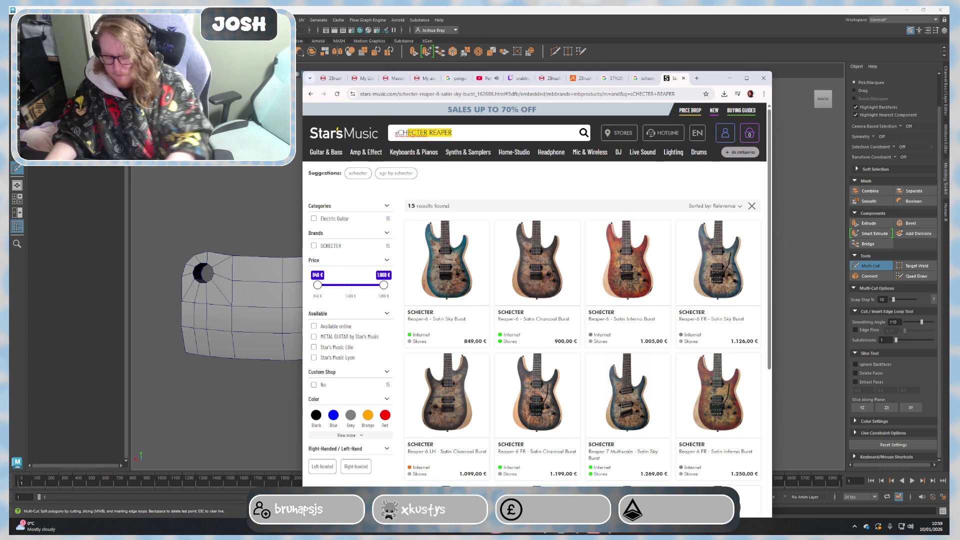
key(Return)
text(bc)
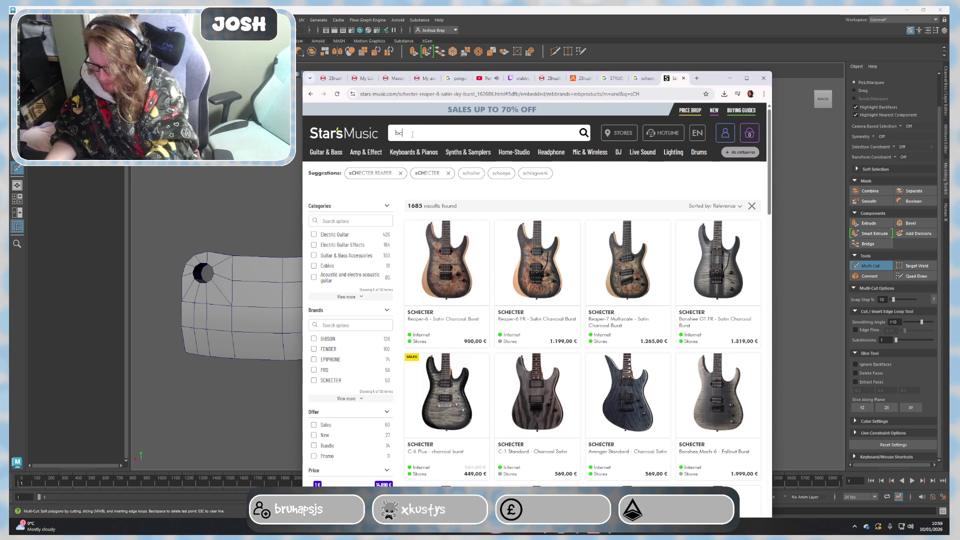
text( riCH )
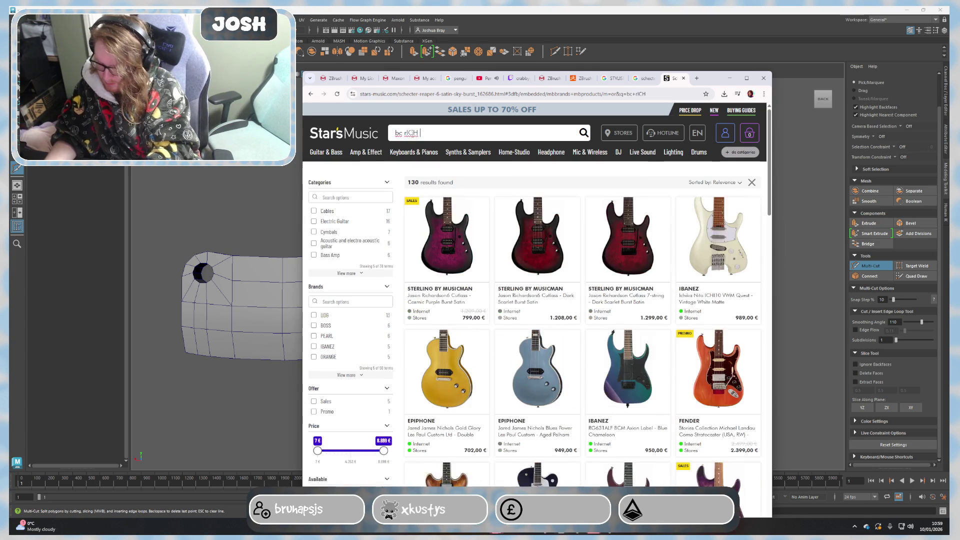
text(SHREDZILLA)
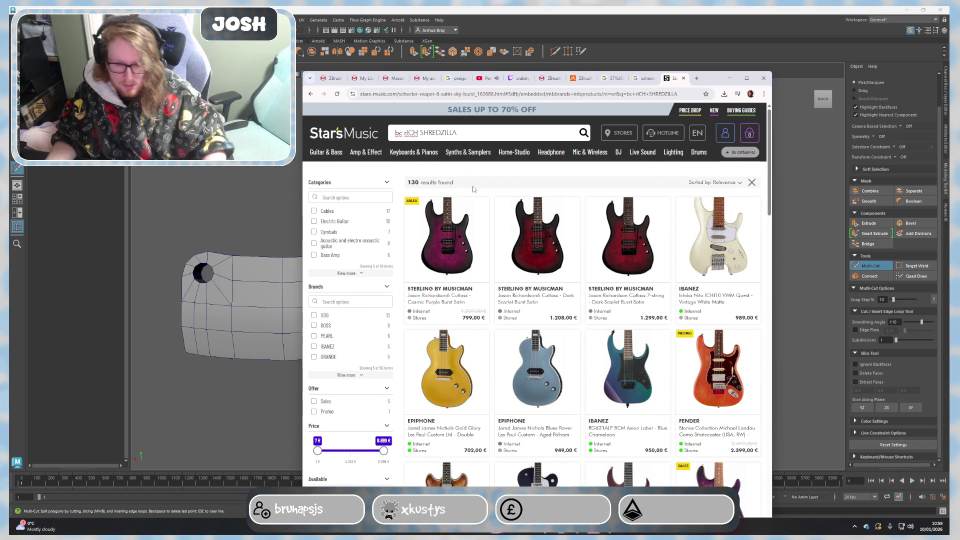
scroll(559, 330, down, 15)
scroll(559, 331, up, 10)
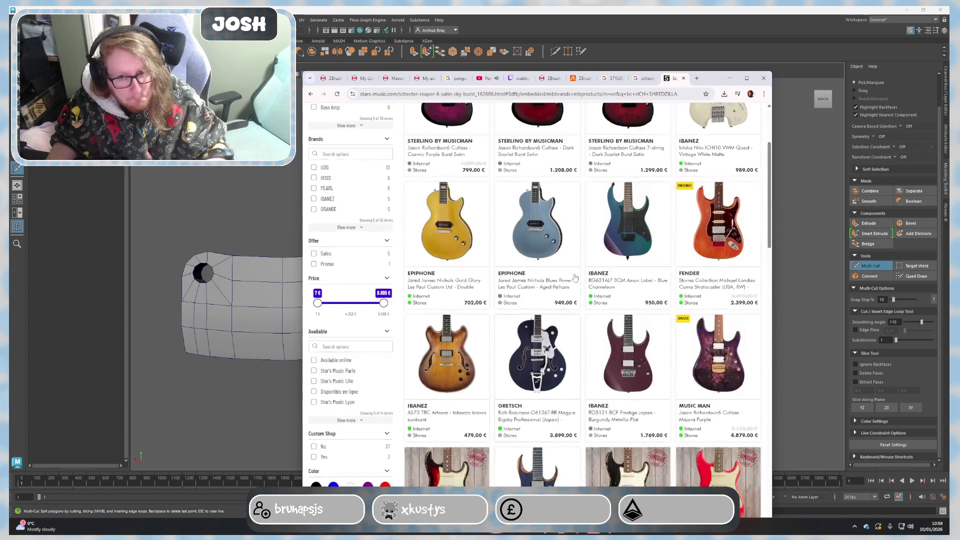
Google 'bc rich shredzilla' in a new tab and open the BC Rich Extreme Shredzilla result.
click(697, 78)
text(bc)
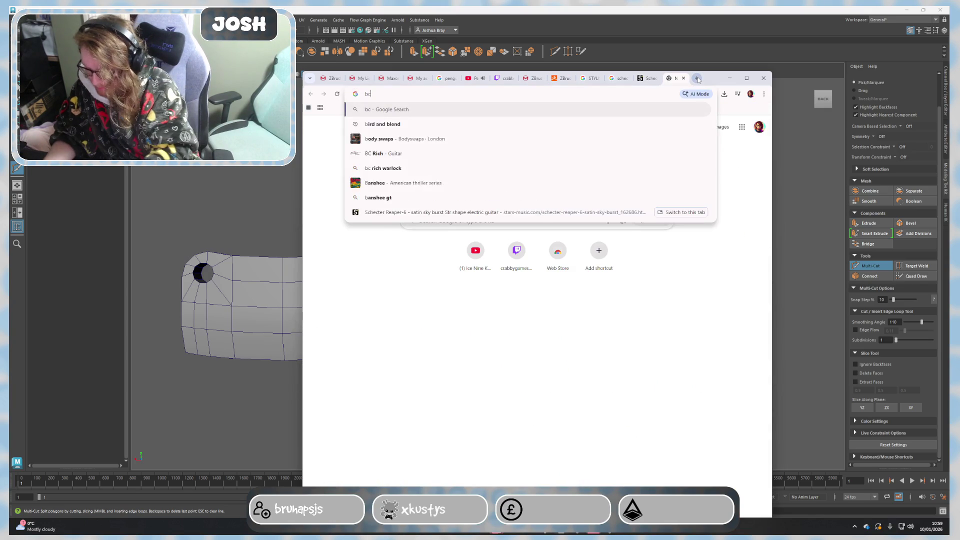
text( rich shred)
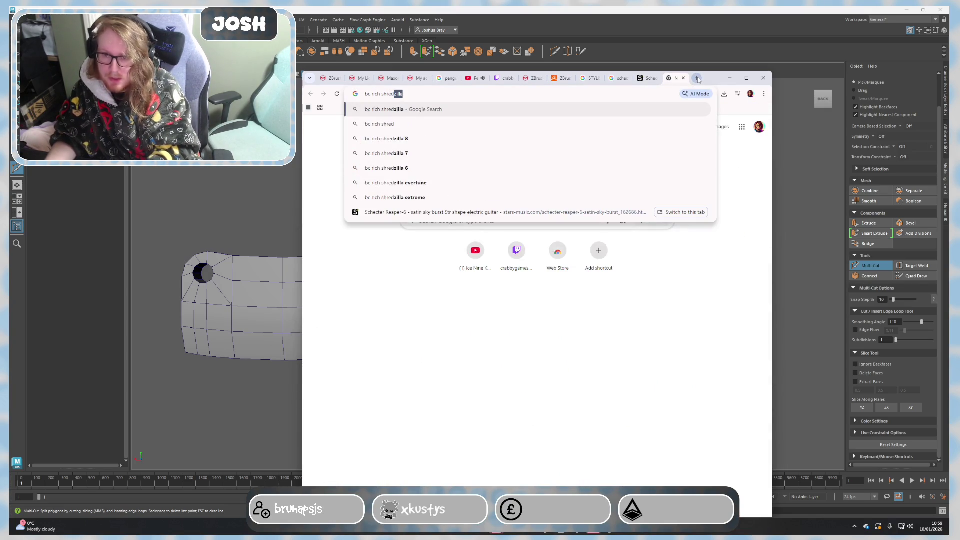
text(zilla)
key(Return)
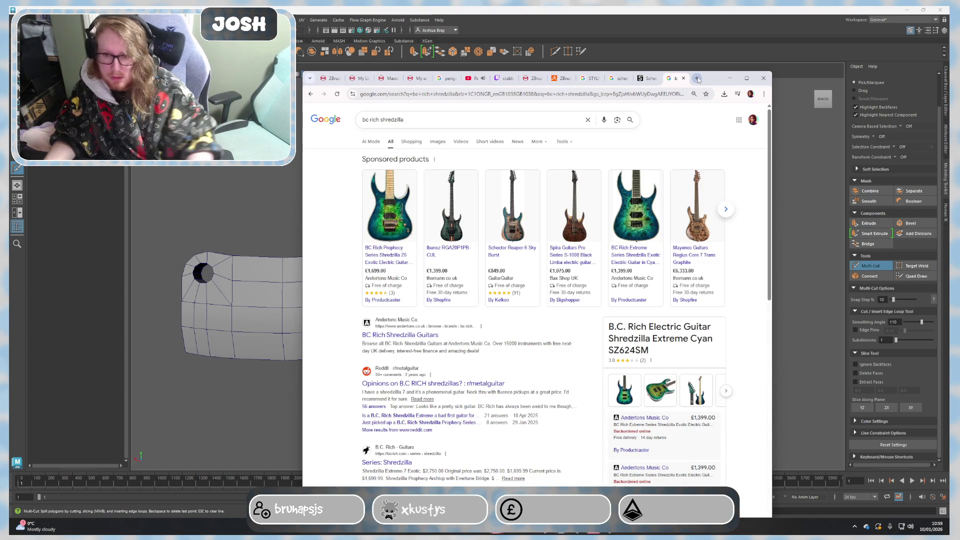
mouse_move(632, 254)
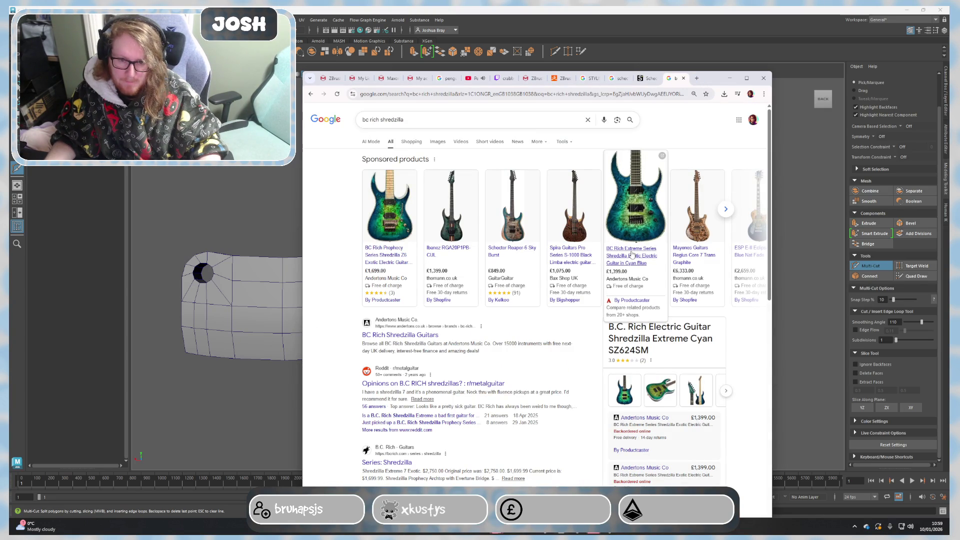
click(631, 254)
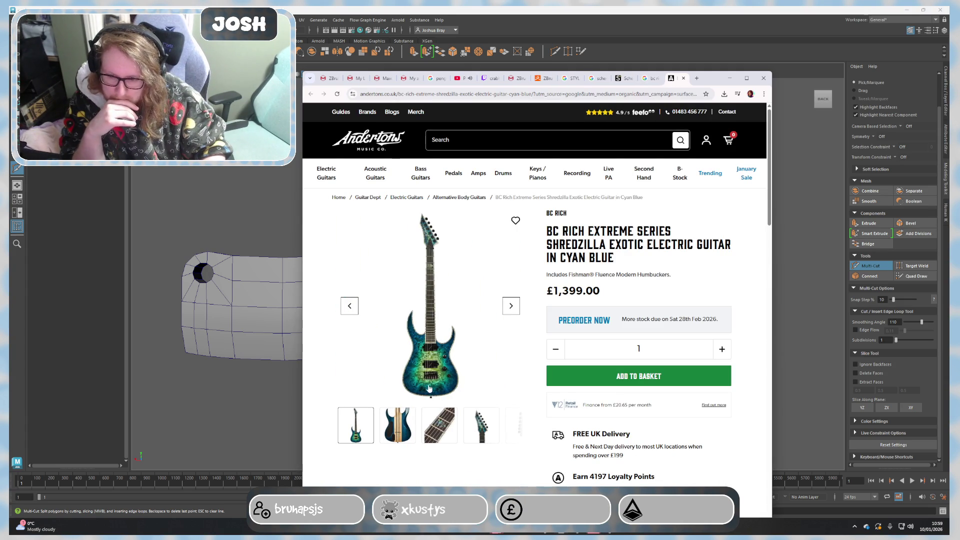
View the Shredzilla's enlarged product photo, then close it.
click(436, 399)
drag(708, 75, 711, 30)
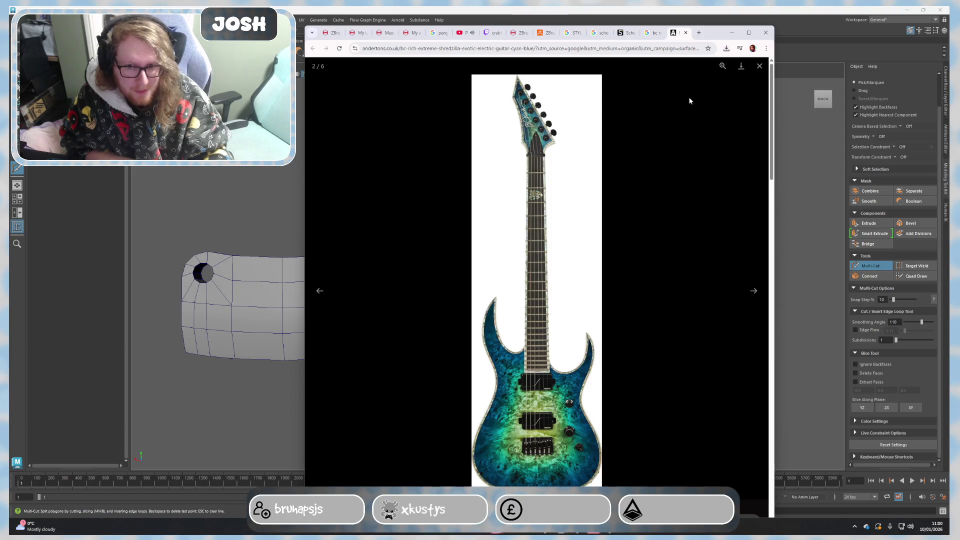
click(758, 68)
Search Andertons for 'Ibanez giu', view the GRG131DX-BKF's full-length photo, then open a new tab.
click(511, 93)
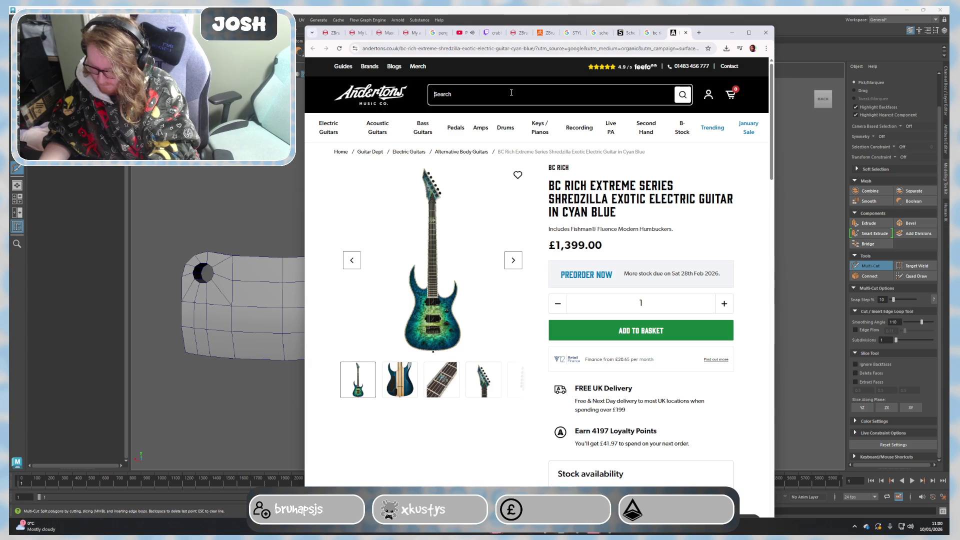
text(Ibane)
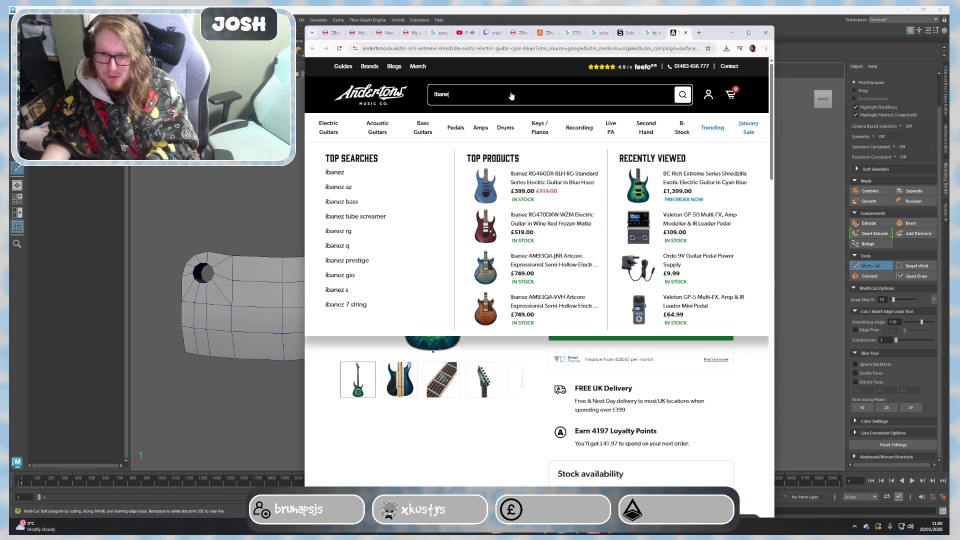
text(z giu)
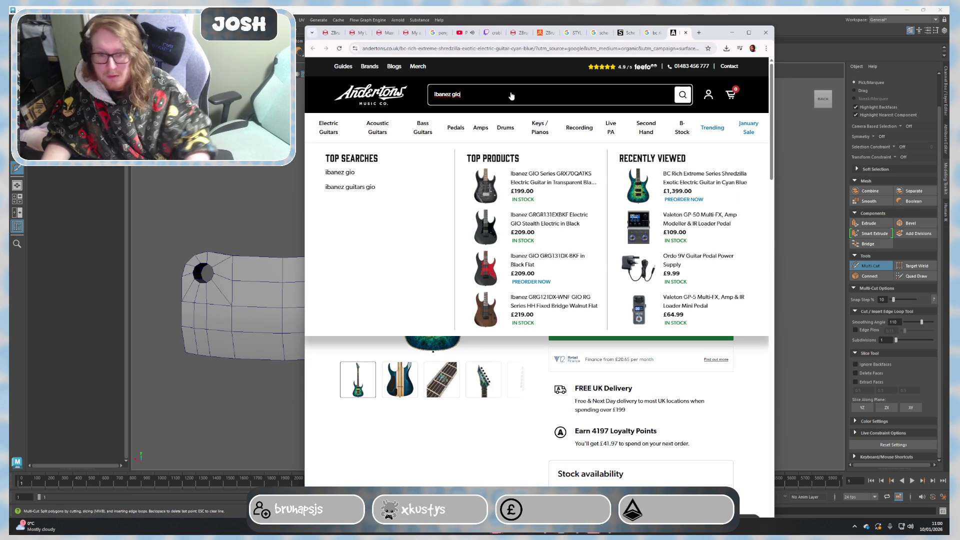
click(528, 283)
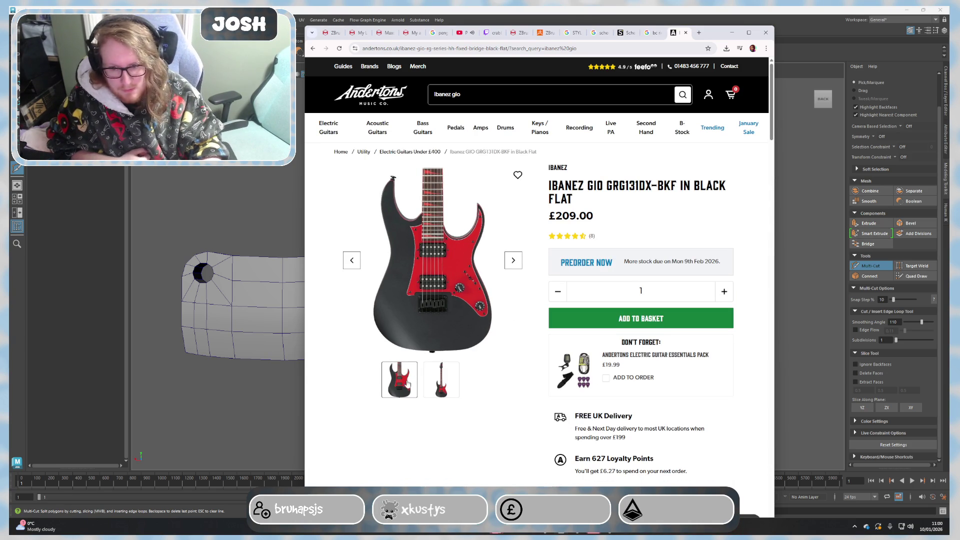
click(457, 386)
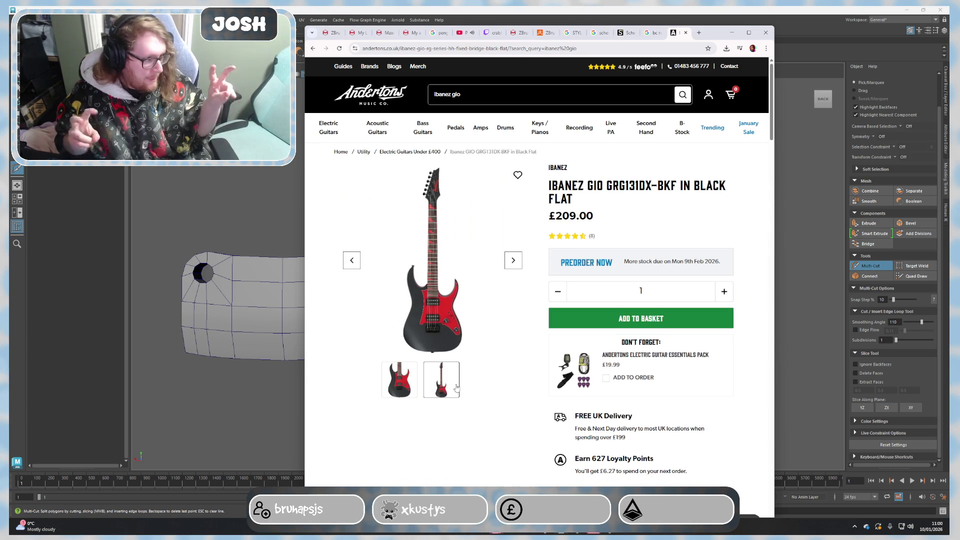
click(455, 258)
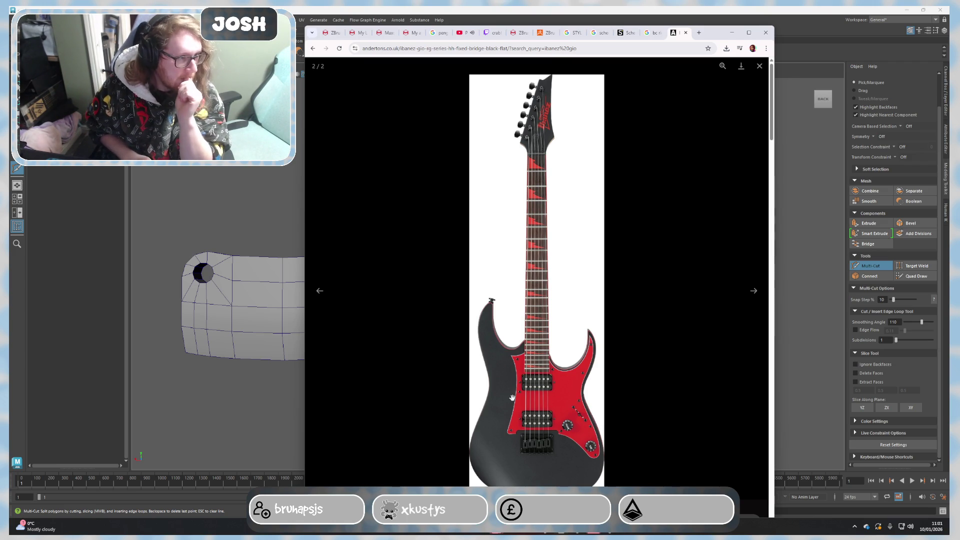
click(688, 323)
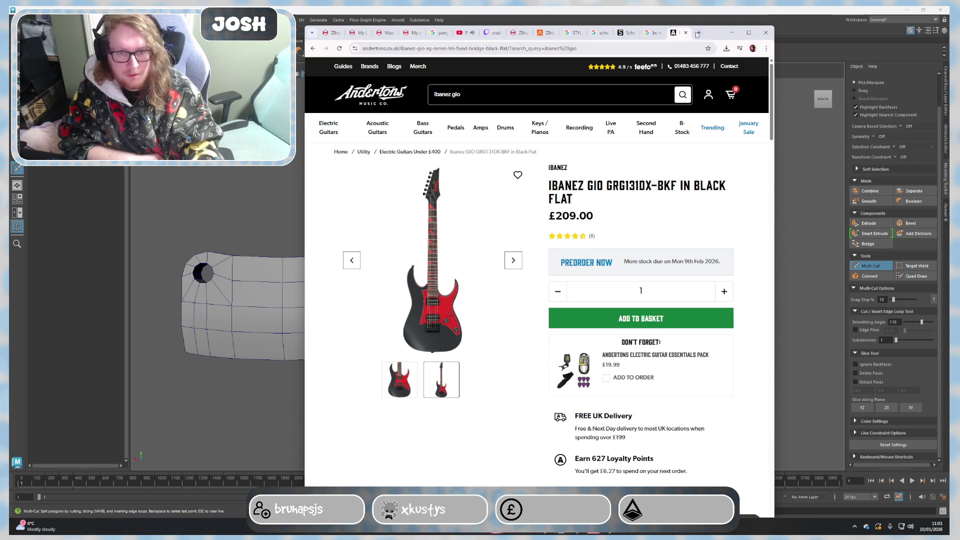
click(699, 33)
click(467, 176)
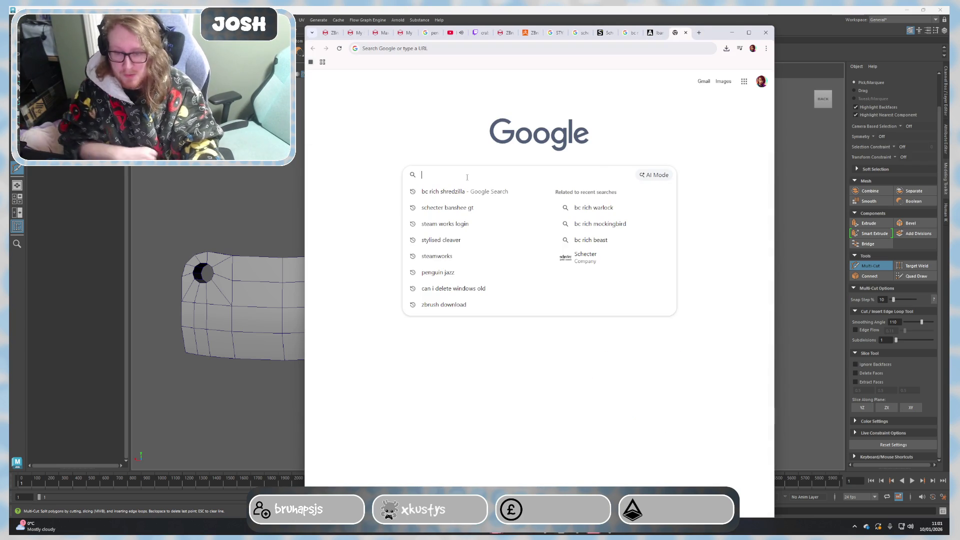
Search Google for 'jaxville reaper electric guitar' and view the Guitar Kit details.
text(jaxvillwe)
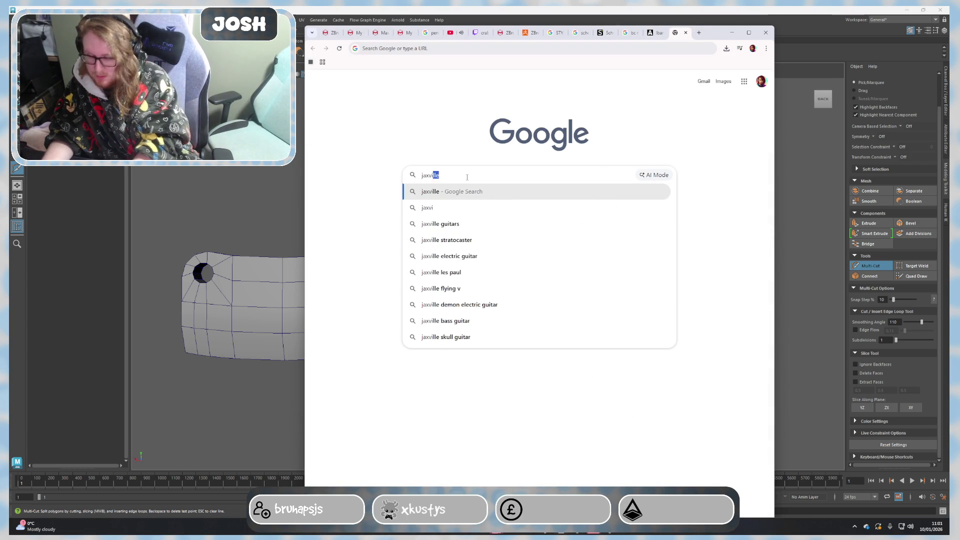
key(BackSpace)
key(BackSpace)
text(e r)
key(Down)
key(Return)
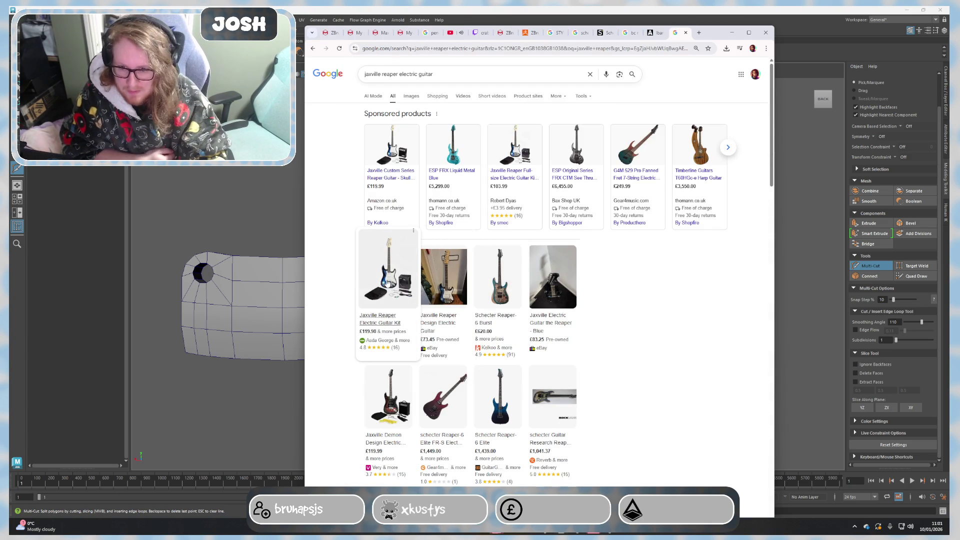
click(383, 284)
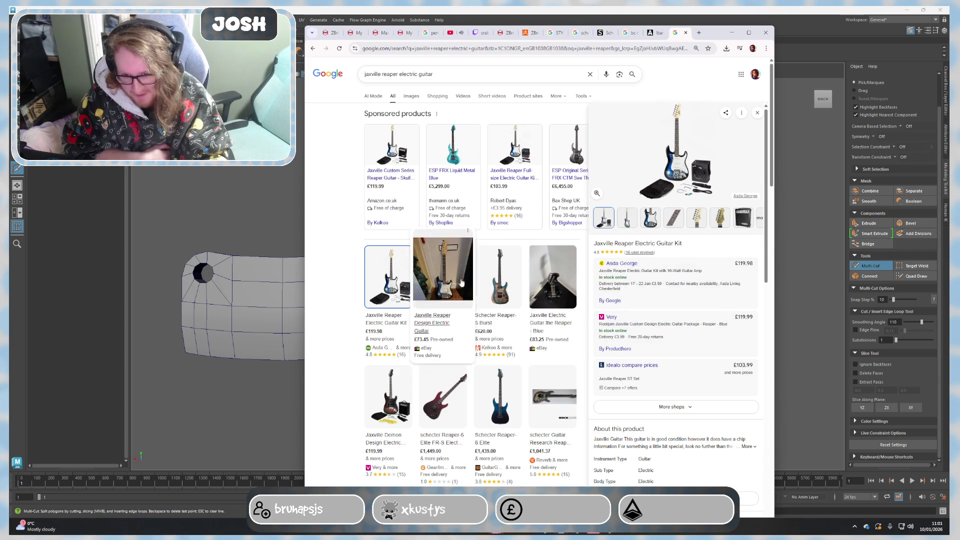
Open the George - Asda guitar kit page from image results, then close it and minimize Chrome.
click(412, 96)
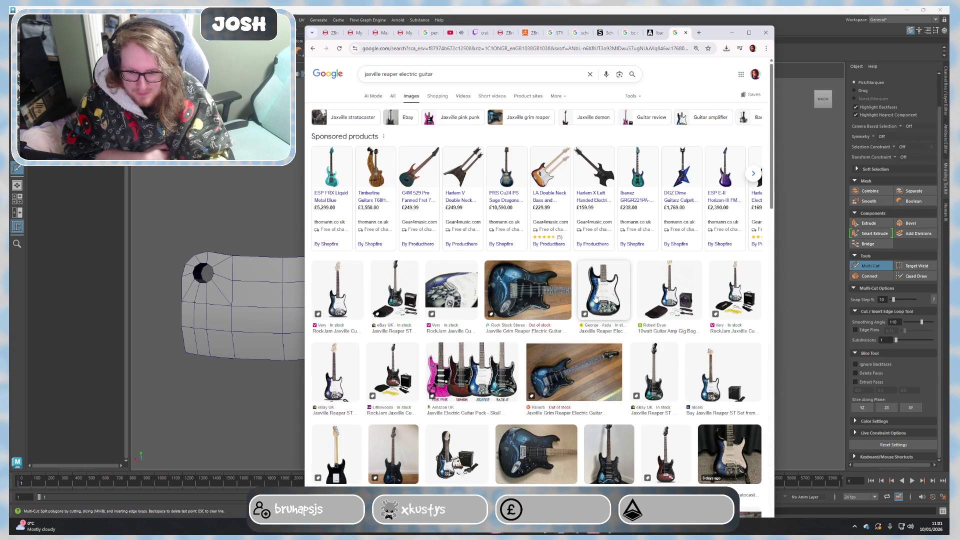
click(596, 298)
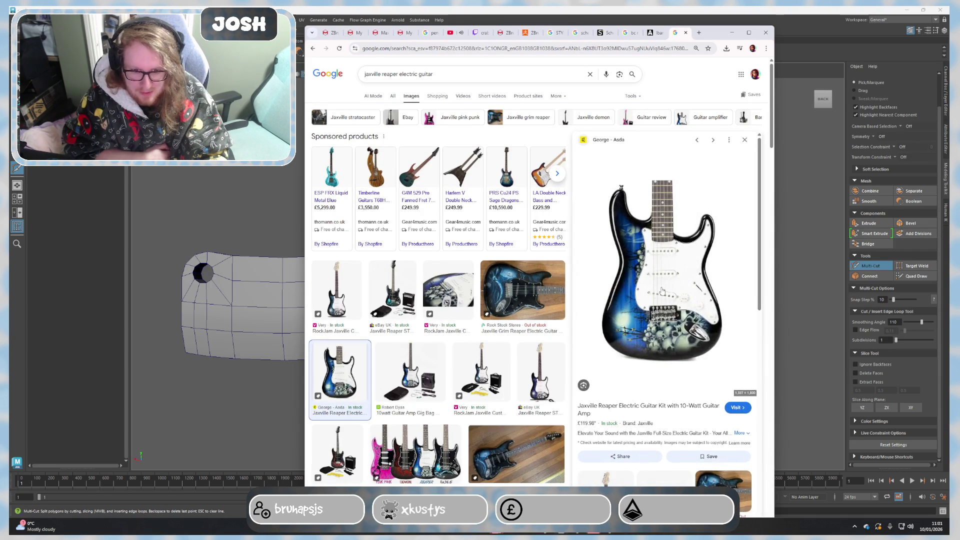
click(653, 264)
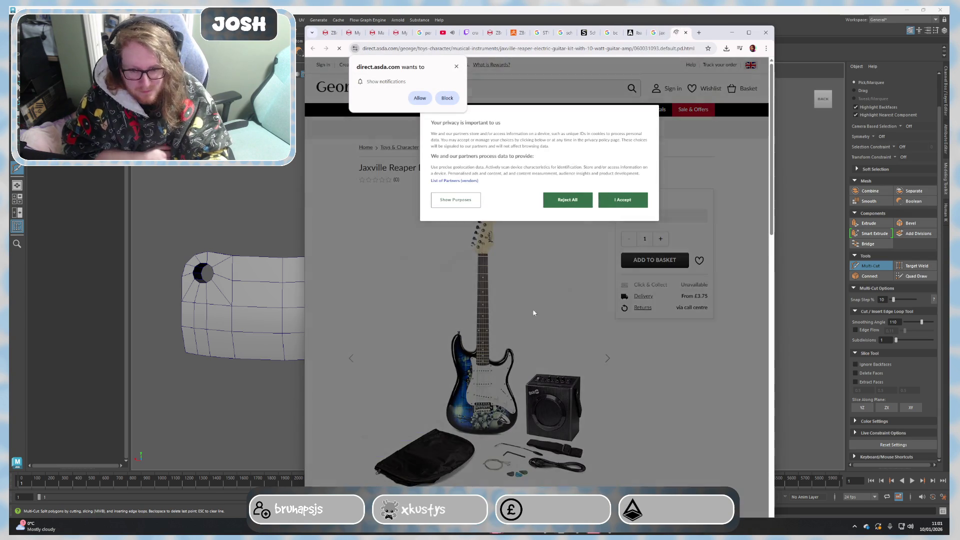
click(623, 200)
scroll(551, 299, down, 1)
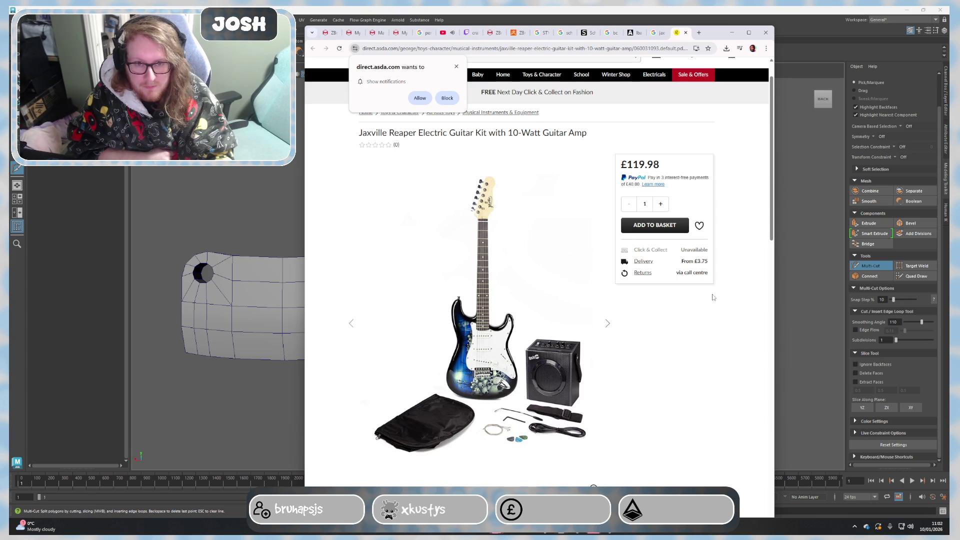
click(456, 67)
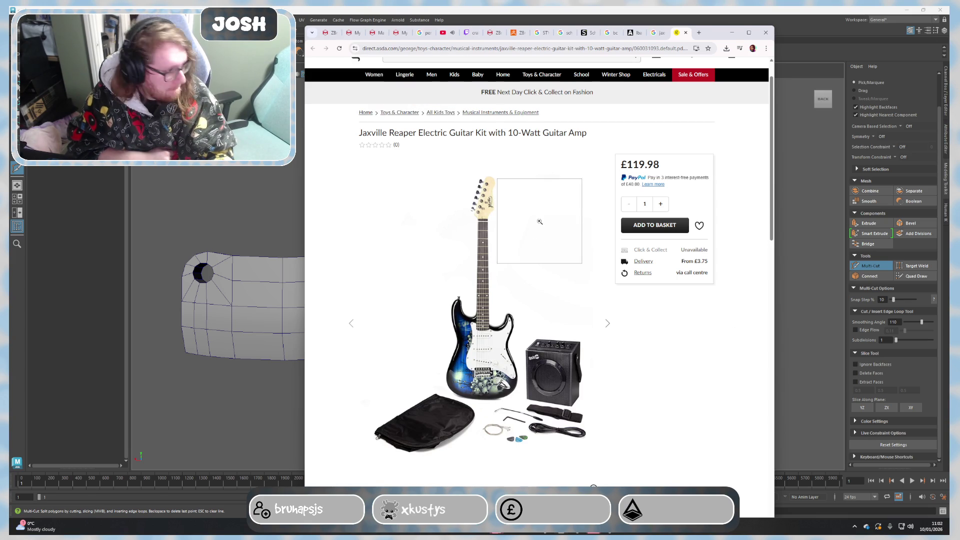
scroll(544, 225, up, 1)
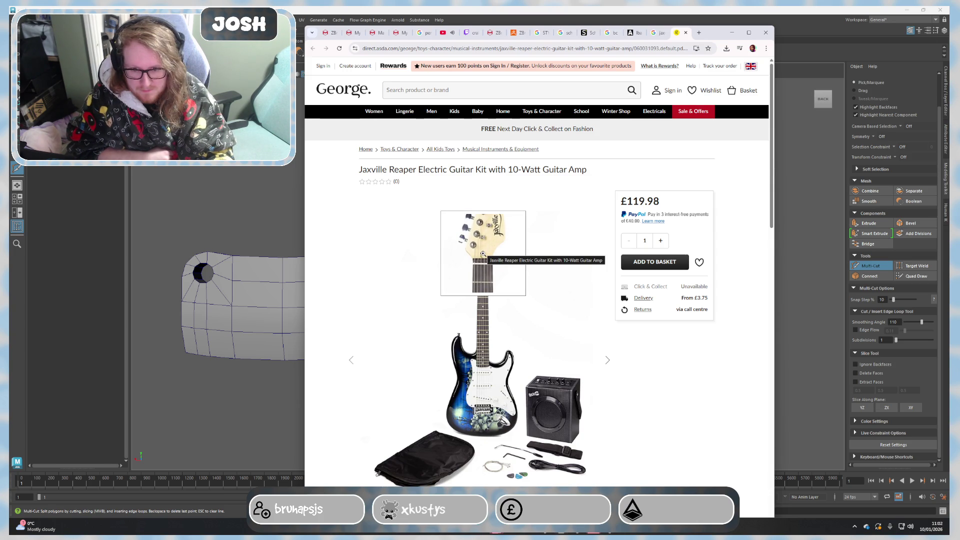
click(686, 33)
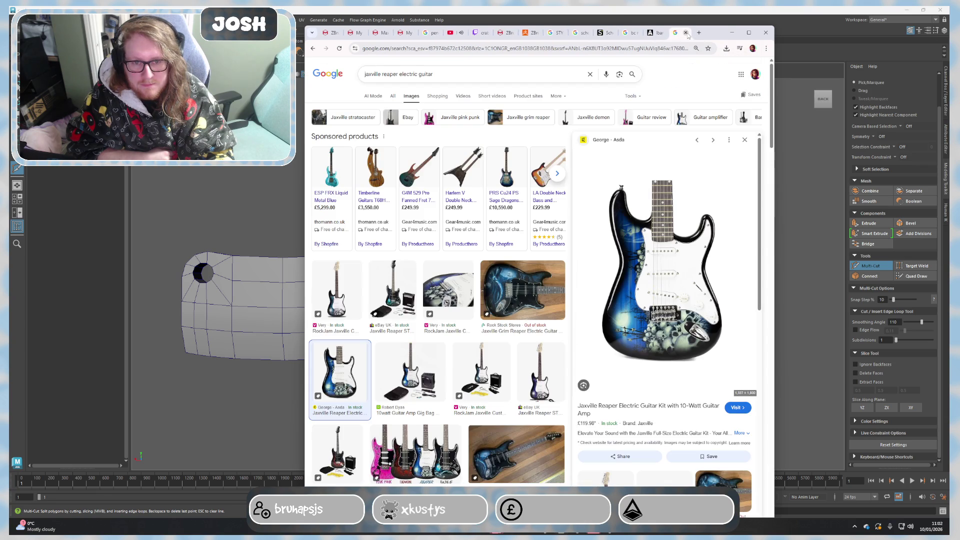
click(732, 32)
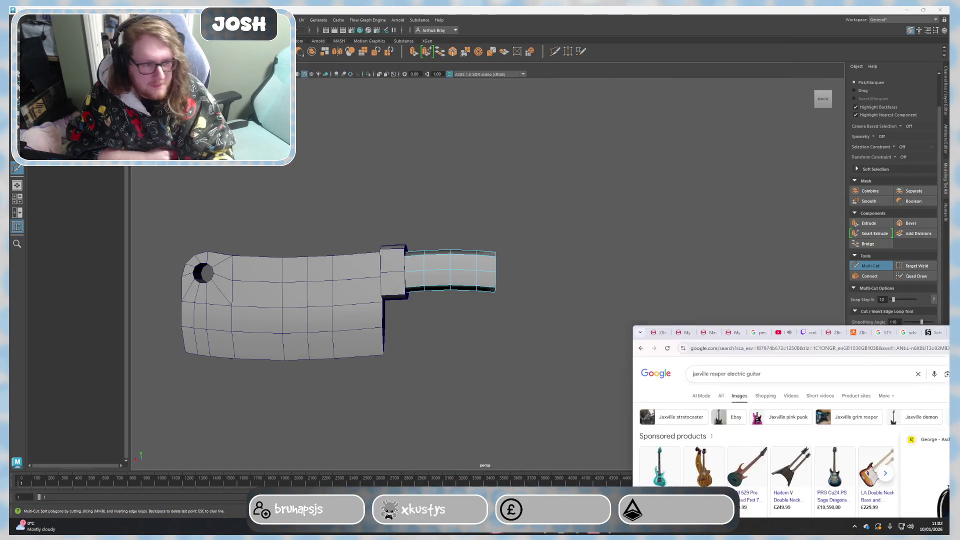
Frame the handle end and select its two end faces.
scroll(618, 278, up, 2)
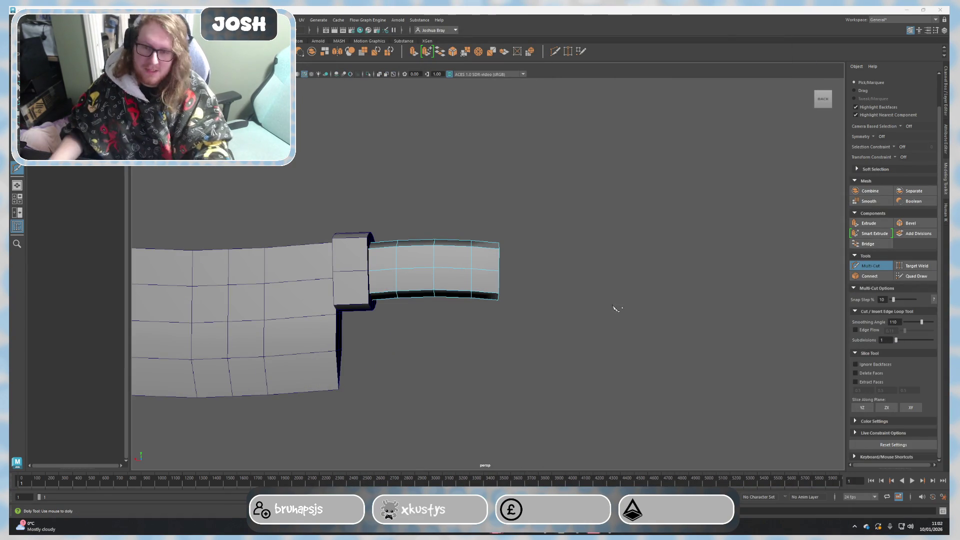
alt+drag(622, 349, 537, 330)
right_click(536, 307)
mouse_move(536, 290)
alt+mouse_down()
mouse_move(522, 300)
mouse_move(536, 299)
alt+mouse_up()
right_click(459, 275)
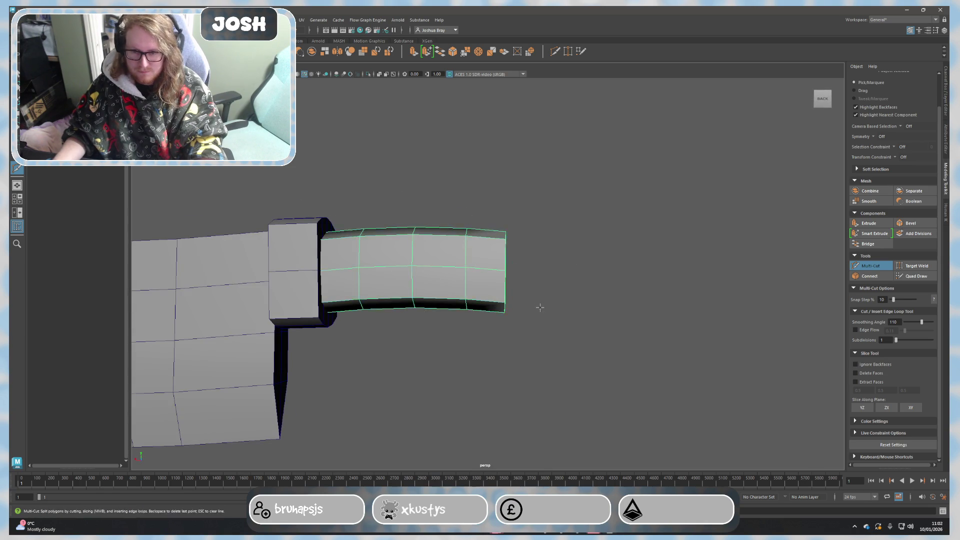
alt+drag(460, 278, 510, 318)
scroll(192, 215, down, 3)
alt+drag(192, 215, 438, 350)
scroll(439, 351, up, 3)
alt+middle_drag(438, 351, 361, 330)
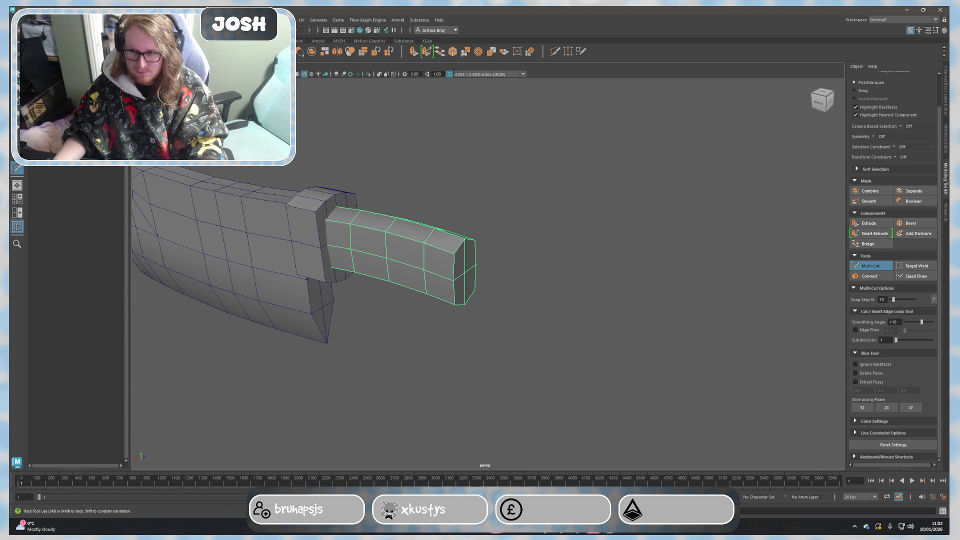
key(q)
alt+drag(440, 321, 461, 310)
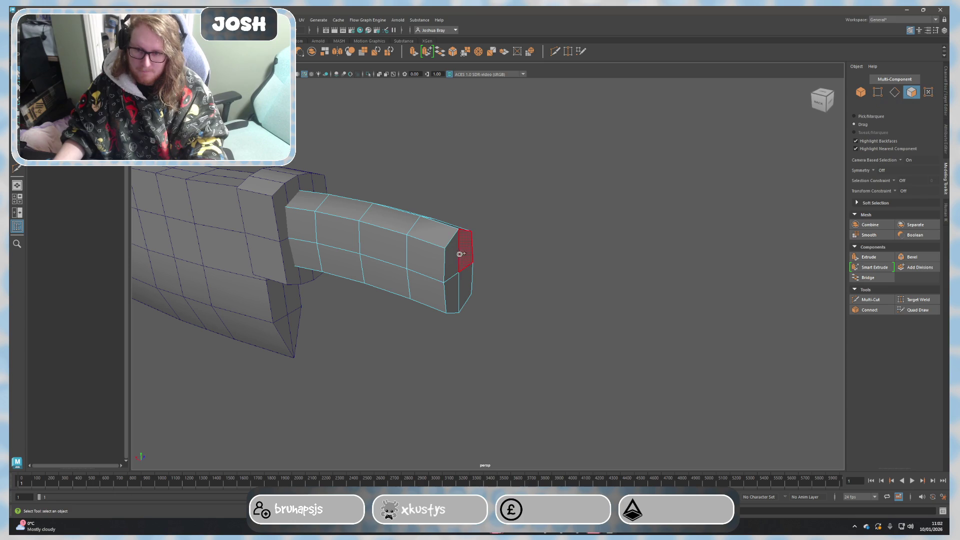
drag(468, 255, 461, 297)
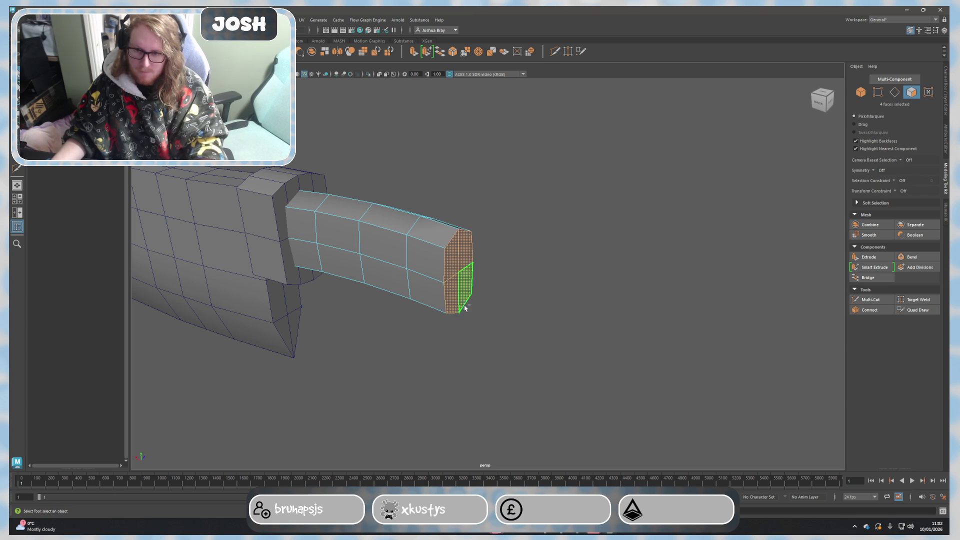
shift+click(459, 295)
Extrude the handle end faces, pulling them further out and then downward.
alt+drag(532, 332, 559, 325)
key(ctrl+e)
mouse_move(492, 310)
alt+mouse_down()
mouse_move(483, 268)
mouse_move(504, 270)
alt+mouse_up()
key(w)
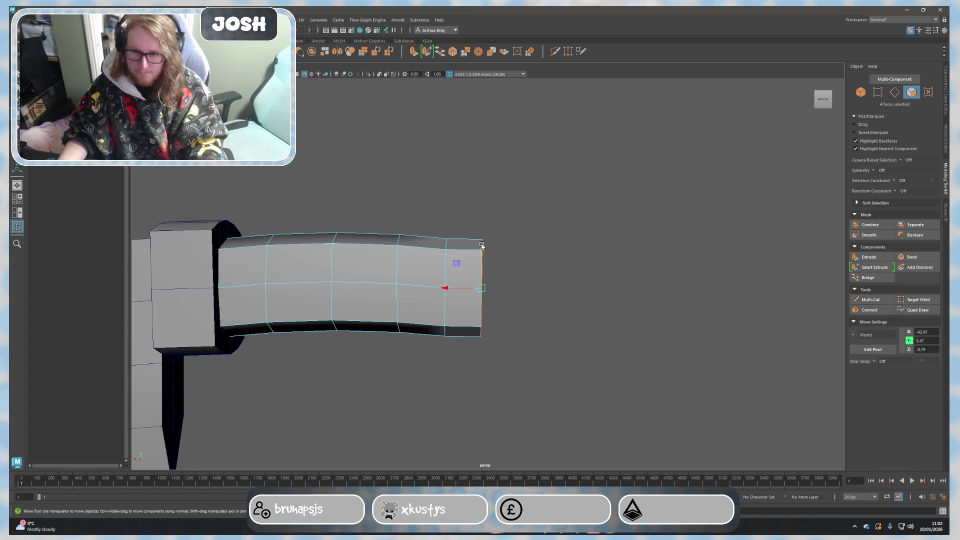
middle_drag(483, 246, 483, 265)
Select the two end edges and move them down in Y to start the downward curve.
mouse_move(484, 265)
alt+mouse_down()
mouse_move(499, 360)
mouse_move(474, 392)
alt+mouse_up()
right_drag(473, 295, 474, 351)
mouse_move(474, 352)
alt+mouse_down()
mouse_move(463, 328)
mouse_move(515, 425)
mouse_move(495, 360)
alt+mouse_up()
click(471, 329)
shift+click(477, 297)
mouse_move(466, 300)
mouse_down()
mouse_move(466, 326)
mouse_move(486, 352)
mouse_move(458, 296)
mouse_up()
key(ctrl+F11)
Extrude the four end faces to lengthen the handle, then raise the top end edge to level it.
key(ctrl+e)
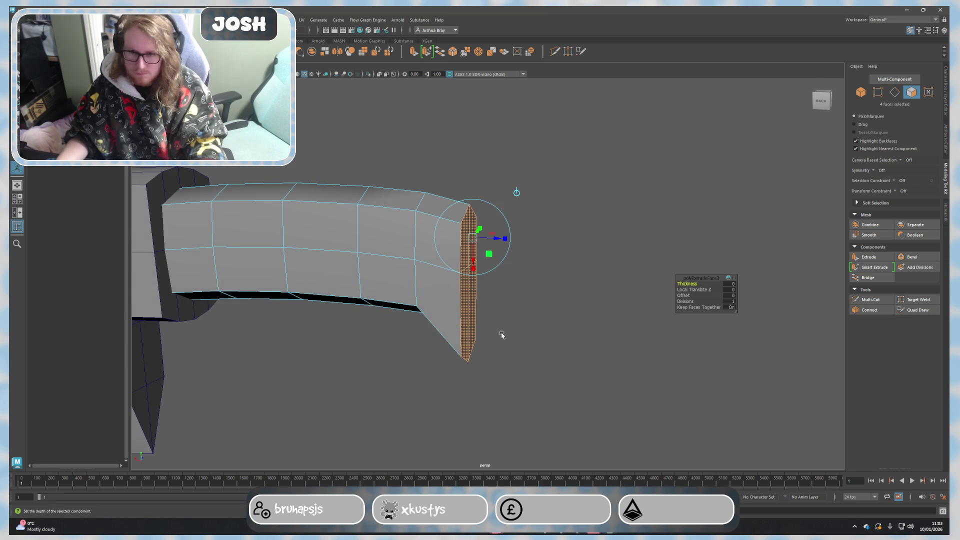
alt+drag(499, 335, 517, 319)
mouse_move(446, 286)
mouse_down()
mouse_move(510, 282)
mouse_move(484, 373)
mouse_up()
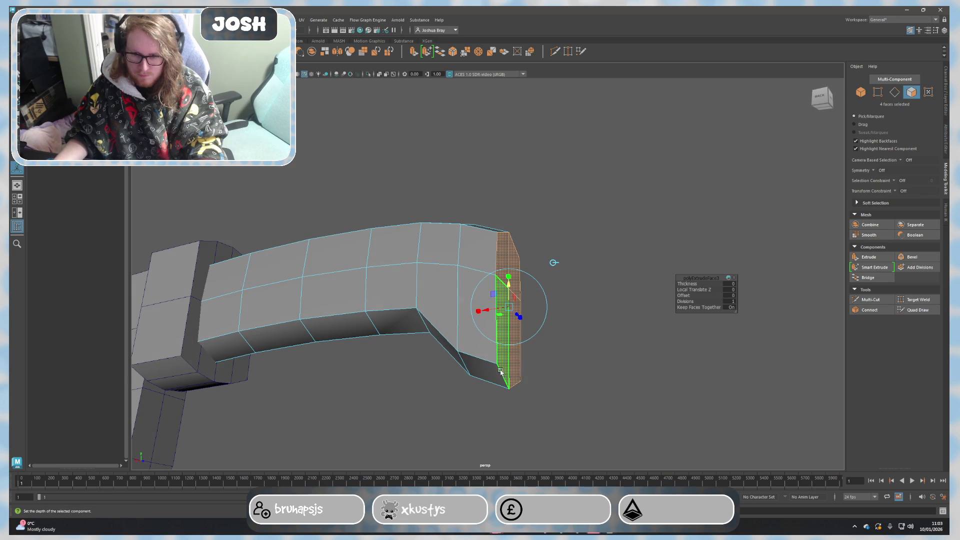
right_drag(502, 336, 508, 381)
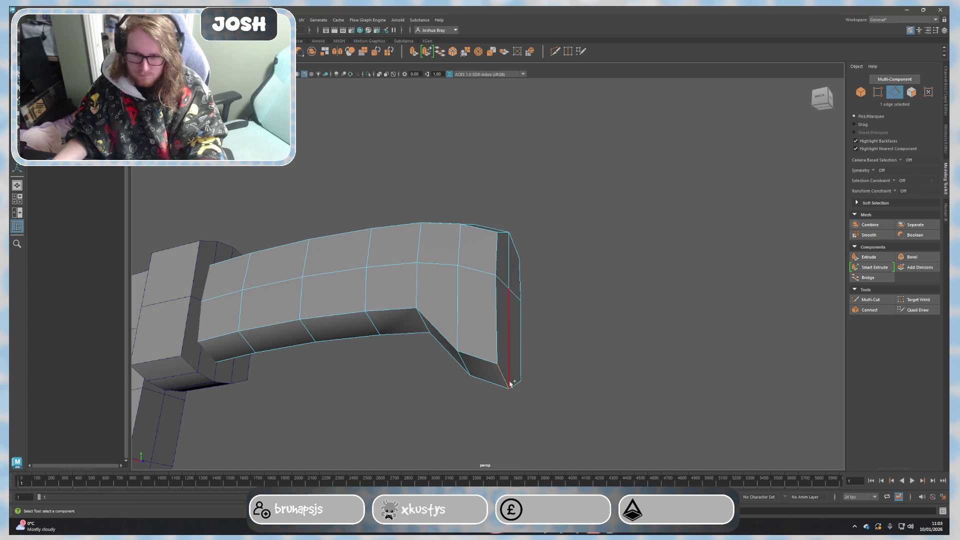
alt+drag(517, 394, 553, 422)
key(w)
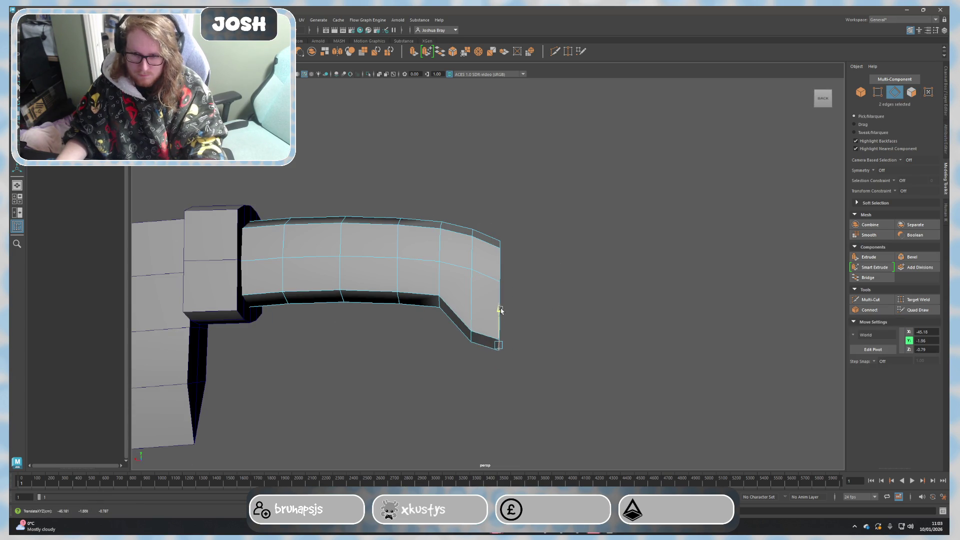
mouse_move(500, 296)
mouse_down()
mouse_move(523, 323)
mouse_move(485, 322)
mouse_move(493, 325)
mouse_move(529, 308)
mouse_move(522, 300)
mouse_move(560, 306)
mouse_move(517, 307)
mouse_move(525, 235)
mouse_up()
Bevel the four end-cap faces and select the edge loop around the bevelled end.
click(520, 300)
mouse_move(579, 332)
alt+mouse_down()
mouse_move(612, 326)
mouse_move(607, 334)
alt+mouse_up()
key(ctrl+b)
mouse_move(561, 300)
alt+mouse_down()
mouse_move(579, 295)
mouse_move(548, 303)
alt+mouse_up()
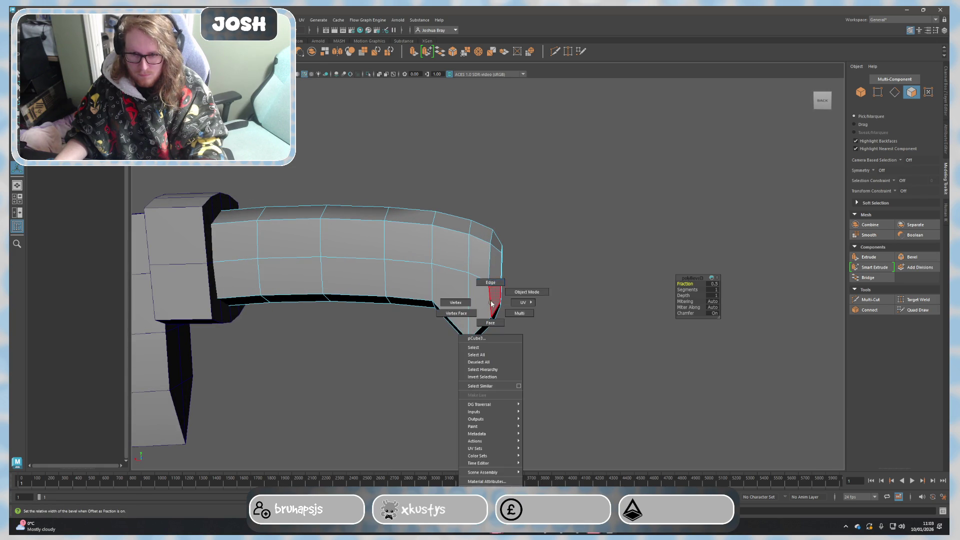
key(F10)
double_click(493, 298)
key(r)
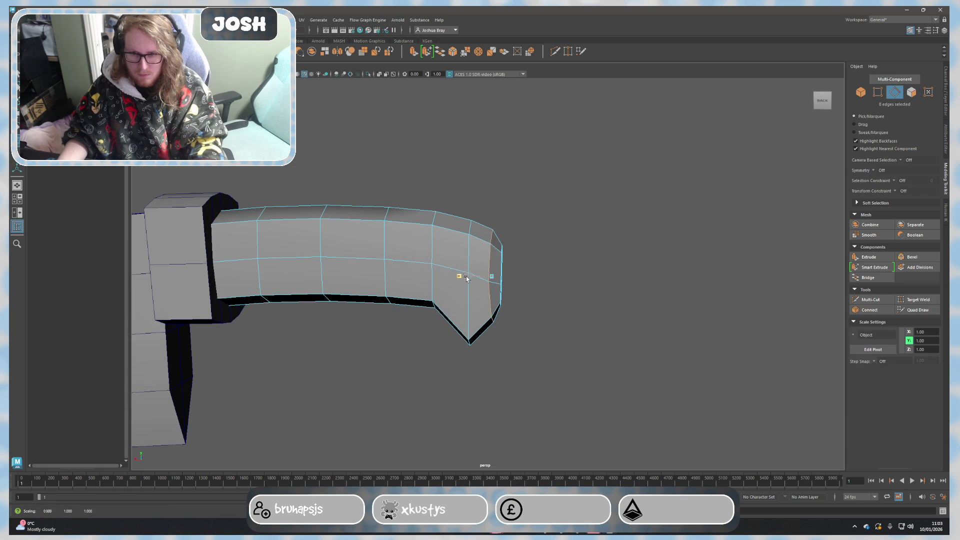
key(F8)
mouse_move(596, 287)
alt+mouse_down()
mouse_move(491, 369)
mouse_move(473, 317)
mouse_move(475, 348)
alt+mouse_up()
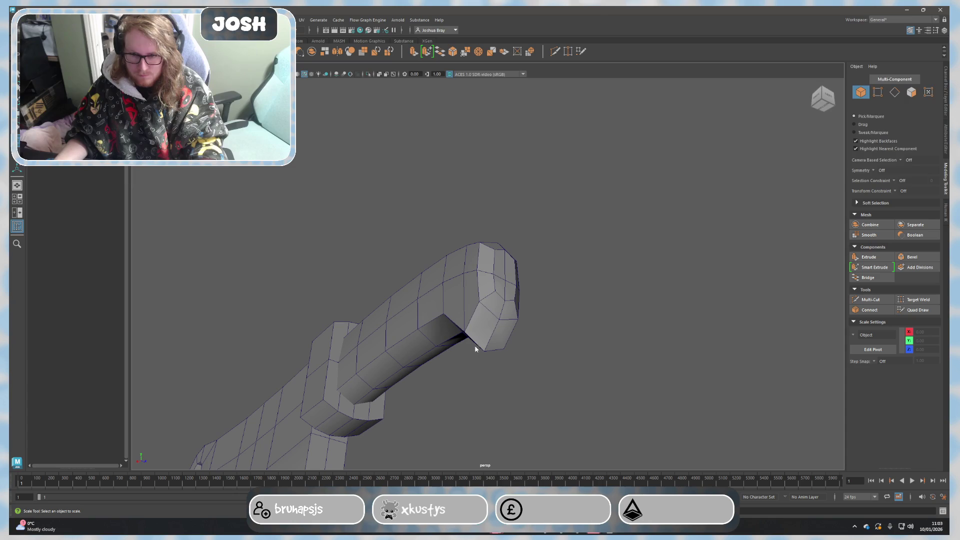
Select a handle edge loop on the knife and scale it in Z.
click(481, 313)
alt+drag(481, 313, 471, 339)
right_drag(478, 340, 475, 295)
double_click(482, 324)
mouse_move(544, 332)
alt+mouse_down()
mouse_move(557, 374)
mouse_move(529, 357)
mouse_move(523, 412)
alt+mouse_up()
drag(528, 416, 575, 429)
click(599, 391)
Multi-Cut a new edge loop across the handle just before its angled end.
mouse_move(593, 395)
alt+mouse_down()
mouse_move(624, 380)
mouse_move(628, 396)
alt+mouse_up()
click(871, 299)
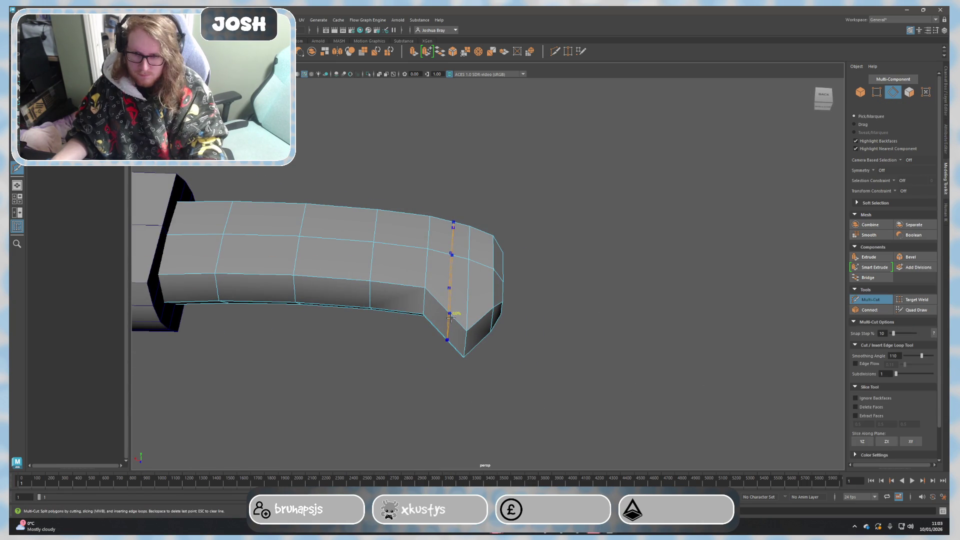
key(q)
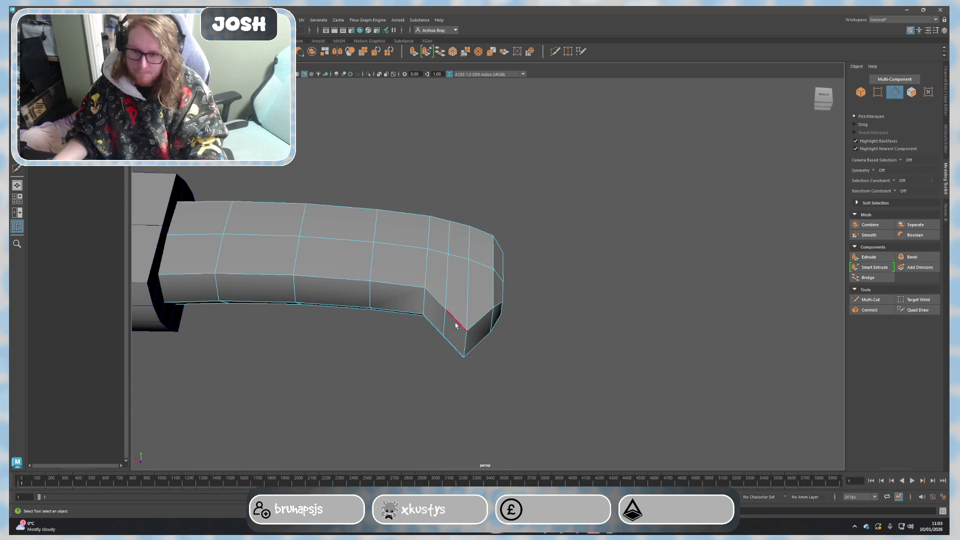
mouse_move(440, 345)
alt+mouse_down()
mouse_move(447, 295)
mouse_move(437, 356)
alt+mouse_up()
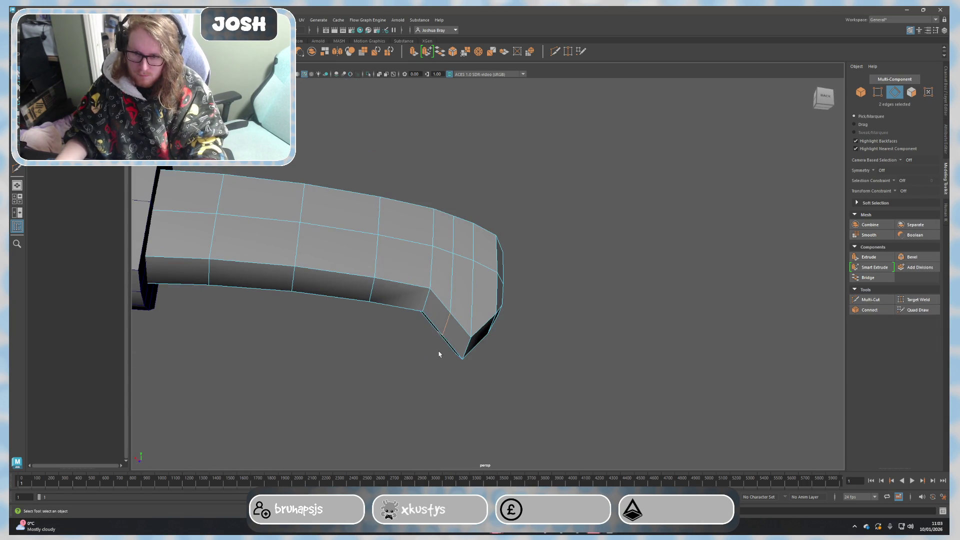
key(w)
mouse_move(443, 306)
alt+mouse_down()
mouse_move(489, 353)
mouse_move(494, 346)
alt+mouse_up()
Select the edge loop near the hook plus two edges on the handle tip.
double_click(492, 328)
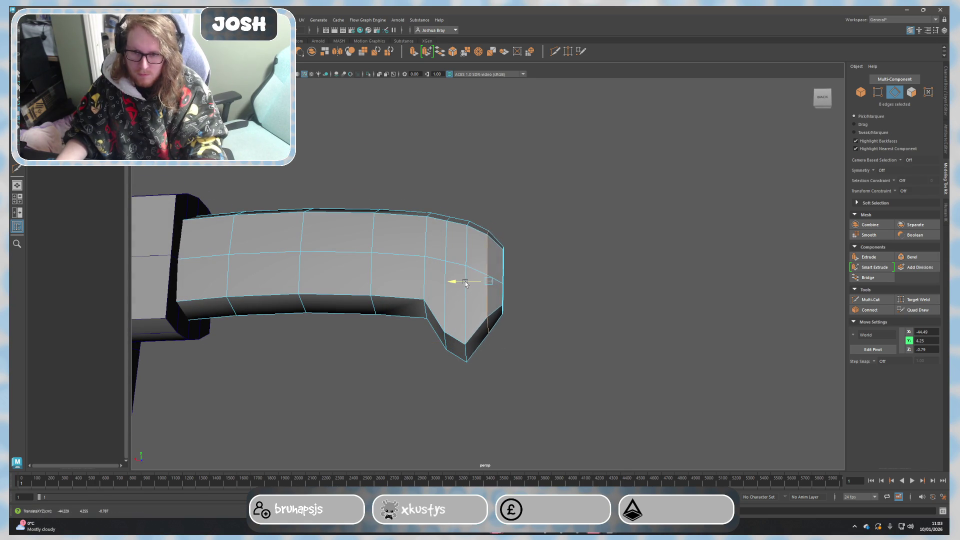
click(492, 310)
mouse_move(495, 320)
alt+mouse_down()
mouse_move(510, 353)
mouse_move(506, 337)
alt+mouse_up()
scroll(529, 379, up, 2)
mouse_move(529, 379)
alt+mouse_down()
mouse_move(500, 345)
mouse_move(523, 414)
mouse_move(500, 352)
alt+mouse_up()
shift+click(500, 354)
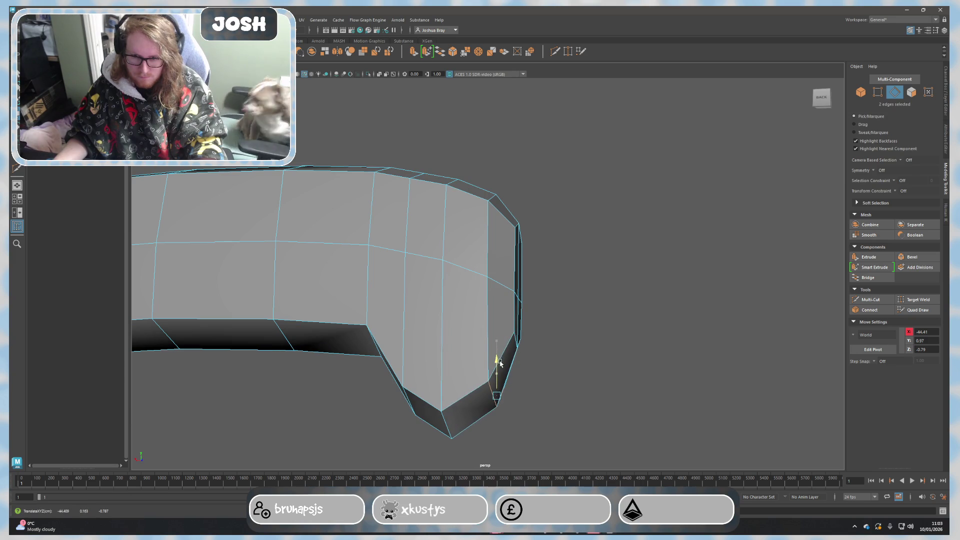
right_drag(570, 320, 616, 302)
mouse_move(616, 302)
alt+mouse_down()
mouse_move(559, 360)
mouse_move(499, 373)
mouse_move(505, 385)
mouse_move(558, 376)
mouse_move(495, 374)
mouse_move(553, 369)
alt+mouse_up()
right_drag(553, 307, 577, 319)
mouse_move(564, 347)
alt+mouse_down()
mouse_move(486, 376)
mouse_move(504, 395)
mouse_move(556, 360)
mouse_move(538, 380)
mouse_move(472, 358)
mouse_move(551, 356)
mouse_move(545, 324)
mouse_move(541, 337)
alt+mouse_up()
Undo the last three handle adjustments.
key(F10)
key(F8)
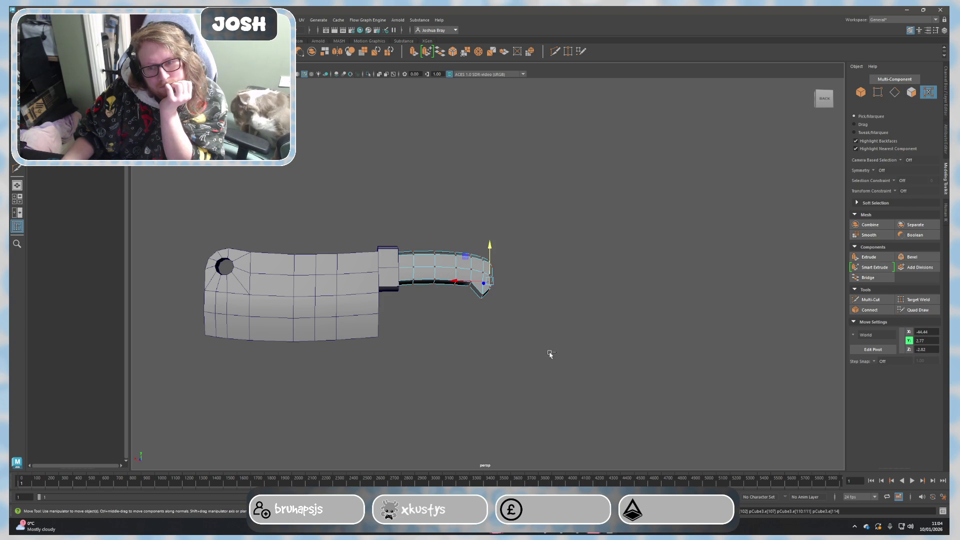
key(ctrl+z)
key(ctrl+z)
key(ctrl+z)
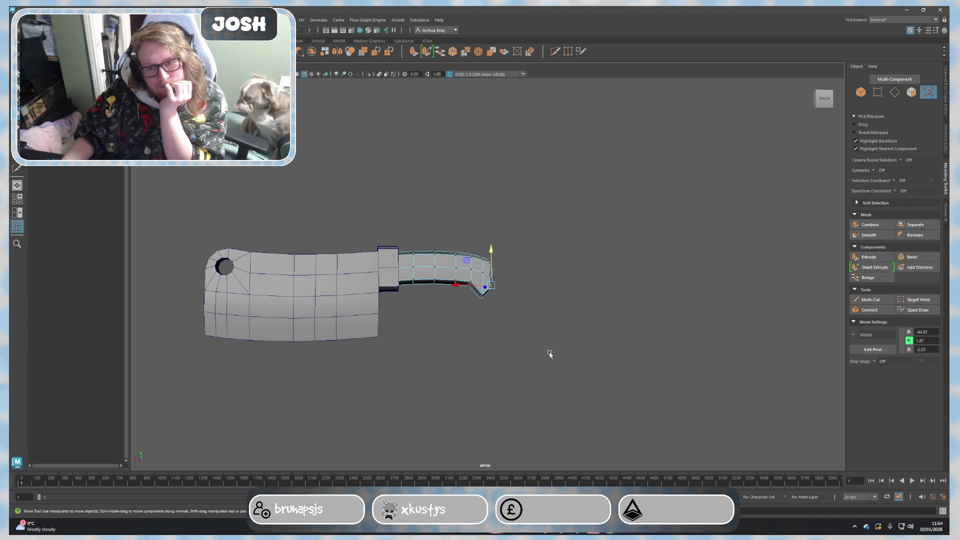
key(ctrl+z)
key(ctrl+z)
key(ctrl+z)
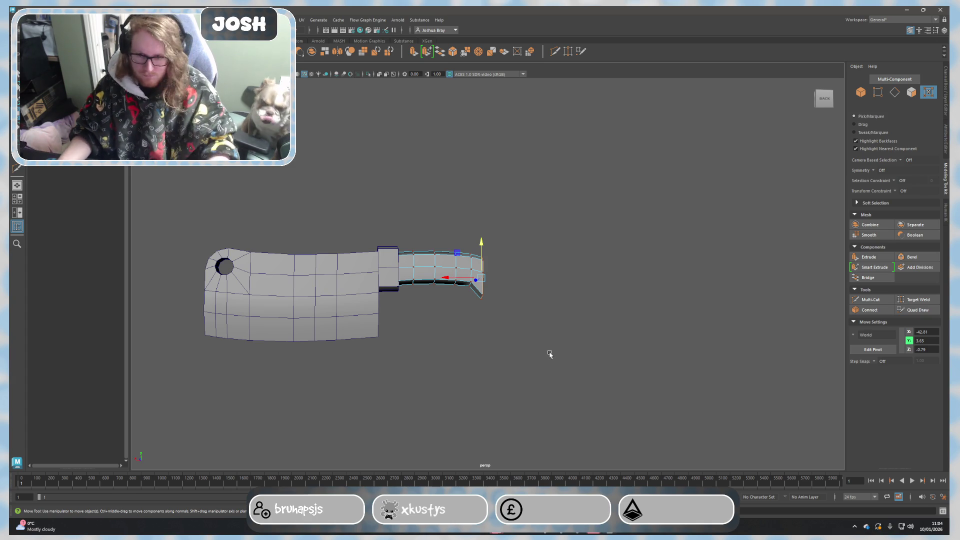
scroll(520, 360, up, 5)
key(ctrl+z)
Slide the handle-end edges and tip vertices back along X with the Move tool.
middle_drag(393, 332, 419, 282)
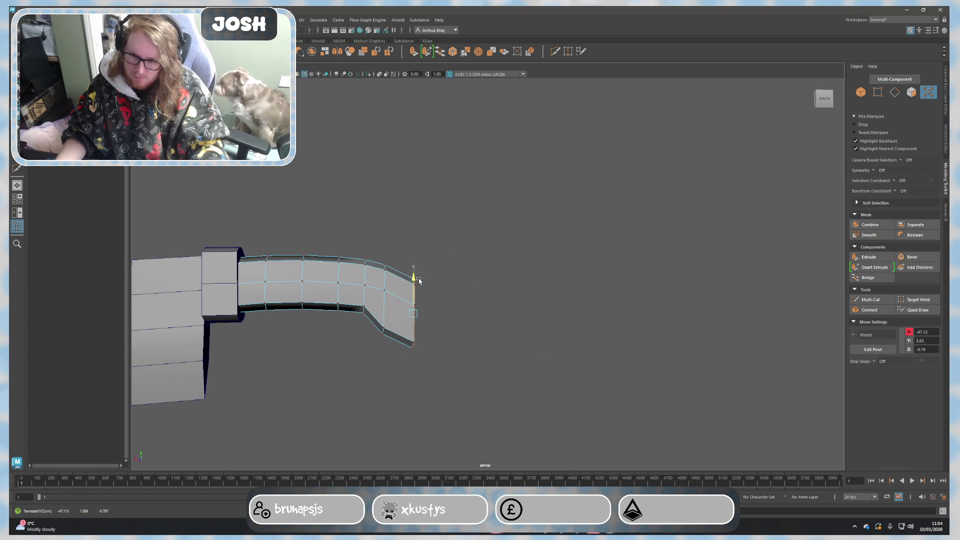
drag(397, 306, 377, 309)
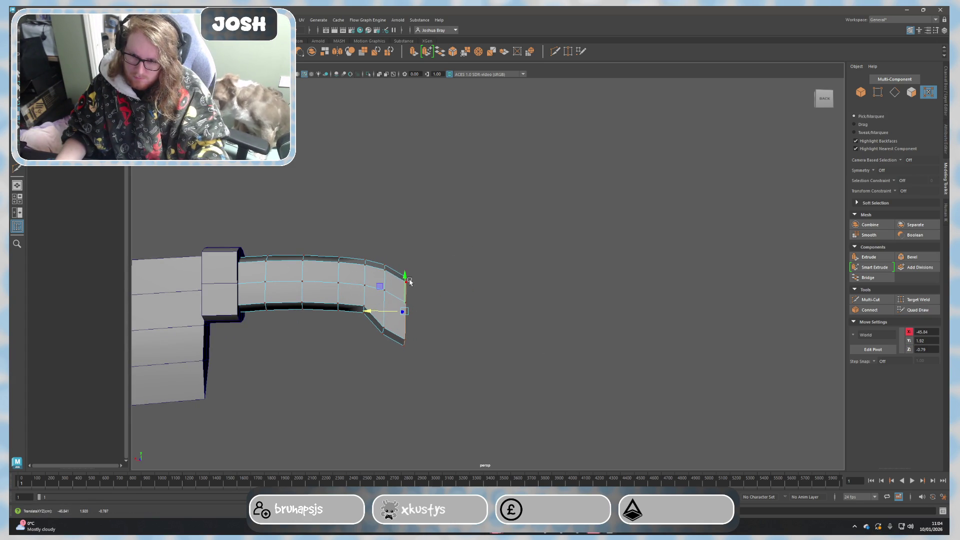
mouse_move(406, 276)
alt+mouse_down()
mouse_move(395, 364)
mouse_move(444, 293)
alt+mouse_up()
key(r)
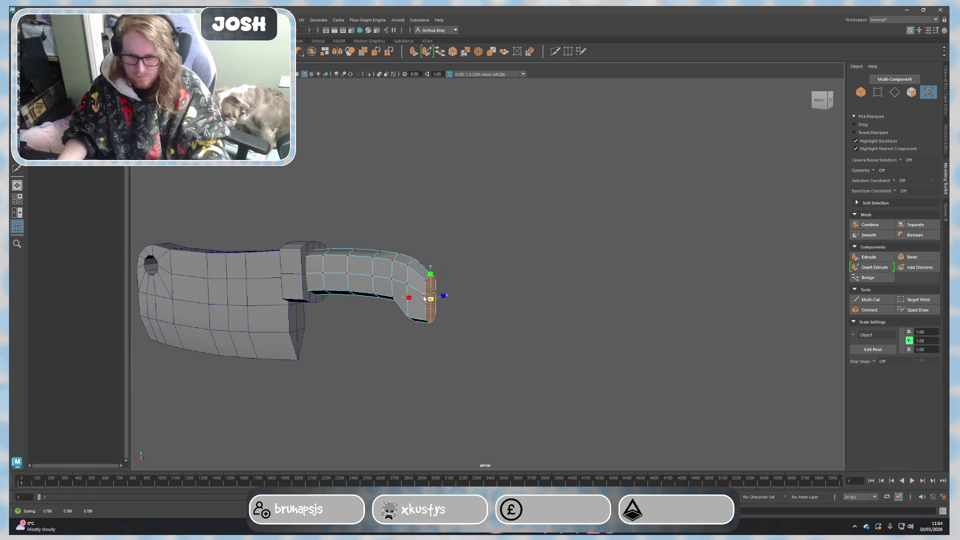
key(w)
alt+drag(438, 340, 392, 304)
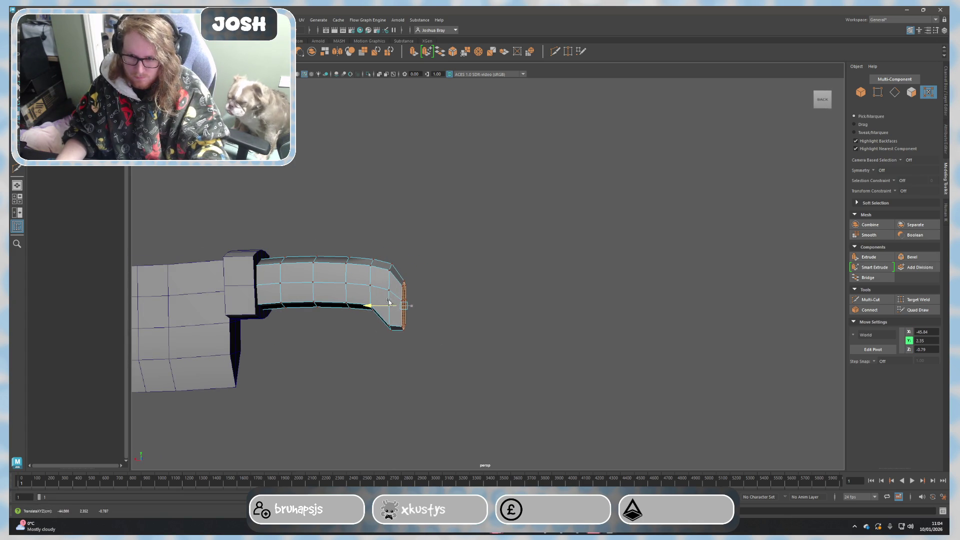
right_drag(436, 318, 482, 300)
mouse_move(482, 300)
alt+mouse_down()
mouse_move(429, 340)
mouse_move(454, 337)
alt+mouse_up()
Undo the end loop's moves and downward shift, then return to Object Mode.
key(F8)
scroll(455, 343, up, 3)
key(ctrl+z)
key(ctrl+z)
key(ctrl+z)
alt+drag(457, 349, 485, 349)
key(ctrl+z)
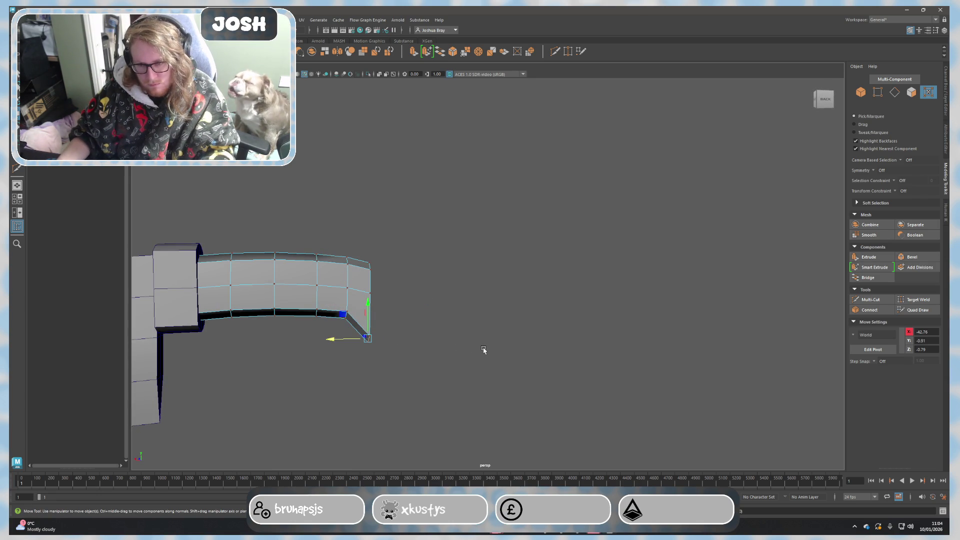
key(ctrl+z)
mouse_move(484, 350)
alt+mouse_down()
mouse_move(414, 350)
mouse_move(481, 331)
alt+mouse_up()
right_drag(482, 331, 520, 294)
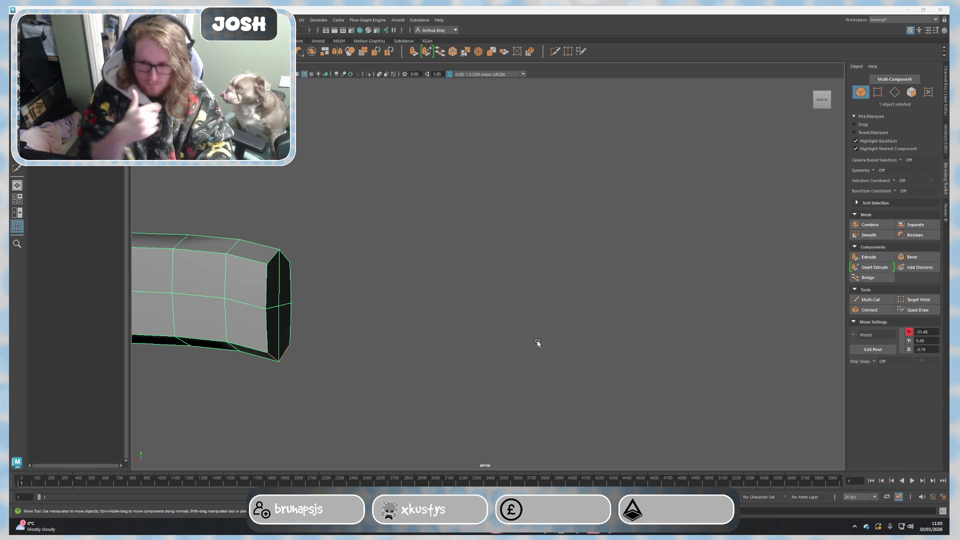
Select the two lower faces at the handle's squared-off end.
mouse_move(435, 296)
alt+mouse_down()
mouse_move(555, 302)
mouse_move(413, 268)
alt+mouse_up()
mouse_move(411, 281)
right_down()
mouse_move(417, 290)
mouse_move(435, 273)
right_up()
drag(370, 295, 445, 353)
click(411, 321)
key(Caps_Lock)
mouse_move(355, 315)
mouse_down()
mouse_move(422, 354)
mouse_move(428, 309)
mouse_up()
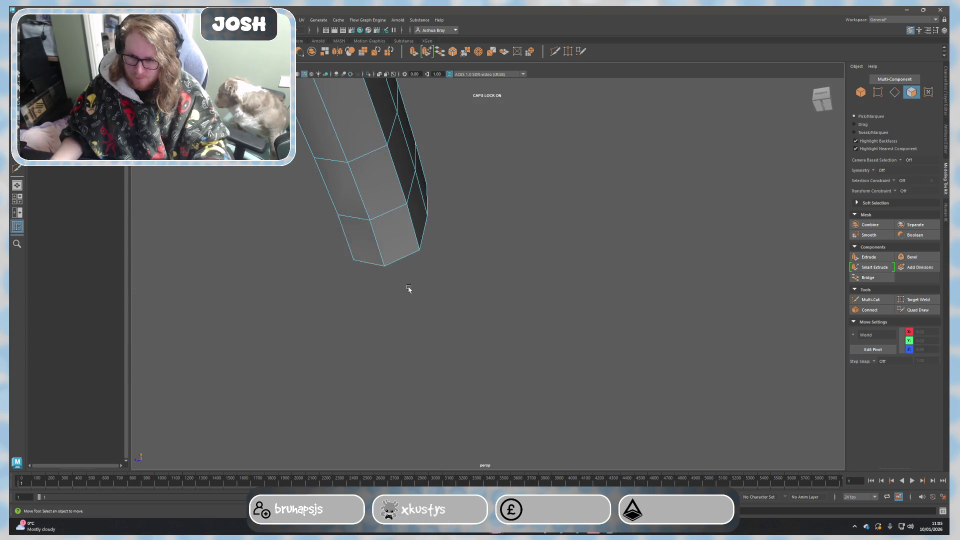
mouse_move(364, 248)
mouse_down()
mouse_move(526, 339)
mouse_move(428, 368)
mouse_move(456, 364)
mouse_up()
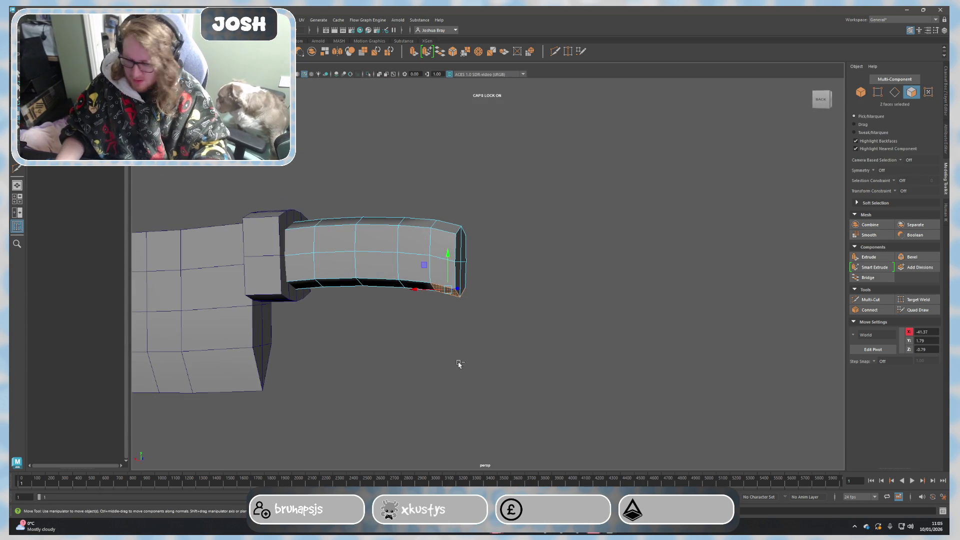
Extrude the two faces and move them further down in Y to form a hook.
key(ctrl+e)
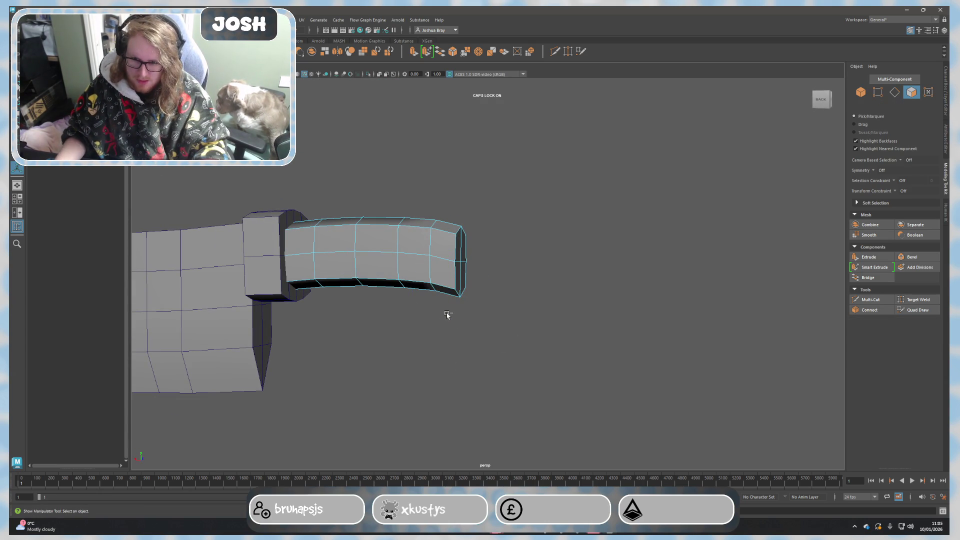
mouse_move(449, 313)
mouse_down()
mouse_move(448, 333)
mouse_move(488, 323)
mouse_up()
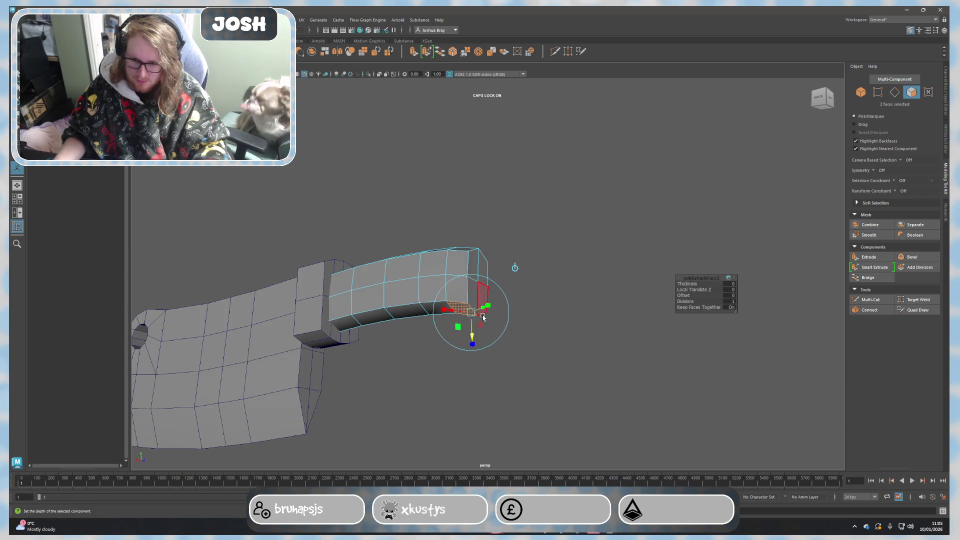
key(w)
drag(469, 281, 469, 345)
mouse_move(468, 345)
alt+mouse_down()
mouse_move(527, 350)
mouse_move(518, 340)
mouse_move(520, 365)
mouse_move(557, 360)
mouse_move(451, 313)
mouse_move(415, 270)
alt+mouse_up()
click(410, 329)
Select three edge loops along the handle in Edge mode.
right_drag(422, 274, 412, 264)
double_click(413, 264)
shift+double_click(376, 265)
shift+double_click(278, 265)
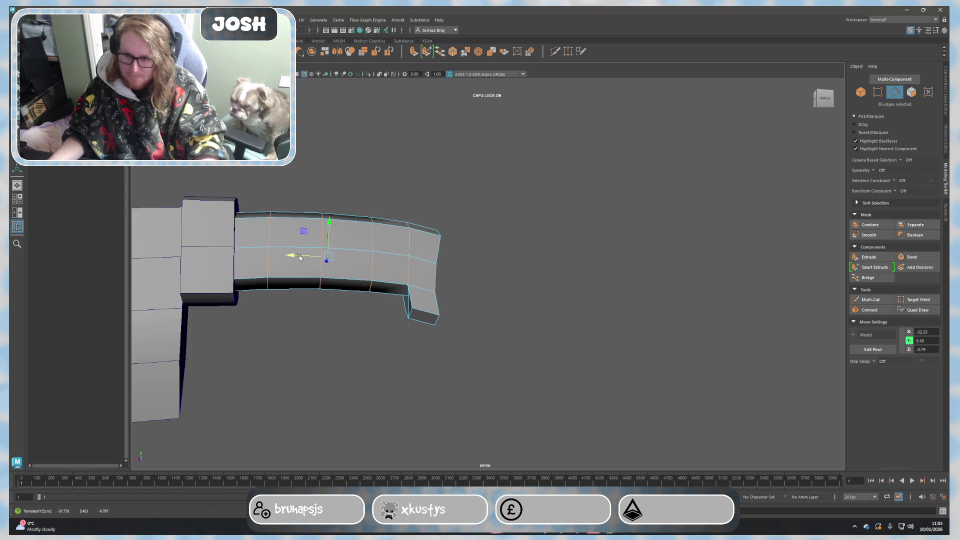
Select several handle edges and an edge loop on the near side.
scroll(380, 335, up, 3)
alt+drag(393, 334, 440, 272)
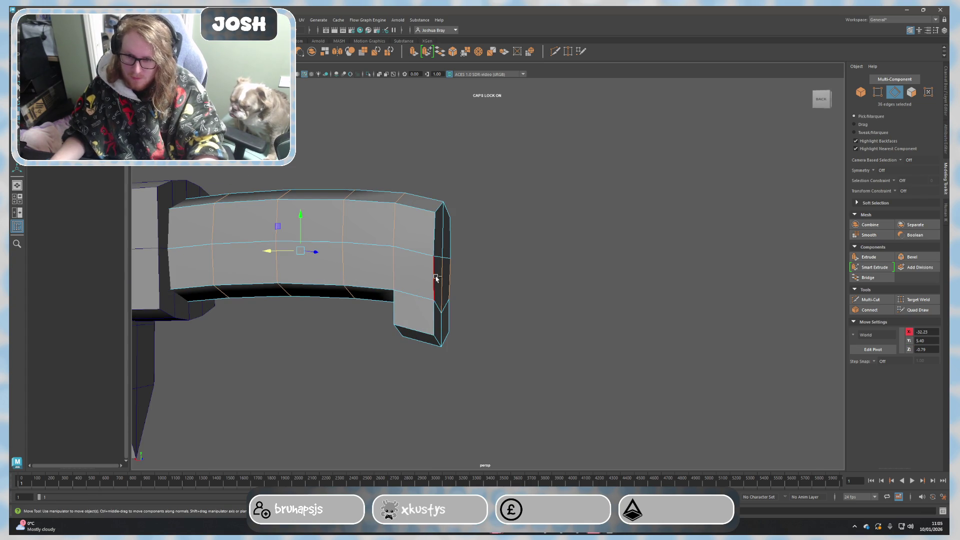
click(406, 332)
alt+drag(406, 332, 336, 300)
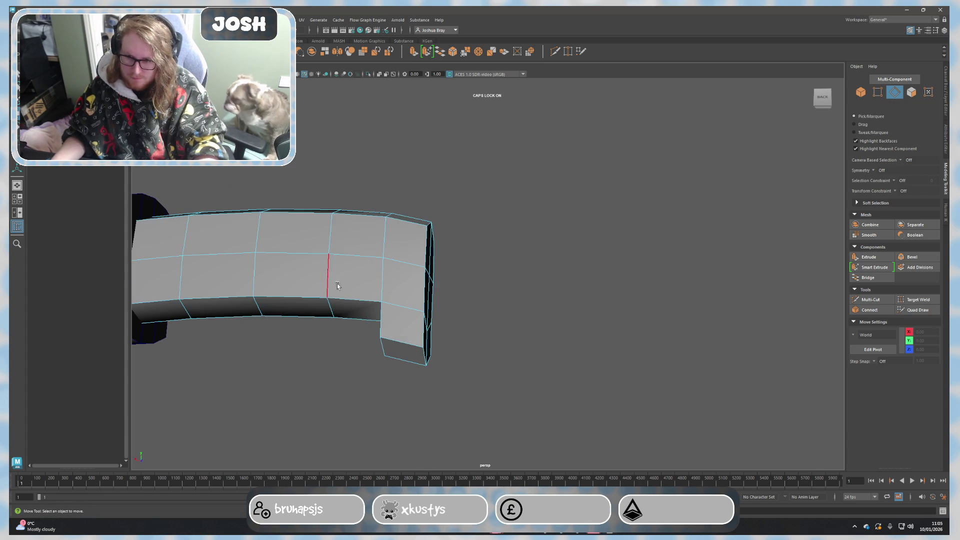
click(333, 292)
shift+click(330, 223)
shift+double_click(260, 235)
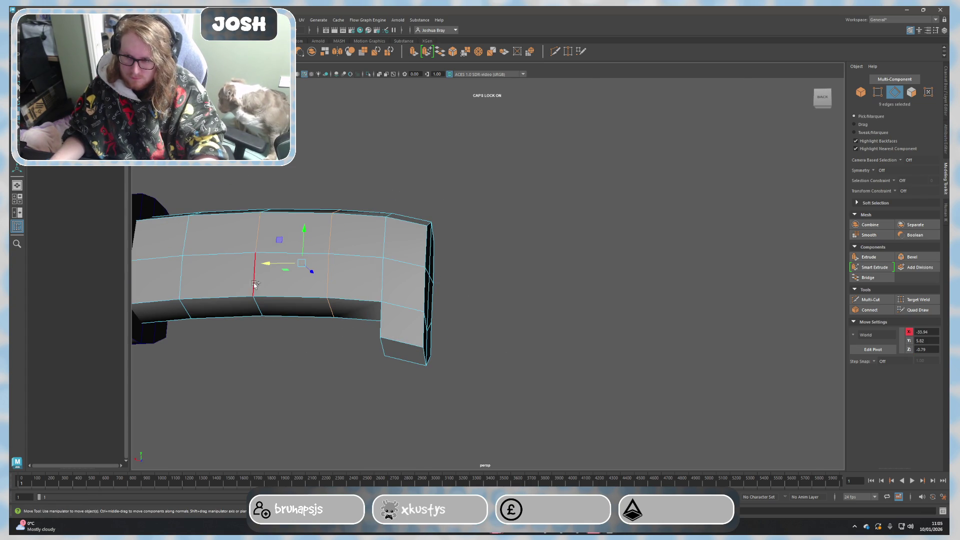
shift+click(188, 275)
Add further handle edges and an edge loop from the other side.
alt+drag(244, 339, 496, 289)
shift+click(348, 299)
shift+click(544, 253)
mouse_move(544, 253)
alt+mouse_down()
mouse_move(639, 382)
mouse_move(579, 384)
mouse_move(667, 312)
alt+mouse_up()
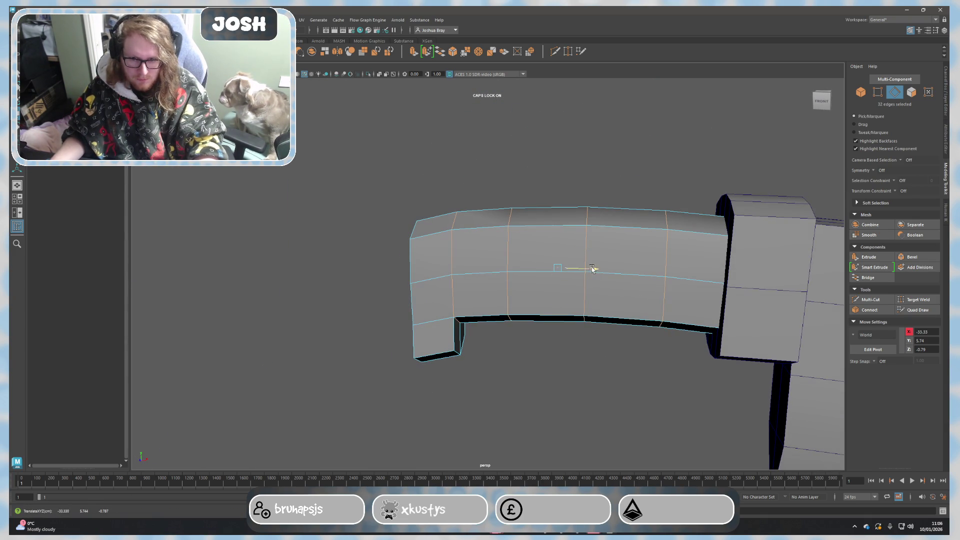
mouse_move(604, 272)
alt+mouse_down()
mouse_move(601, 325)
mouse_move(750, 326)
alt+mouse_up()
Slide the selected edge loops left along X and check the result.
drag(384, 252, 376, 254)
mouse_move(561, 336)
alt+mouse_down()
mouse_move(536, 339)
mouse_move(575, 330)
alt+mouse_up()
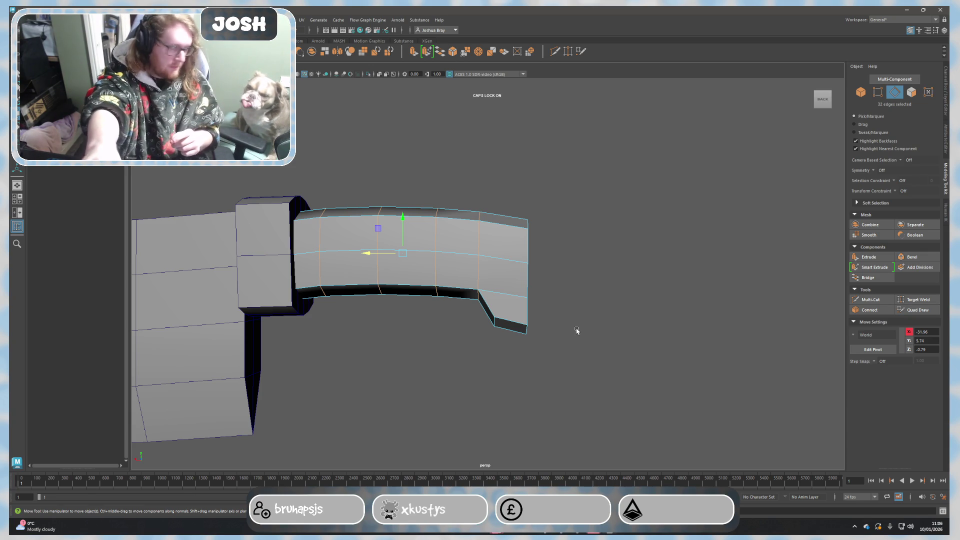
mouse_move(623, 339)
alt+mouse_down()
mouse_move(579, 311)
mouse_move(672, 311)
mouse_move(575, 280)
alt+mouse_up()
right_click(579, 280)
click(580, 280)
ctrl+click(550, 255)
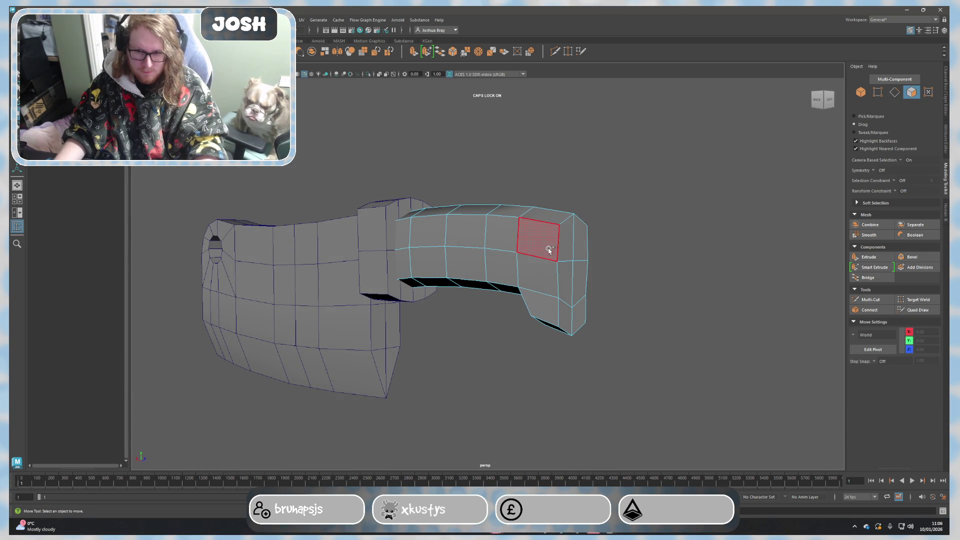
Extrude the handle's end-cap faces and move them out along X and slightly down.
click(572, 317)
mouse_move(632, 332)
alt+mouse_down()
mouse_move(667, 337)
mouse_move(647, 330)
alt+mouse_up()
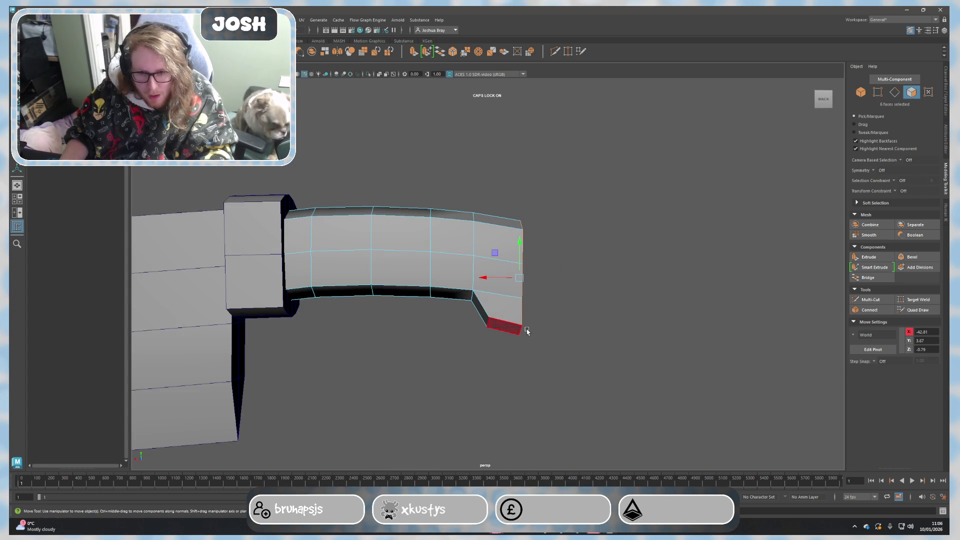
key(ctrl+e)
key(w)
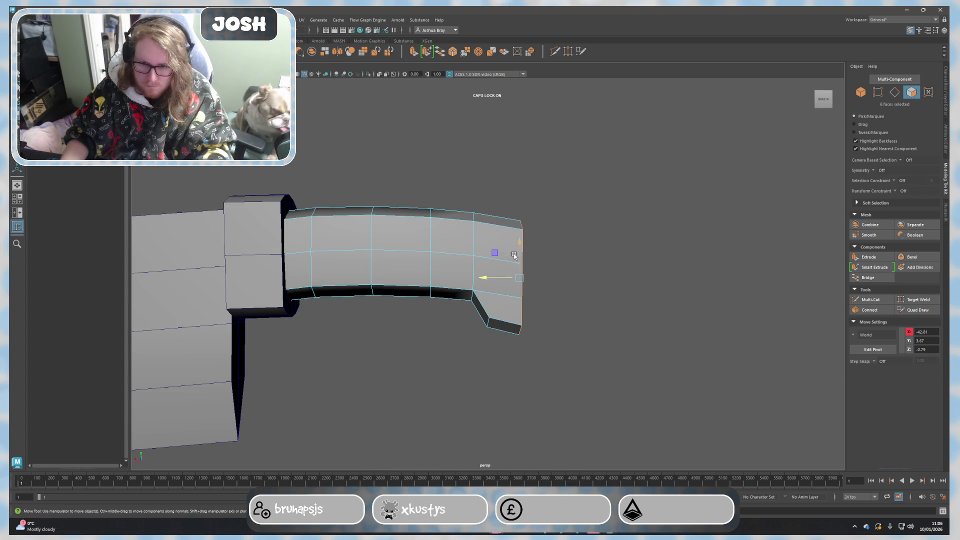
drag(489, 278, 519, 282)
mouse_move(550, 245)
mouse_down()
mouse_move(594, 360)
mouse_move(572, 351)
mouse_move(598, 388)
mouse_move(613, 388)
mouse_move(479, 362)
mouse_move(592, 370)
mouse_move(452, 373)
mouse_move(490, 372)
mouse_move(444, 347)
mouse_move(553, 360)
mouse_move(540, 370)
mouse_up()
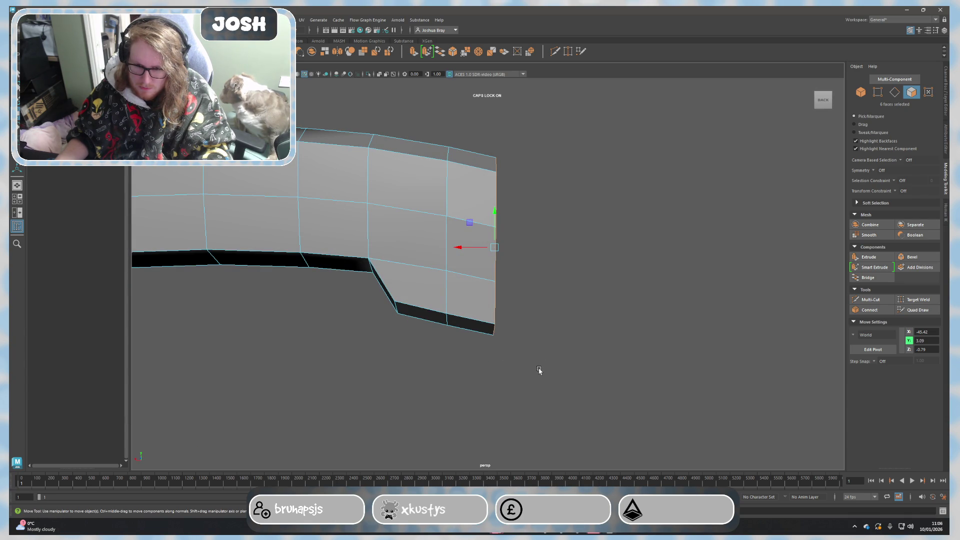
alt+drag(559, 361, 555, 326)
click(555, 326)
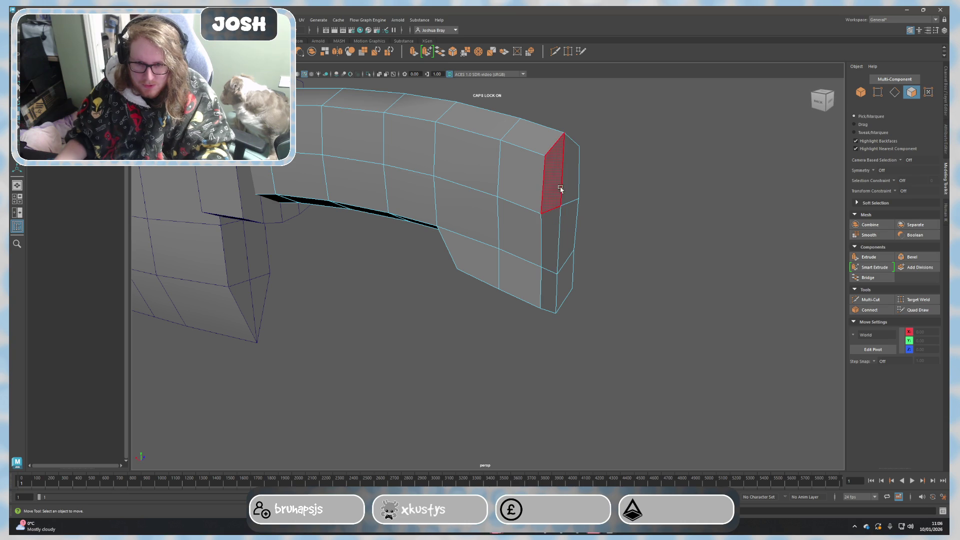
Extrude the end faces a second time and pull them to the right.
click(573, 198)
alt+drag(573, 198, 554, 307)
key(ctrl+e)
key(w)
mouse_move(498, 219)
mouse_down()
mouse_move(538, 222)
mouse_move(543, 210)
mouse_up()
mouse_move(572, 261)
alt+mouse_down()
mouse_move(527, 356)
mouse_move(542, 350)
mouse_move(571, 373)
alt+mouse_up()
scroll(480, 337, up, 5)
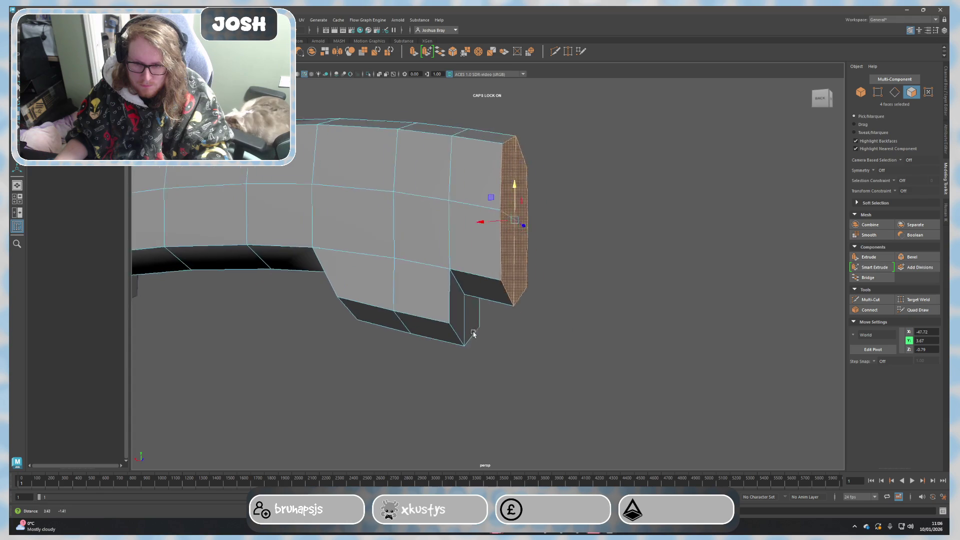
Inspect a single end face of the new extrusion, then activate Target Weld.
right_drag(409, 286, 442, 281)
click(442, 280)
mouse_move(442, 281)
alt+mouse_down()
mouse_move(530, 426)
mouse_move(553, 445)
mouse_move(624, 306)
mouse_move(618, 374)
mouse_move(638, 368)
alt+mouse_up()
click(553, 444)
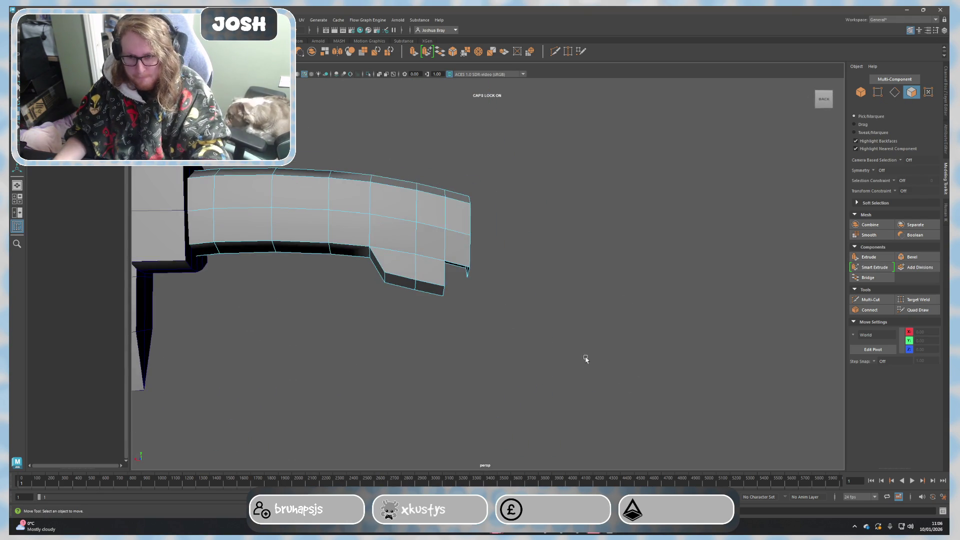
mouse_move(458, 330)
alt+mouse_down()
mouse_move(490, 339)
mouse_move(465, 326)
alt+mouse_up()
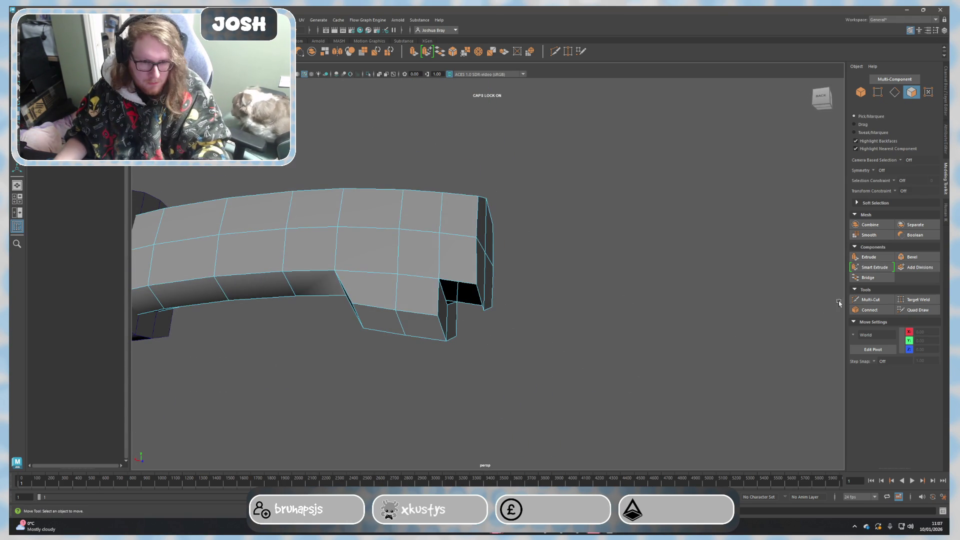
click(905, 300)
Weld a corner vertex at the handle end onto its neighbouring vertex.
mouse_move(439, 279)
alt+mouse_down()
mouse_move(471, 341)
mouse_move(505, 335)
mouse_move(424, 392)
mouse_move(500, 300)
mouse_move(480, 320)
alt+mouse_up()
mouse_move(506, 277)
mouse_down()
mouse_move(475, 300)
mouse_move(575, 252)
mouse_move(630, 342)
mouse_move(669, 344)
mouse_up()
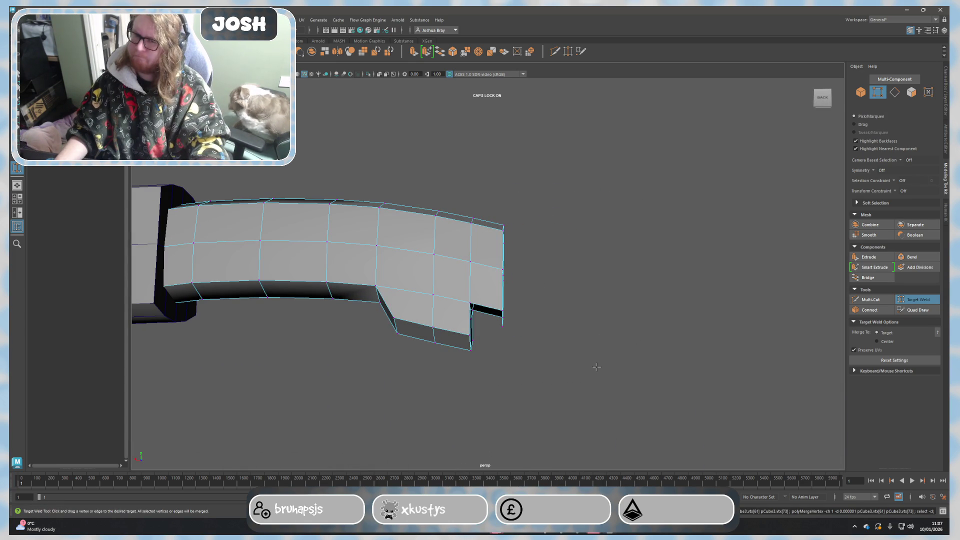
scroll(596, 367, up, 5)
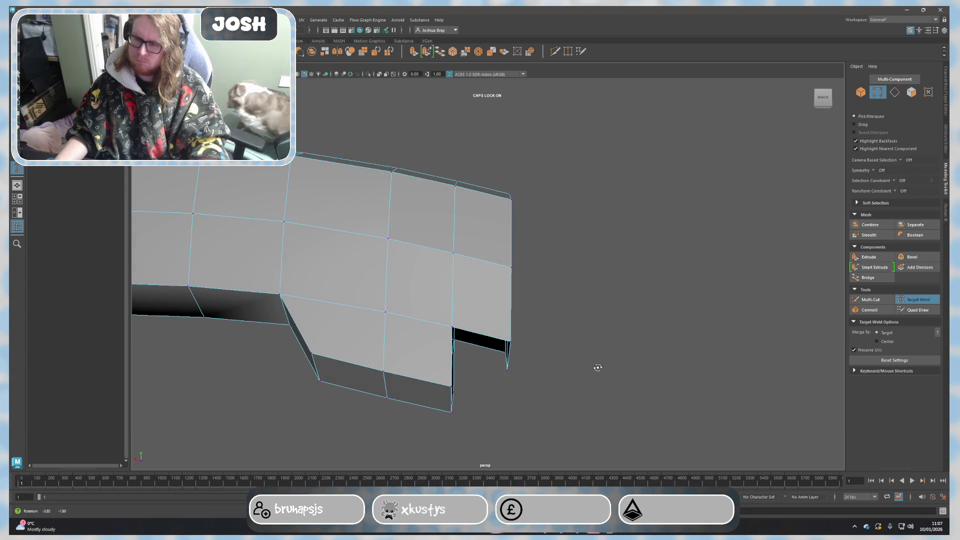
mouse_move(569, 351)
alt+mouse_down()
mouse_move(547, 328)
mouse_move(557, 336)
alt+mouse_up()
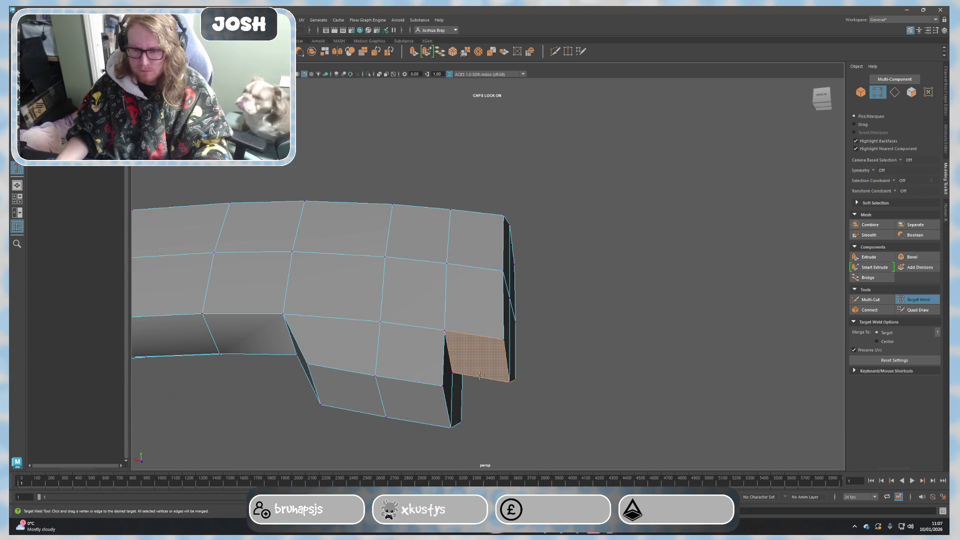
alt+drag(531, 365, 531, 378)
scroll(531, 381, down, 5)
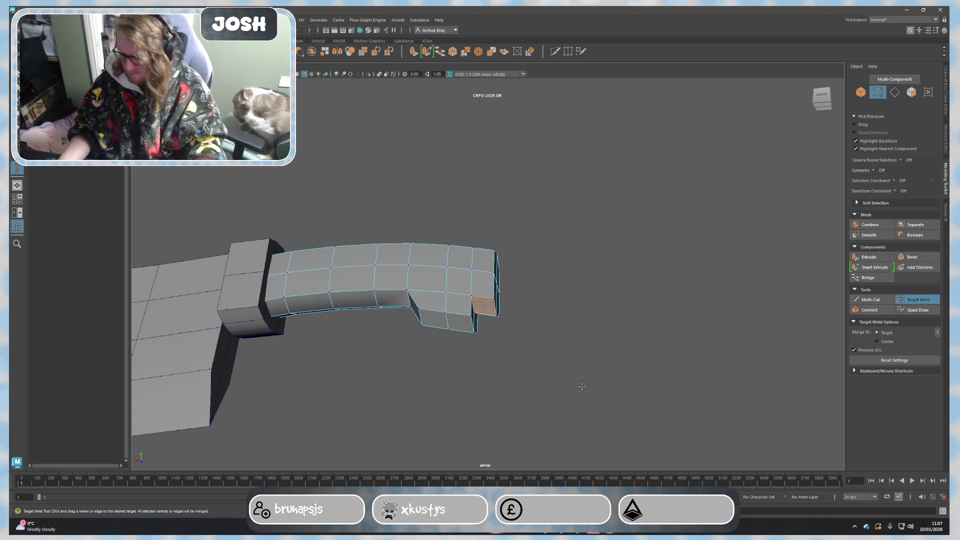
Undo four times to remove the protruding end column, leaving a short downward step.
key(ctrl+z)
key(ctrl+z)
key(ctrl+z)
key(ctrl+z)
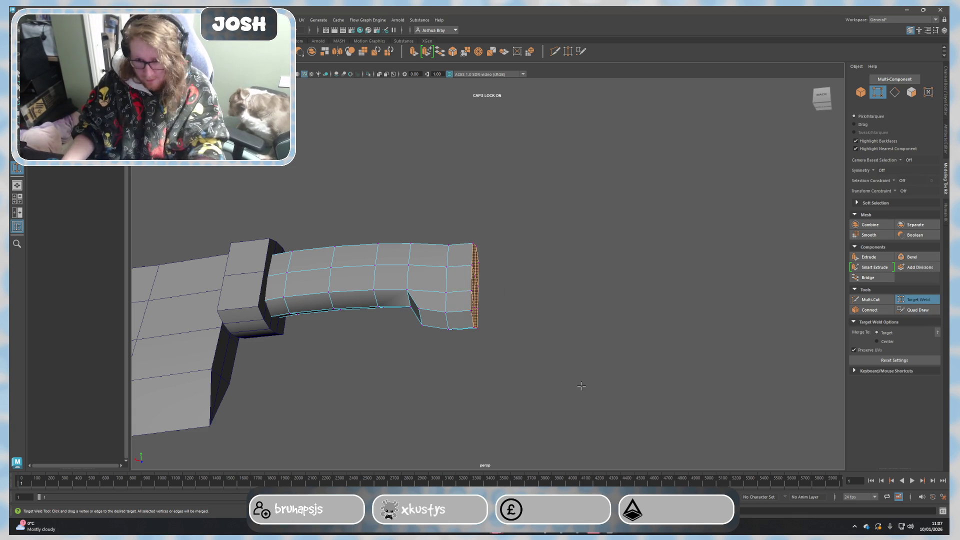
key(ctrl+z)
key(ctrl+z)
key(ctrl+z)
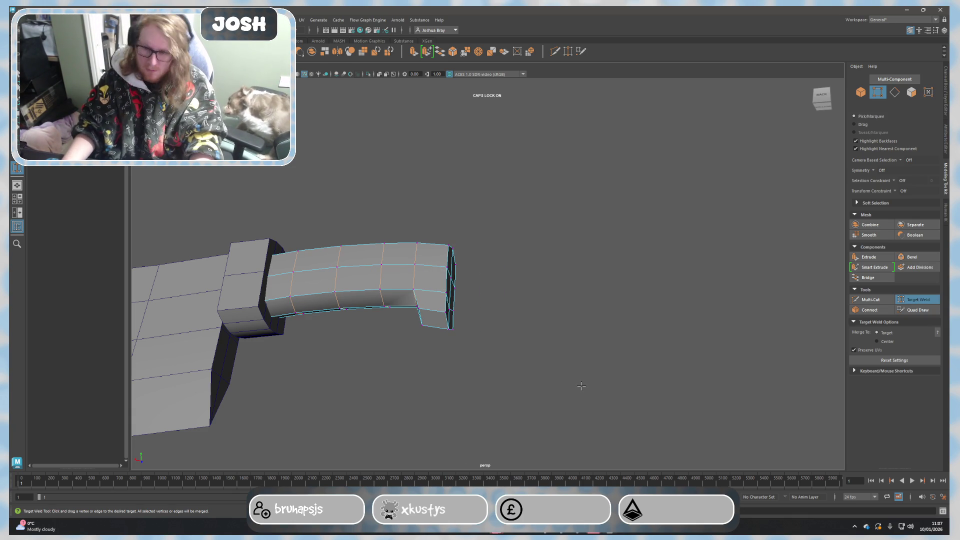
key(ctrl+z)
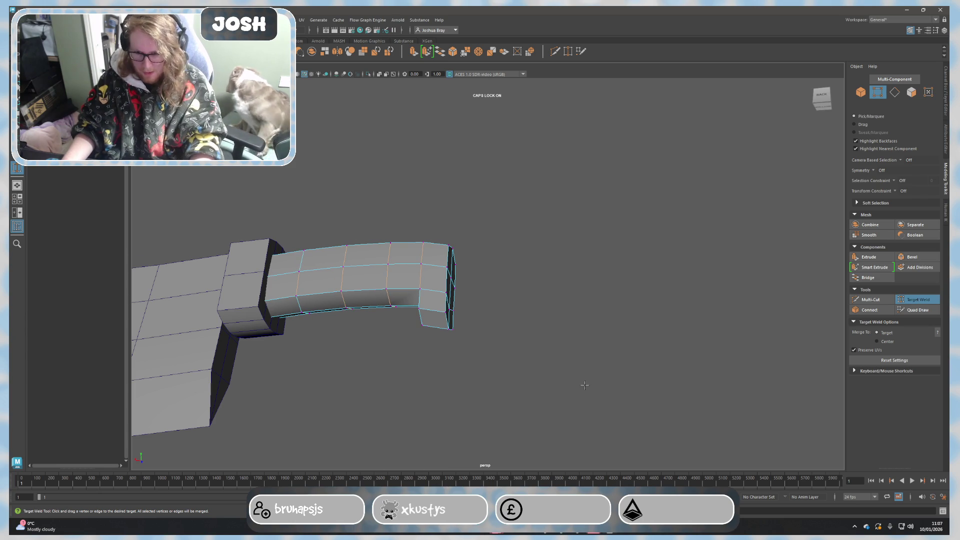
alt+drag(581, 385, 606, 400)
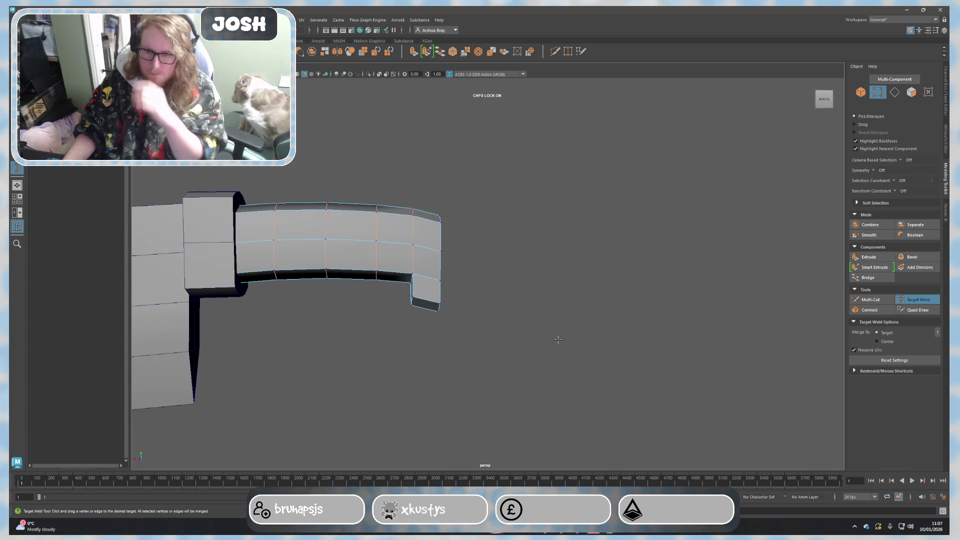
key(ctrl+z)
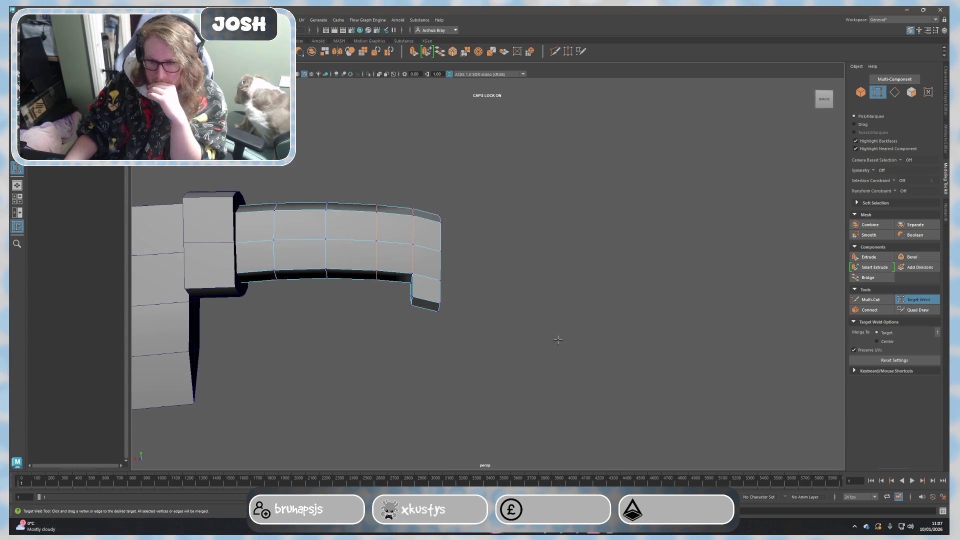
Undo the remaining hooked end extrusions, leaving a plain curved handle strip.
key(ctrl+z)
key(ctrl+z)
key(ctrl+z)
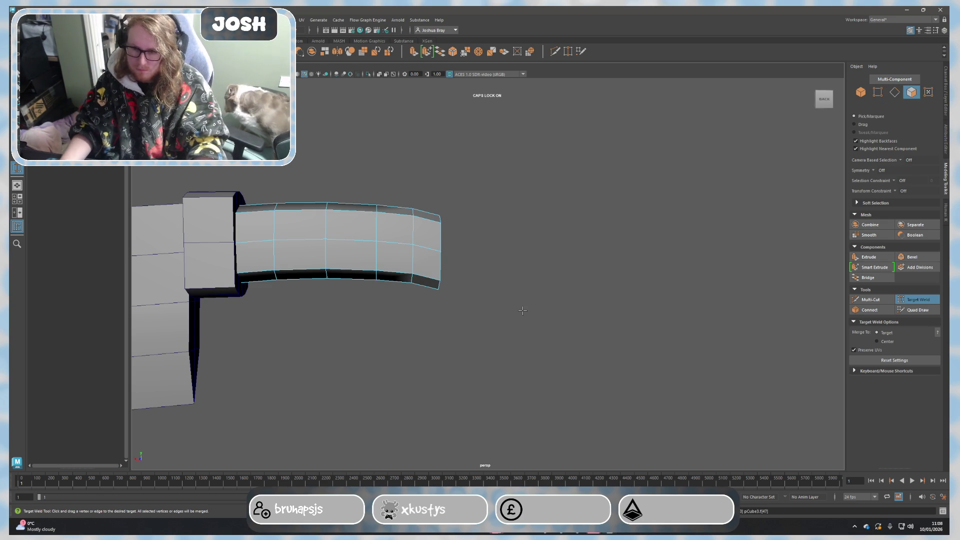
key(F9)
key(ctrl+z)
mouse_move(501, 314)
alt+mouse_down()
mouse_move(452, 302)
mouse_move(446, 334)
mouse_move(458, 340)
mouse_move(458, 324)
alt+mouse_up()
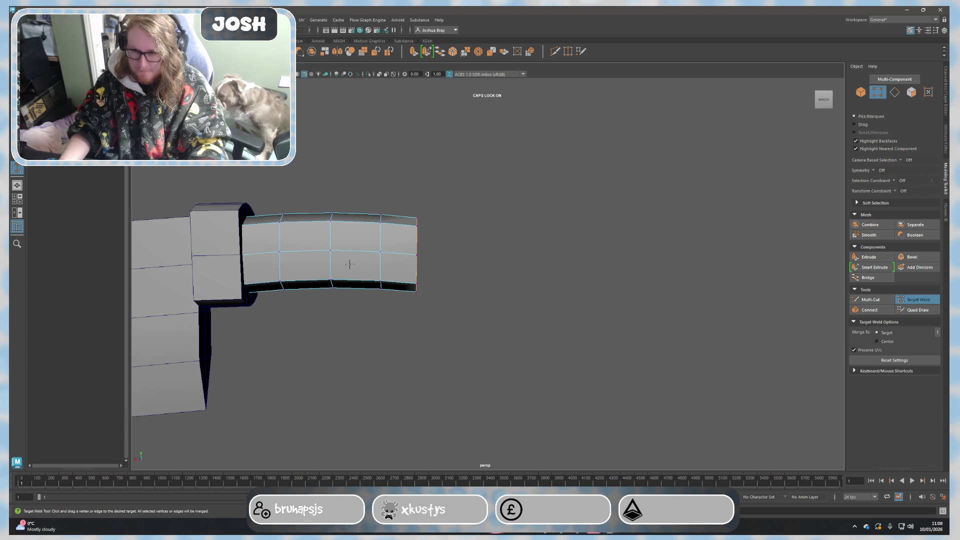
Slide an edge loop near the handle end left along X.
key(F11)
key(w)
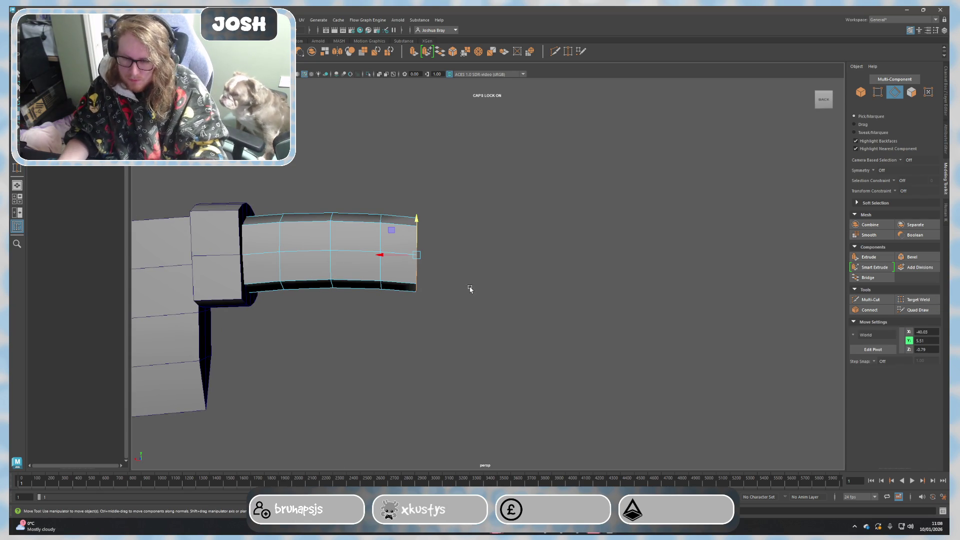
click(403, 255)
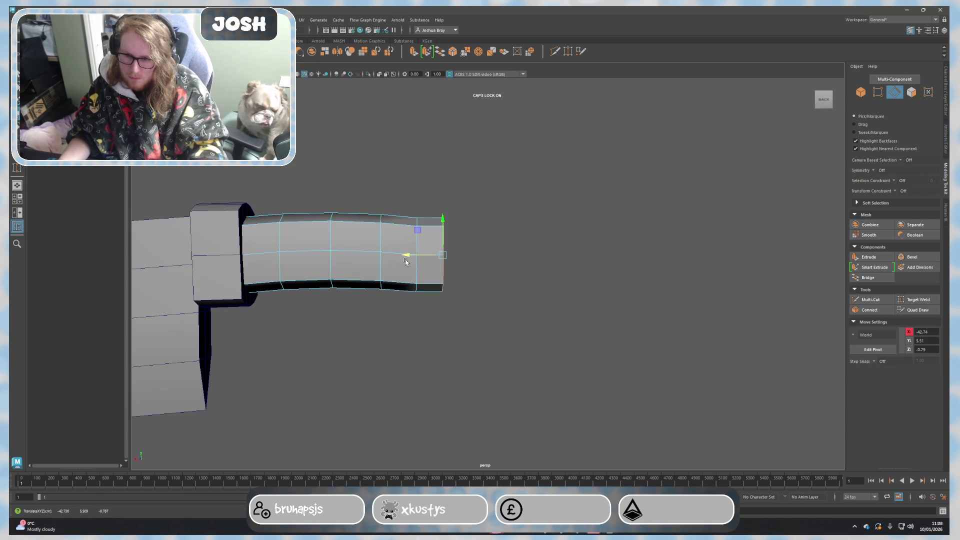
key(F11)
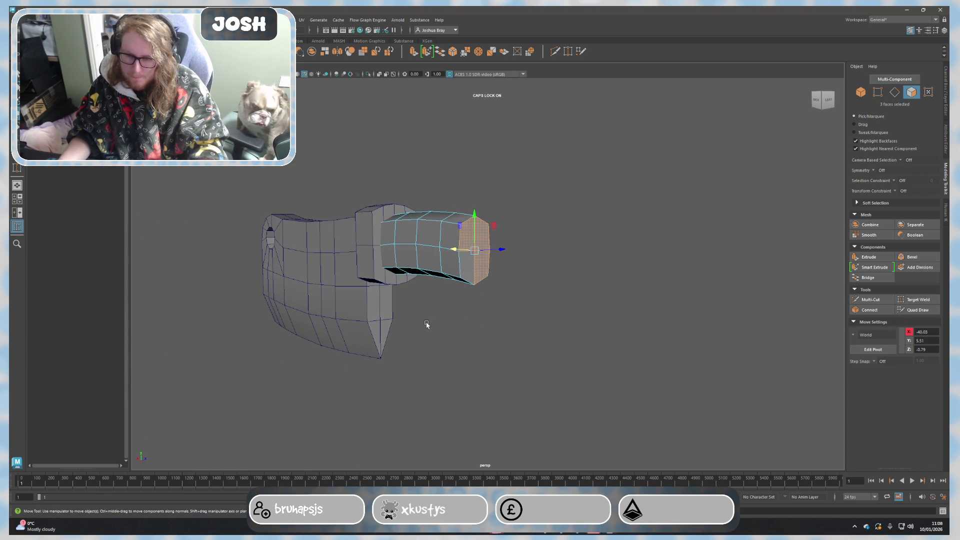
right_drag(385, 261, 371, 254)
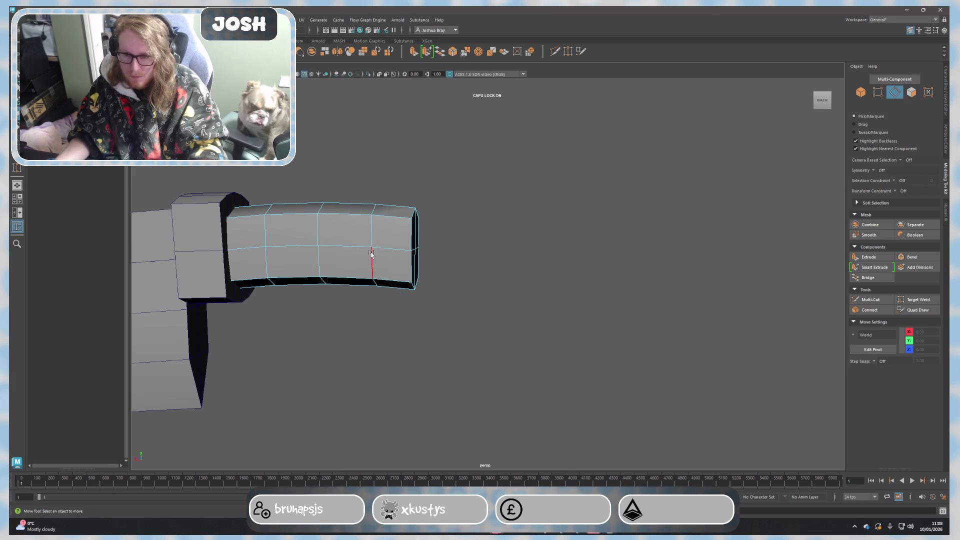
double_click(372, 254)
drag(280, 248, 282, 245)
Extrude the handle's end faces to lengthen the grip.
mouse_move(427, 301)
alt+mouse_down()
mouse_move(332, 279)
mouse_move(407, 250)
mouse_move(482, 285)
mouse_move(516, 287)
mouse_move(478, 290)
alt+mouse_up()
key(F11)
mouse_move(404, 262)
mouse_down()
mouse_move(461, 272)
mouse_move(493, 250)
mouse_move(530, 257)
mouse_move(520, 281)
mouse_move(529, 265)
mouse_move(510, 260)
mouse_move(491, 282)
mouse_move(493, 257)
mouse_move(503, 257)
mouse_up()
key(ctrl+z)
key(ctrl+e)
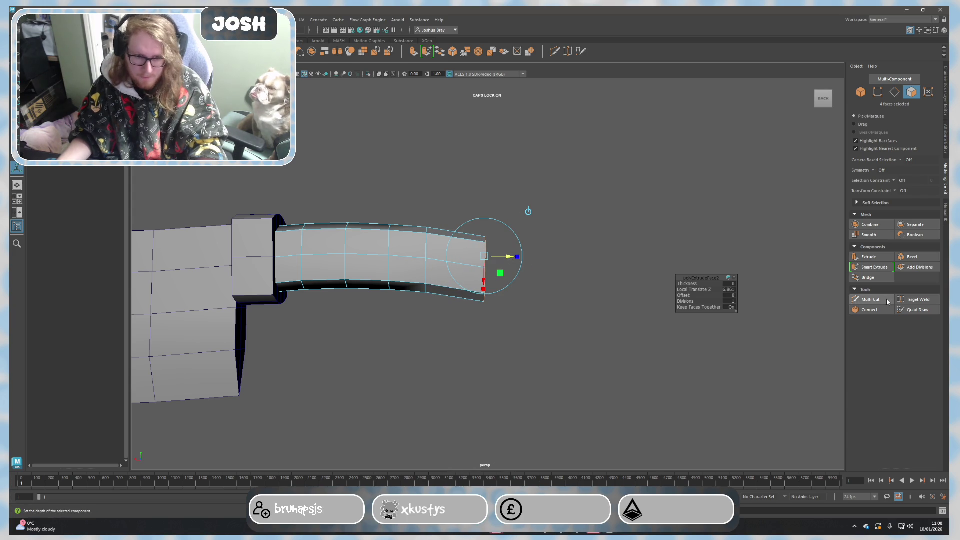
Push the handle's end faces further out along X and lower them slightly.
click(871, 299)
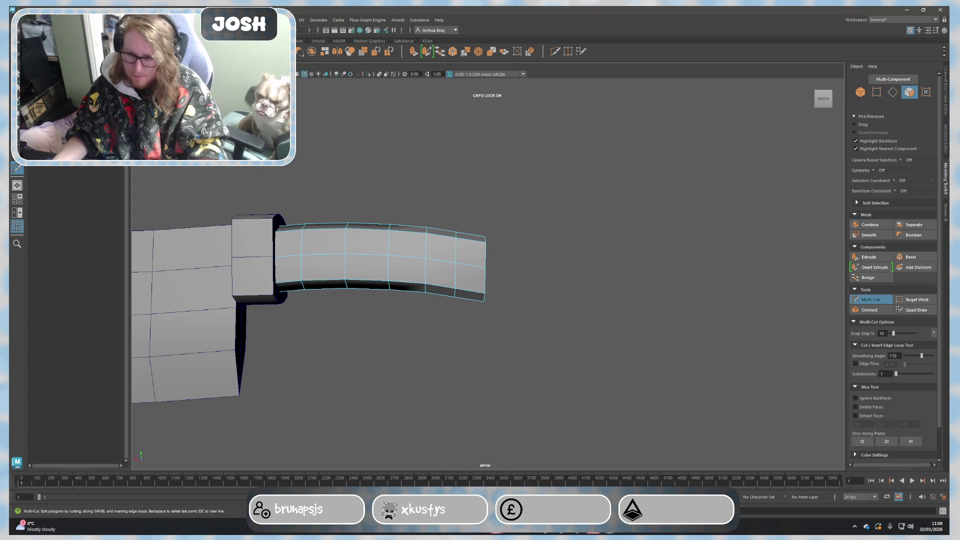
key(q)
mouse_move(442, 360)
alt+mouse_down()
mouse_move(467, 375)
mouse_move(422, 298)
mouse_move(488, 307)
alt+mouse_up()
alt+drag(454, 253, 616, 357)
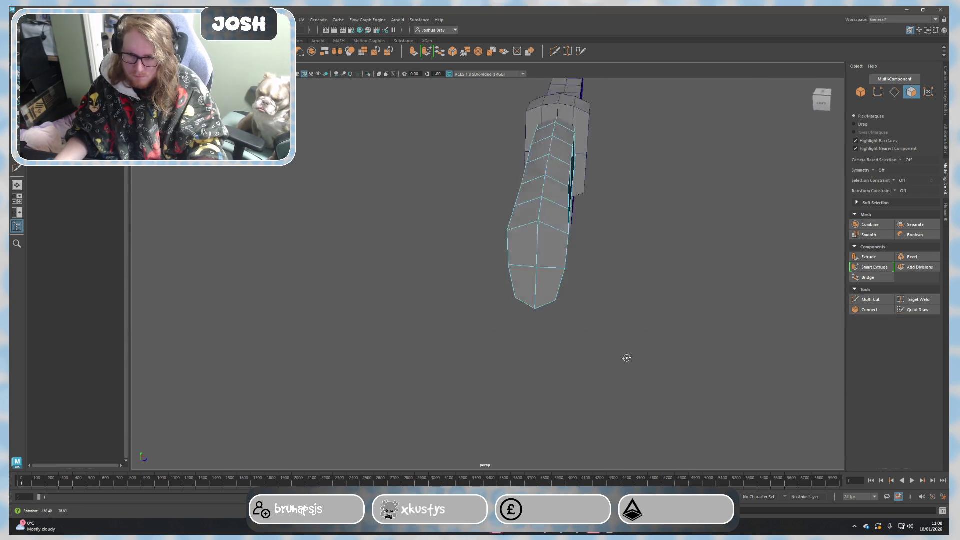
key(ctrl+z)
key(ctrl+z)
key(ctrl+z)
key(ctrl+z)
key(ctrl+z)
mouse_move(654, 371)
alt+mouse_down()
mouse_move(711, 372)
mouse_move(535, 300)
alt+mouse_up()
key(w)
drag(371, 256, 437, 269)
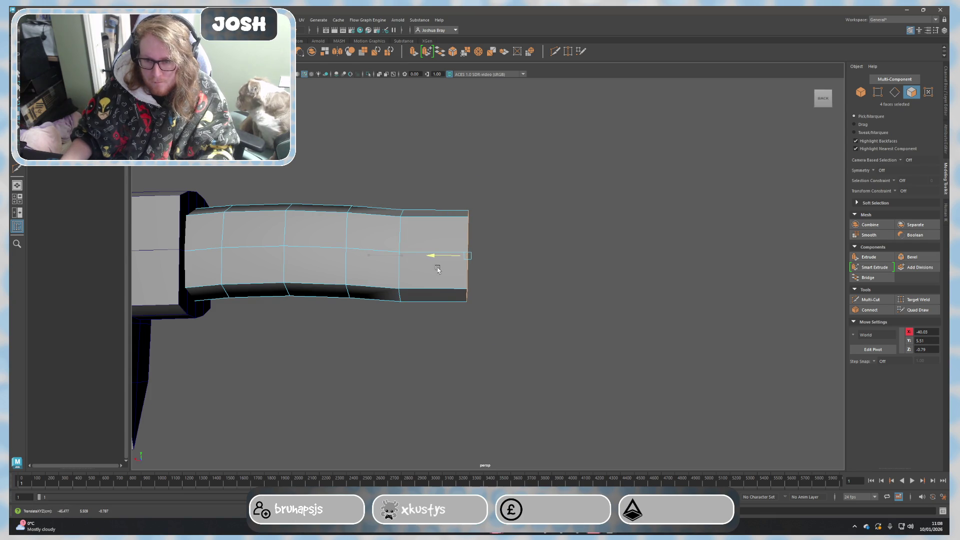
drag(466, 229, 467, 240)
mouse_move(467, 240)
alt+mouse_down()
mouse_move(450, 260)
mouse_move(456, 282)
mouse_move(389, 285)
mouse_move(536, 240)
mouse_move(544, 262)
mouse_move(585, 289)
alt+mouse_up()
Extrude the four lower end faces and drag them down in Y to start the hook.
click(859, 300)
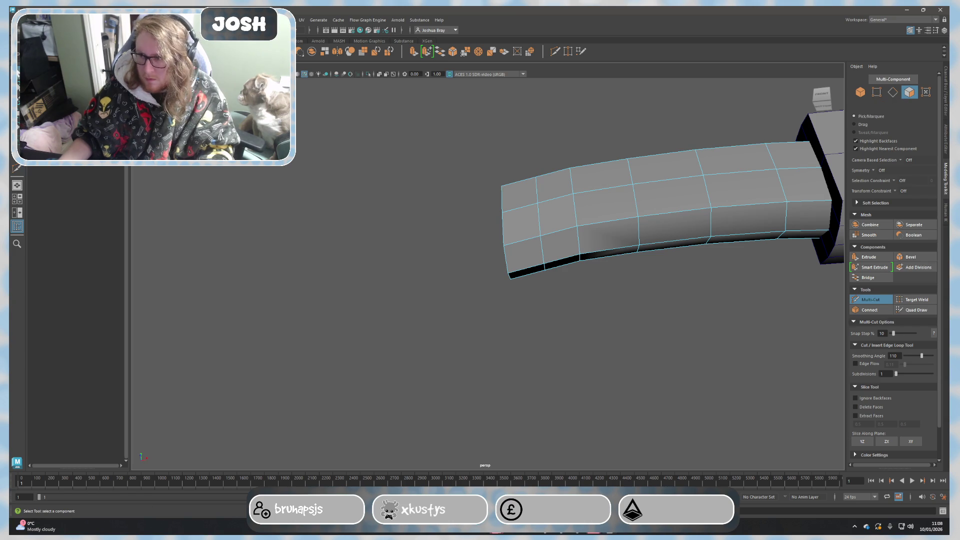
key(q)
mouse_move(524, 259)
alt+mouse_down()
mouse_move(506, 200)
mouse_move(531, 253)
mouse_move(587, 302)
alt+mouse_up()
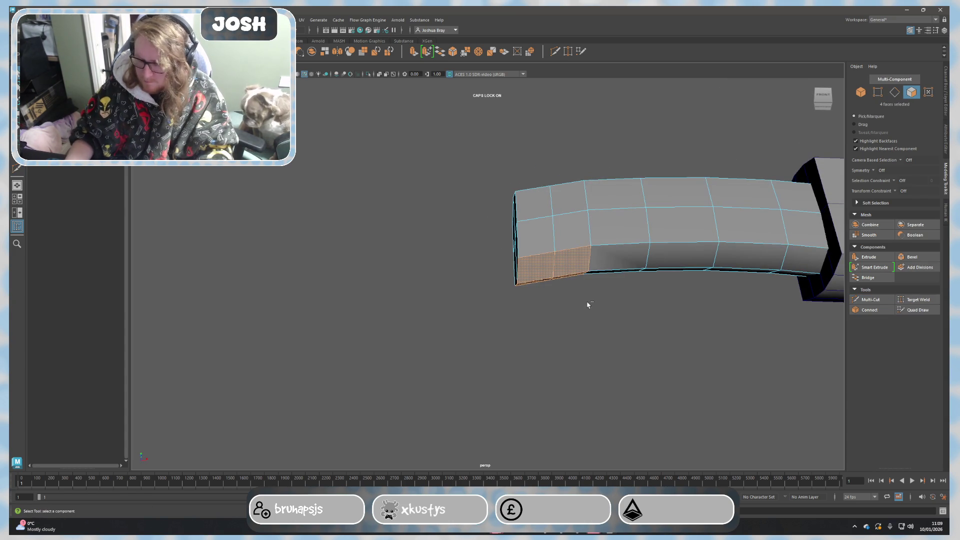
key(ctrl+e)
key(w)
mouse_move(547, 241)
mouse_down()
mouse_move(574, 313)
mouse_move(607, 317)
mouse_move(570, 312)
mouse_up()
Select edges along the side of the new hook.
right_drag(499, 278, 500, 252)
click(537, 280)
mouse_move(544, 294)
alt+mouse_down()
mouse_move(560, 287)
mouse_move(564, 317)
mouse_move(547, 273)
mouse_move(624, 323)
mouse_move(568, 305)
mouse_move(591, 334)
mouse_move(551, 339)
mouse_move(595, 334)
mouse_move(608, 290)
alt+mouse_up()
click(548, 273)
click(544, 299)
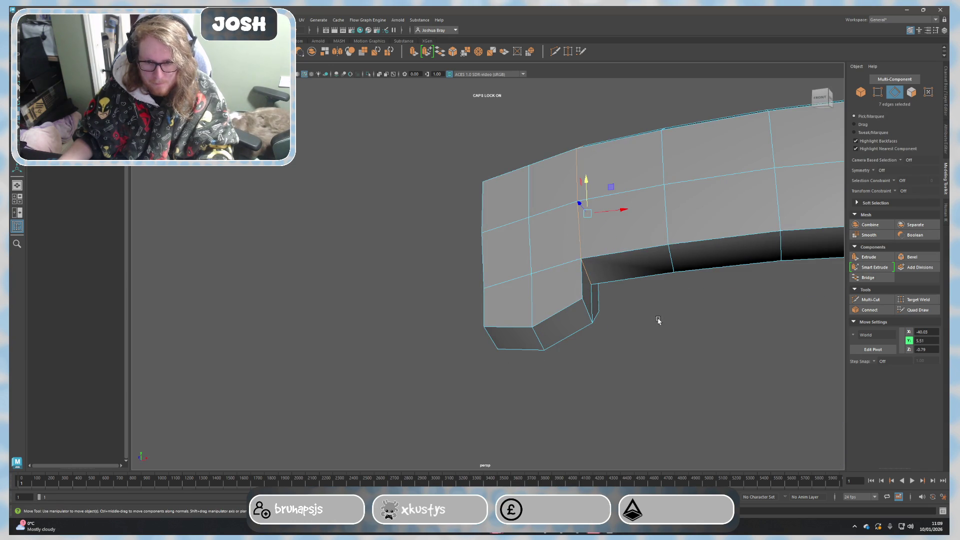
Shift the selected hook edges along the handle length, squaring off the hook's underside.
alt+drag(655, 319, 542, 325)
shift+click(356, 289)
alt+drag(355, 289, 328, 246)
mouse_move(328, 245)
alt+mouse_down()
mouse_move(503, 332)
mouse_move(475, 286)
alt+mouse_up()
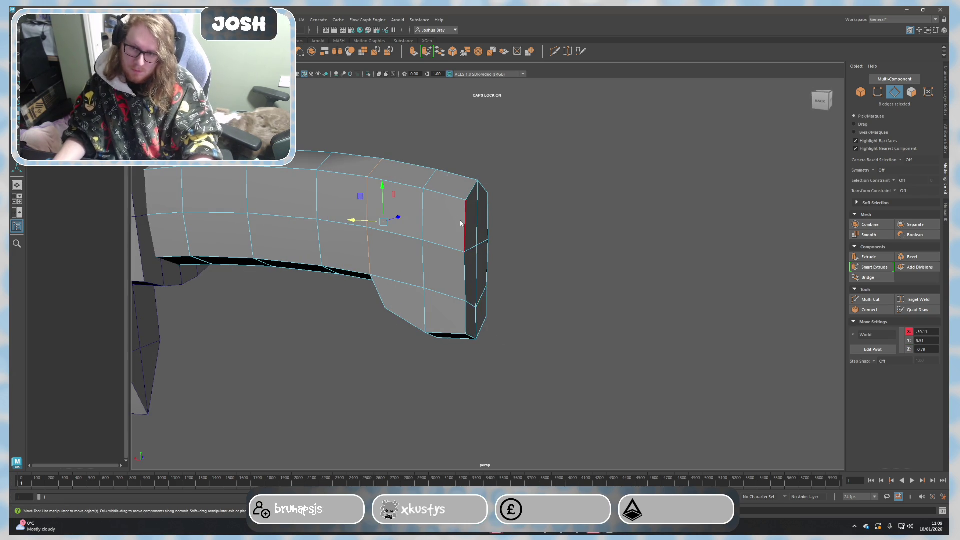
right_drag(460, 222, 460, 242)
click(563, 325)
mouse_move(551, 324)
alt+mouse_down()
mouse_move(564, 325)
mouse_move(549, 365)
mouse_move(515, 377)
mouse_move(533, 368)
mouse_move(527, 350)
mouse_move(484, 354)
alt+mouse_up()
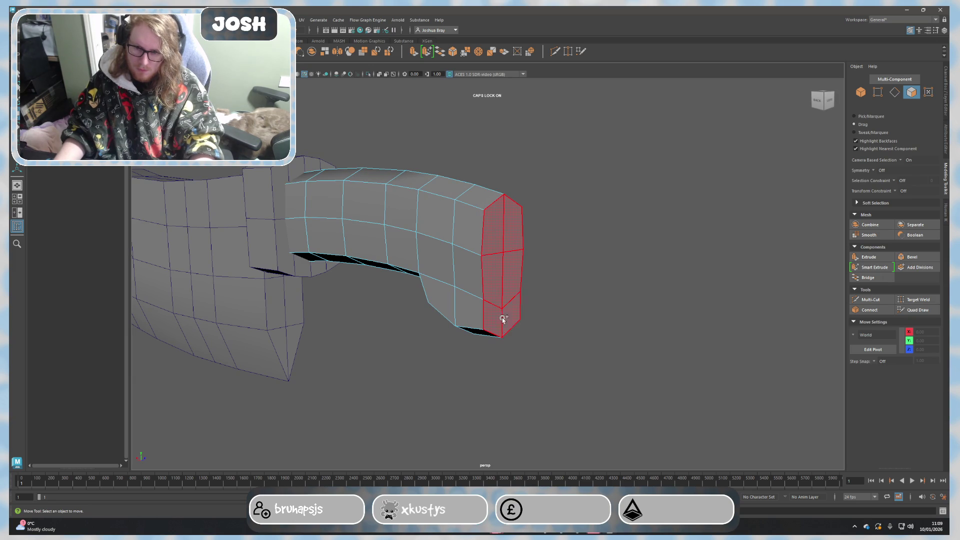
Scale up the six end-cap faces to flare the handle end, then reselect them.
drag(502, 319, 519, 328)
key(e)
key(r)
mouse_move(524, 265)
ctrl+mouse_down()
mouse_move(570, 295)
mouse_move(583, 287)
mouse_move(575, 286)
ctrl+mouse_up()
mouse_move(461, 278)
ctrl+mouse_down()
mouse_move(449, 278)
mouse_move(470, 285)
mouse_move(450, 279)
mouse_move(458, 280)
ctrl+mouse_up()
key(w)
right_drag(557, 278, 580, 271)
mouse_move(602, 302)
alt+mouse_down()
mouse_move(564, 349)
mouse_move(418, 343)
mouse_move(391, 354)
mouse_move(572, 347)
alt+mouse_up()
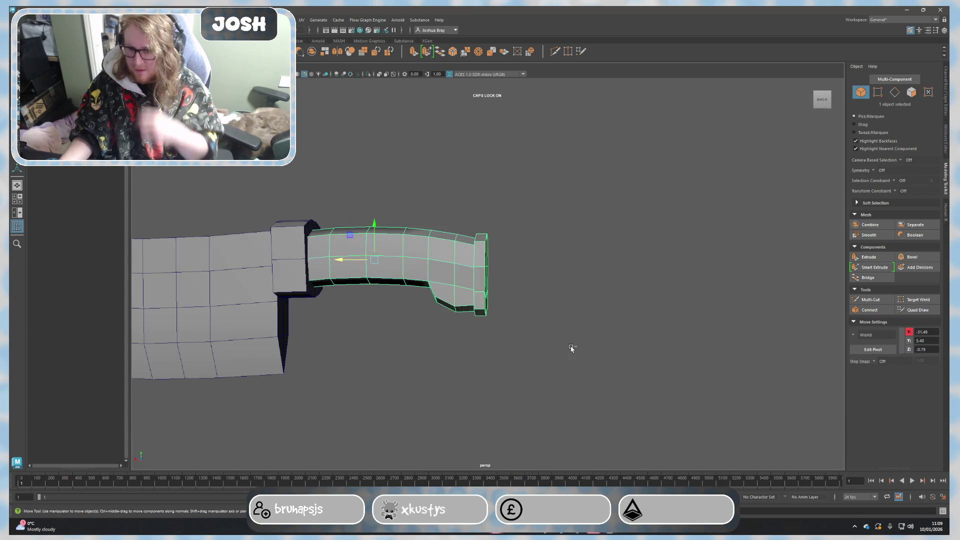
key(F11)
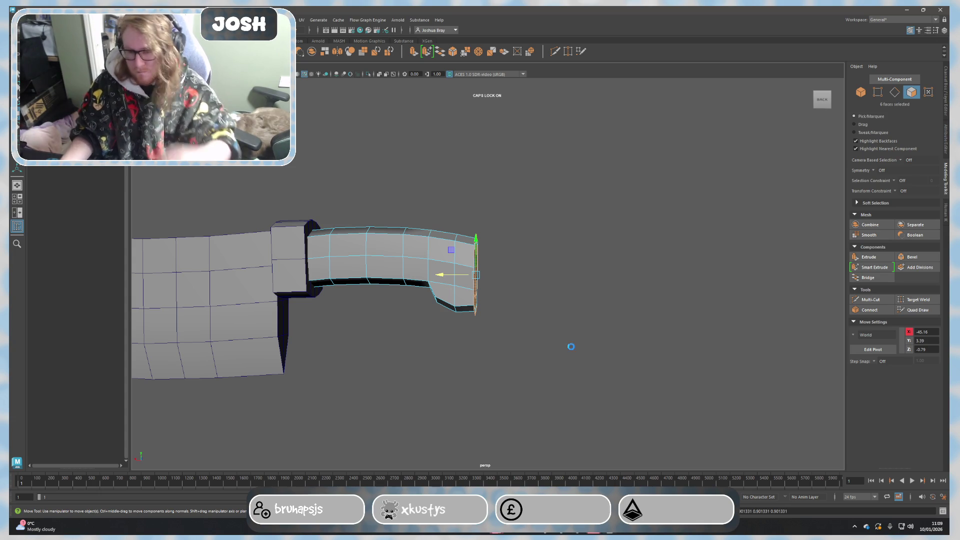
scroll(537, 326, up, 4)
alt+drag(537, 323, 495, 331)
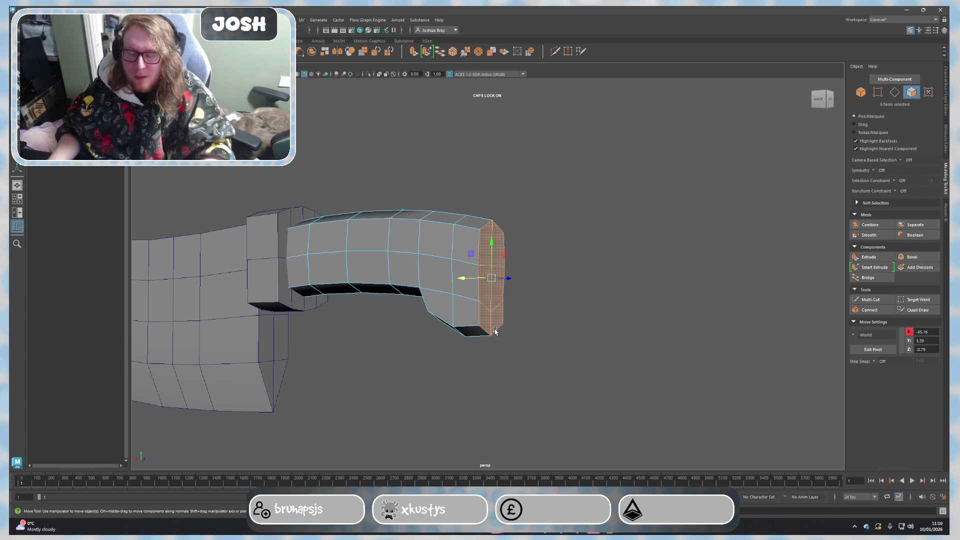
Push the four pommel end faces out along X and lower them slightly.
mouse_move(549, 317)
alt+right_down()
mouse_move(565, 334)
mouse_move(586, 334)
alt+right_up()
click(472, 270)
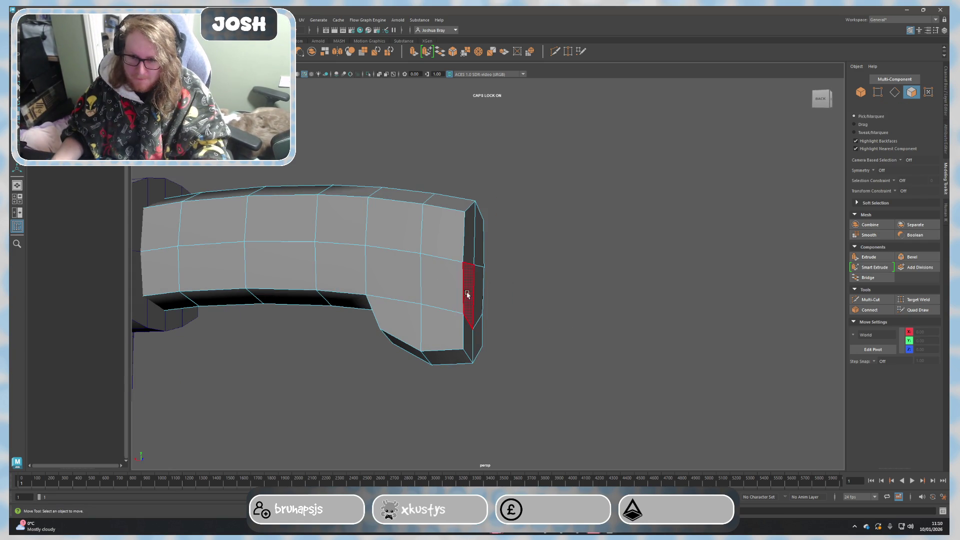
alt+drag(476, 279, 517, 343)
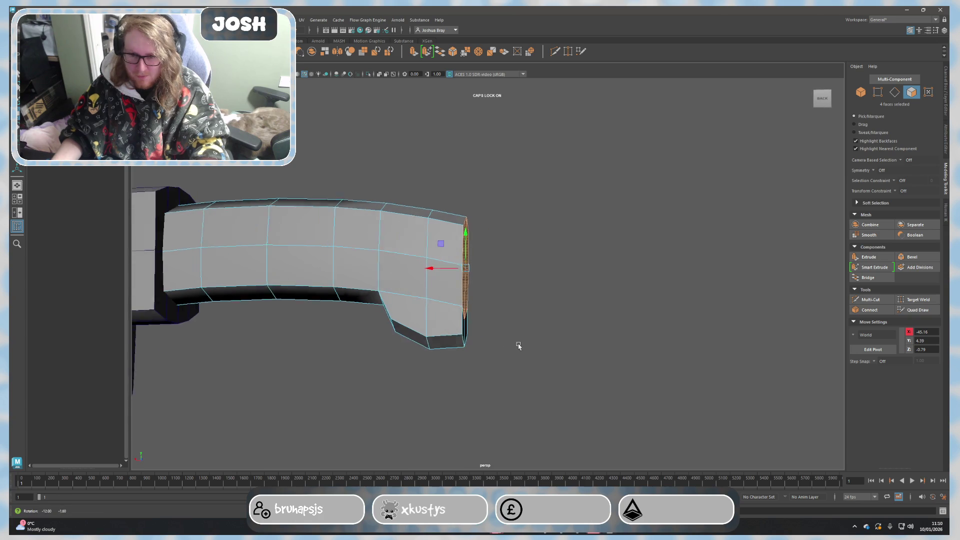
drag(435, 264, 467, 283)
drag(499, 231, 500, 239)
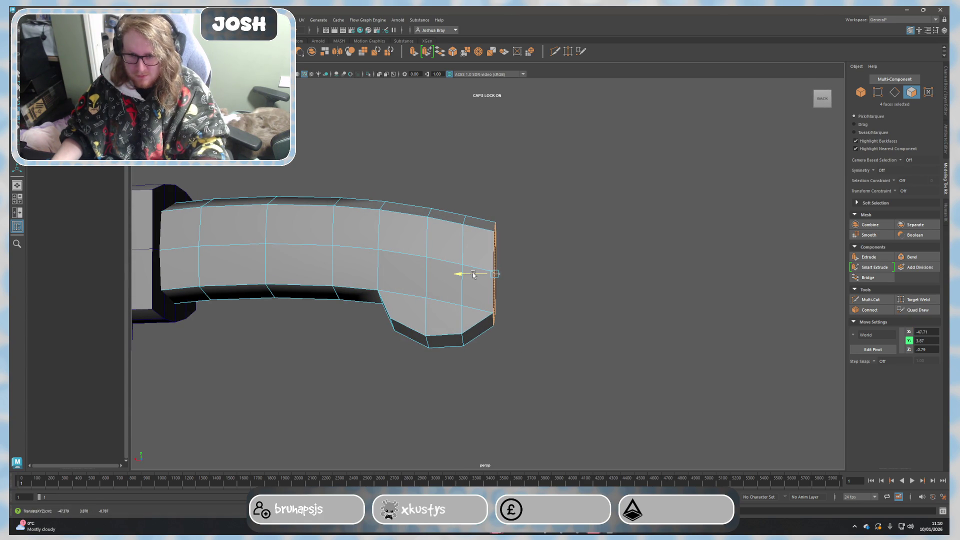
right_drag(550, 261, 553, 240)
mouse_move(584, 250)
alt+mouse_down()
mouse_move(564, 306)
mouse_move(396, 312)
alt+mouse_up()
Pull the handle's tip vertex outward along X to form a point.
click(487, 291)
scroll(489, 300, up, 2)
right_drag(492, 307, 467, 328)
scroll(467, 327, up, 2)
mouse_move(573, 365)
alt+mouse_down()
mouse_move(564, 366)
mouse_move(578, 339)
mouse_move(620, 328)
mouse_move(690, 320)
mouse_move(755, 332)
mouse_move(665, 343)
mouse_move(551, 334)
mouse_move(422, 263)
mouse_move(397, 272)
mouse_move(506, 248)
mouse_move(495, 259)
mouse_move(457, 243)
alt+mouse_up()
scroll(547, 334, down, 3)
scroll(546, 334, up, 4)
click(508, 243)
click(456, 244)
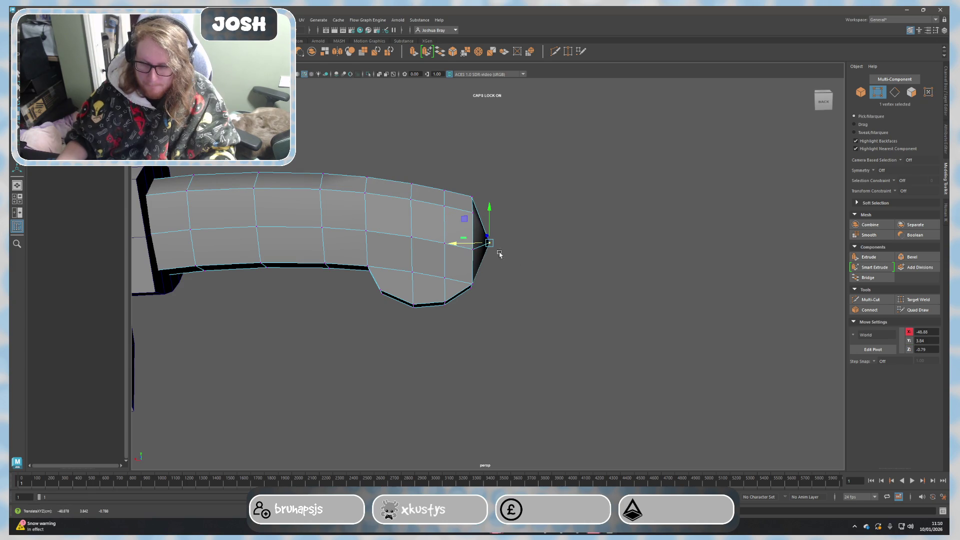
Check the handle in smooth preview, return to normal display, and start a Multi-Cut across the hook.
key(3)
right_drag(563, 267, 591, 242)
click(553, 314)
alt+drag(553, 314, 525, 302)
click(466, 287)
key(1)
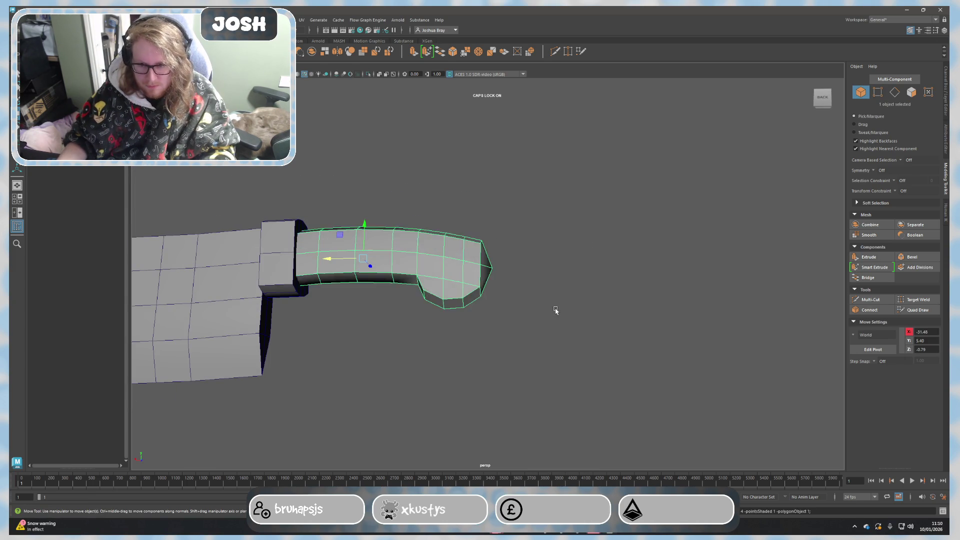
scroll(559, 315, up, 6)
mouse_move(545, 386)
alt+mouse_down()
mouse_move(515, 393)
mouse_move(523, 379)
alt+mouse_up()
key(ctrl+shift+x)
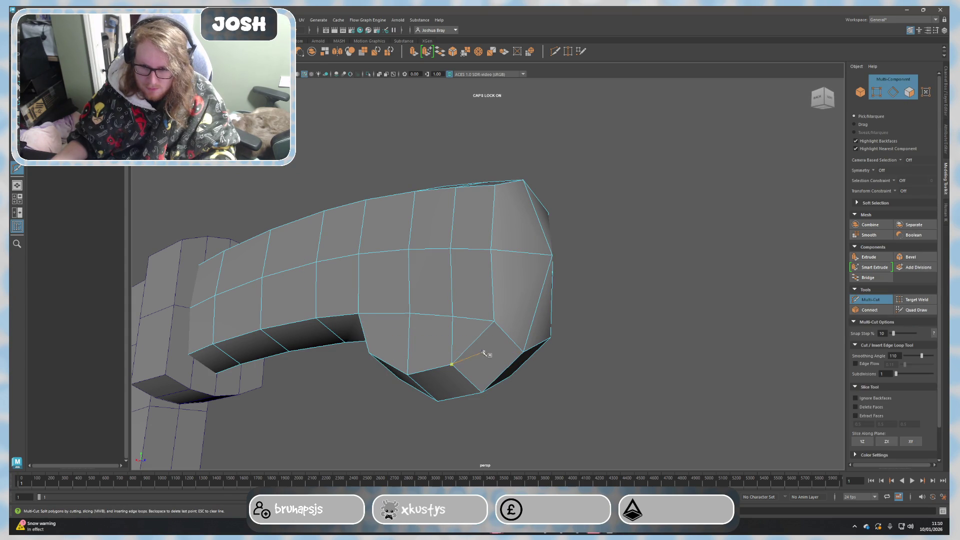
Undo the pointed tip to restore the handle's flat end, and leave edge cutting mode.
mouse_move(477, 345)
alt+mouse_down()
mouse_move(540, 377)
mouse_move(535, 383)
alt+mouse_up()
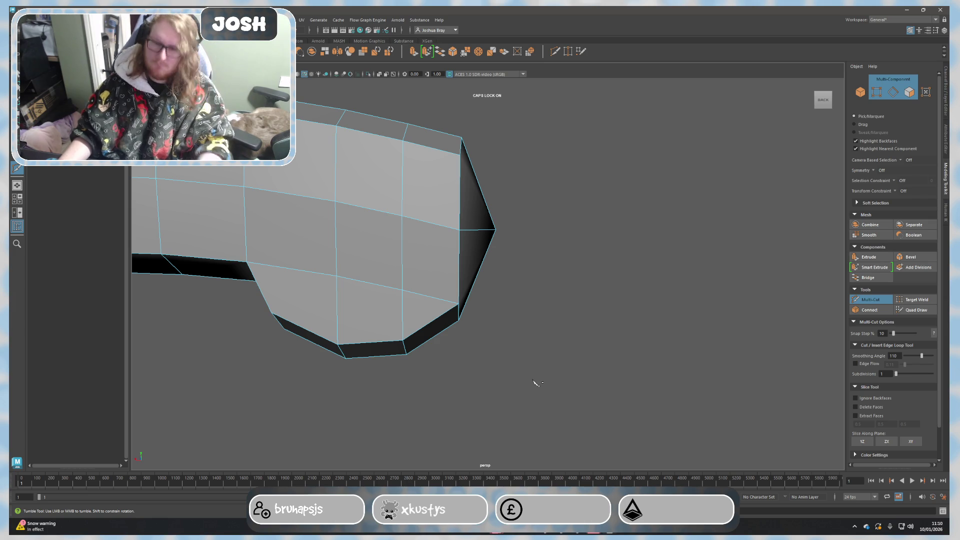
key(ctrl+z)
key(ctrl+z)
key(ctrl+z)
key(ctrl+z)
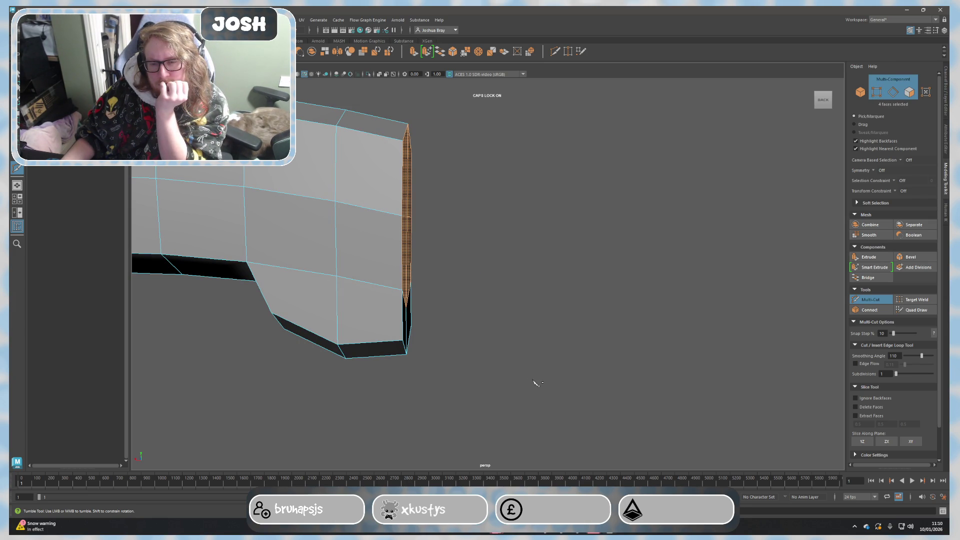
click(537, 384)
mouse_move(536, 383)
alt+mouse_down()
mouse_move(478, 280)
mouse_move(397, 220)
alt+mouse_up()
alt+drag(378, 187, 440, 215)
right_drag(440, 214, 448, 231)
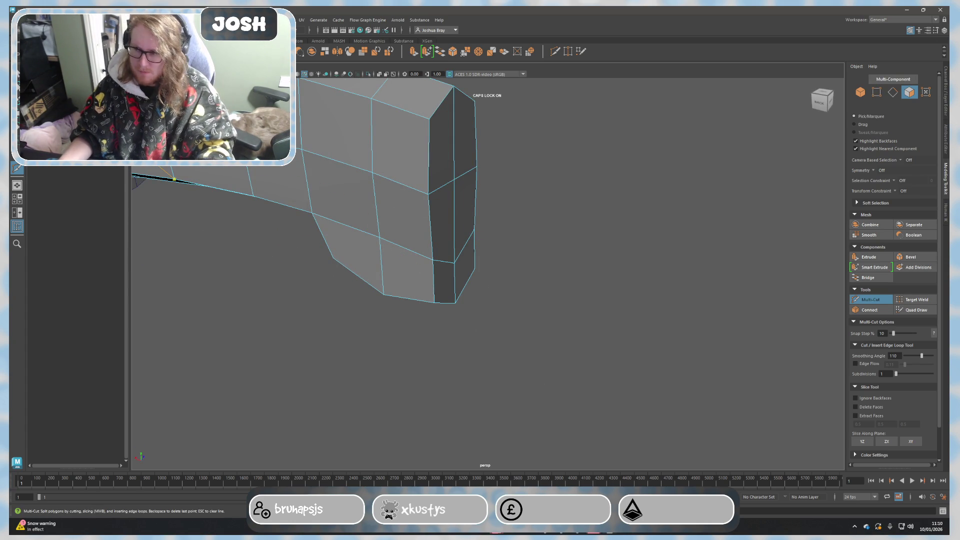
key(q)
Select a face loop near the handle end, lower it slightly and slide it along X.
click(438, 207)
key(w)
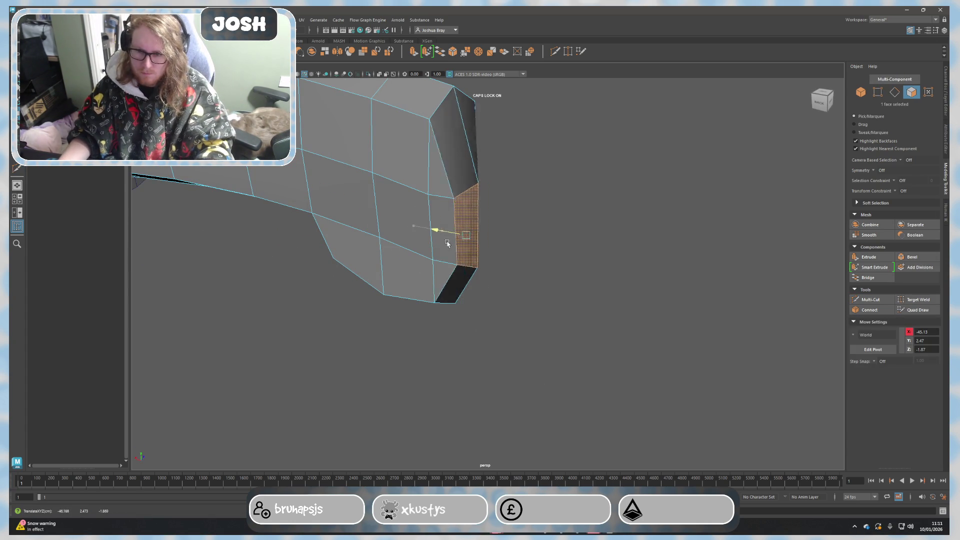
click(524, 267)
key(ctrl+z)
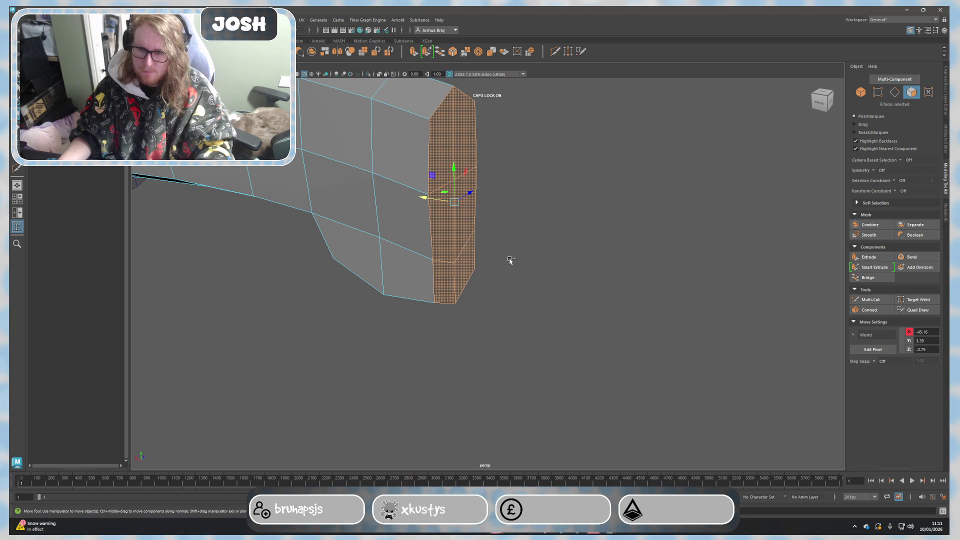
click(511, 264)
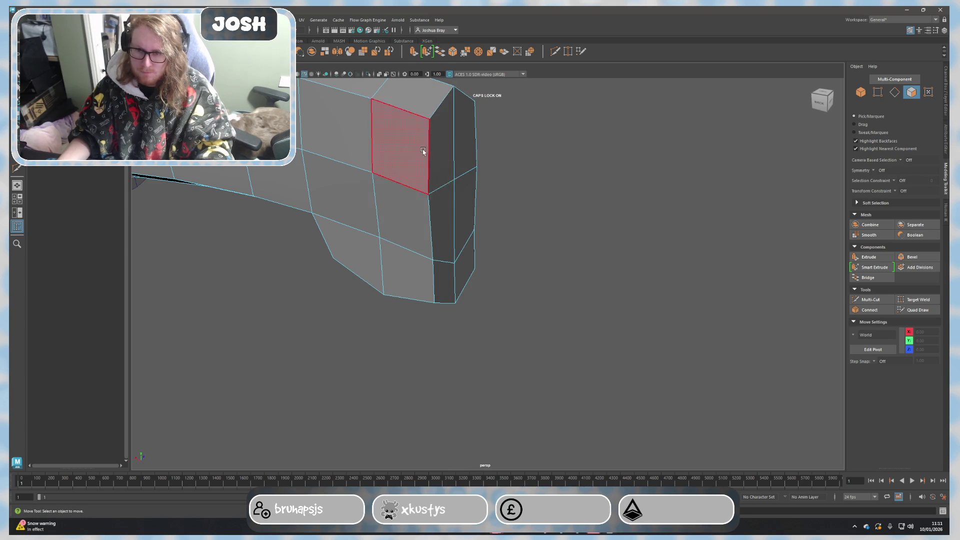
double_click(444, 149)
mouse_move(444, 149)
alt+mouse_down()
mouse_move(510, 243)
mouse_move(395, 223)
mouse_move(430, 238)
alt+mouse_up()
drag(455, 191, 458, 199)
mouse_move(426, 231)
mouse_down()
mouse_move(418, 272)
mouse_move(357, 336)
mouse_move(418, 302)
mouse_move(563, 280)
mouse_move(527, 227)
mouse_move(553, 236)
mouse_up()
Pull an end-face vertex outward to form a central point on the pommel.
click(514, 215)
mouse_move(466, 208)
mouse_down()
mouse_move(534, 242)
mouse_move(467, 230)
mouse_up()
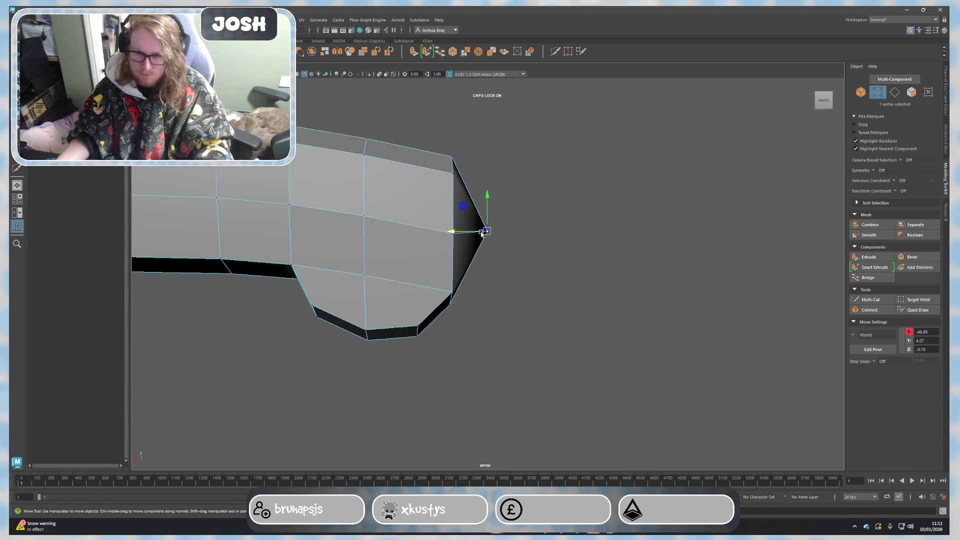
scroll(531, 225, down, 3)
right_drag(531, 222, 560, 210)
scroll(568, 253, down, 3)
mouse_move(528, 302)
alt+mouse_down()
mouse_move(489, 285)
mouse_move(384, 307)
alt+mouse_up()
On the back of the handle, select the end tip vertex and nudge it back slightly.
click(528, 264)
click(422, 266)
alt+drag(422, 266, 557, 300)
scroll(515, 304, up, 1)
scroll(483, 260, up, 4)
click(483, 260)
right_drag(483, 260, 492, 265)
click(486, 261)
drag(470, 264, 461, 261)
Add a second tip vertex to the vertex selection.
mouse_move(541, 262)
alt+mouse_down()
mouse_move(545, 285)
mouse_move(499, 320)
mouse_move(505, 300)
alt+mouse_up()
scroll(510, 285, up, 5)
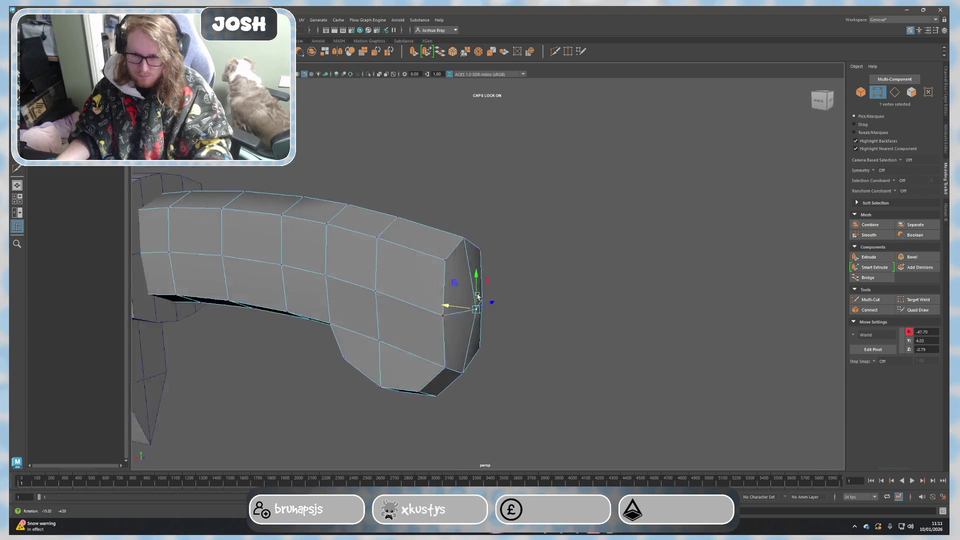
shift+click(410, 398)
mouse_move(410, 398)
alt+mouse_down()
mouse_move(401, 414)
mouse_move(446, 382)
mouse_move(559, 362)
alt+mouse_up()
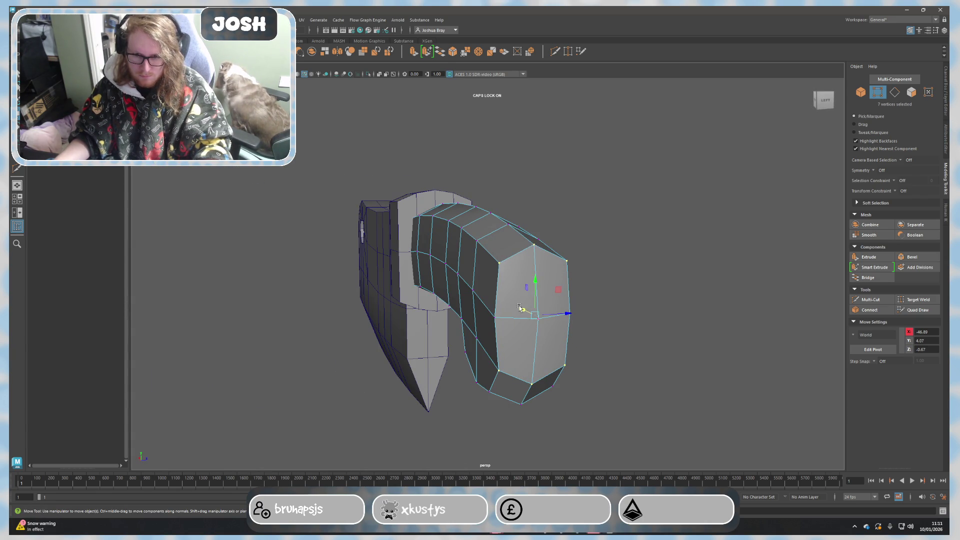
Shift the selected tip vertices along the handle length to tighten the point.
alt+drag(522, 288, 542, 319)
drag(408, 341, 425, 339)
key(r)
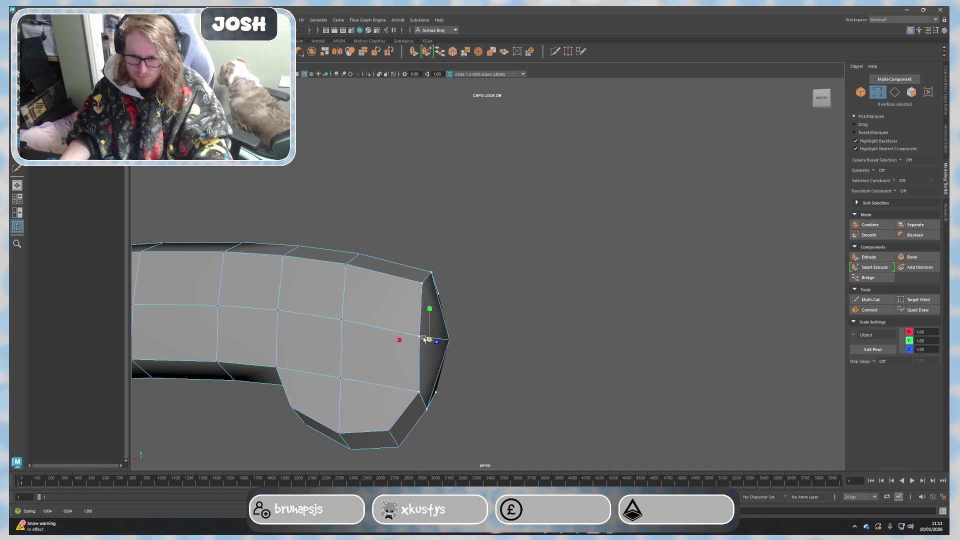
Return to Object Mode, select the handle and frame it to review the taper.
mouse_move(443, 325)
right_down()
mouse_move(487, 295)
mouse_move(514, 300)
right_up()
scroll(500, 333, down, 5)
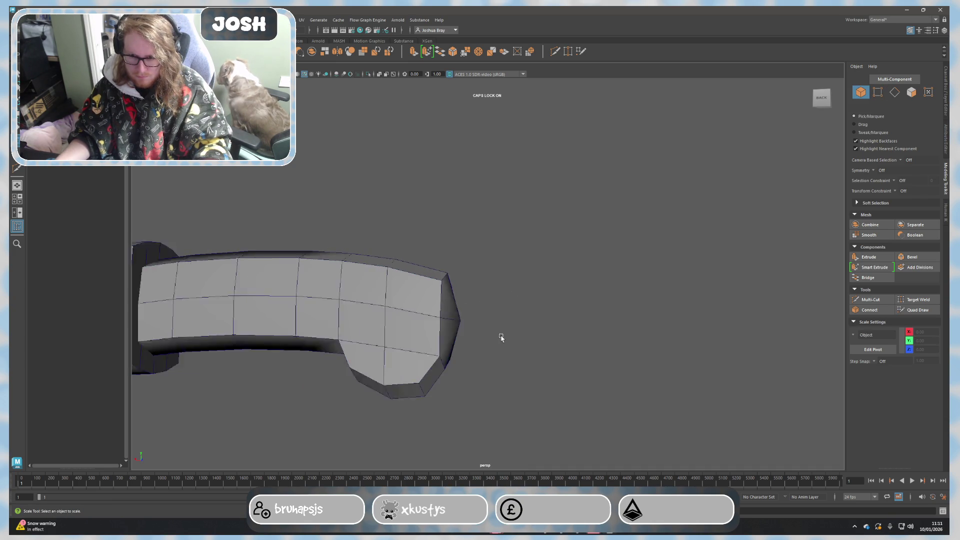
alt+drag(502, 345, 514, 350)
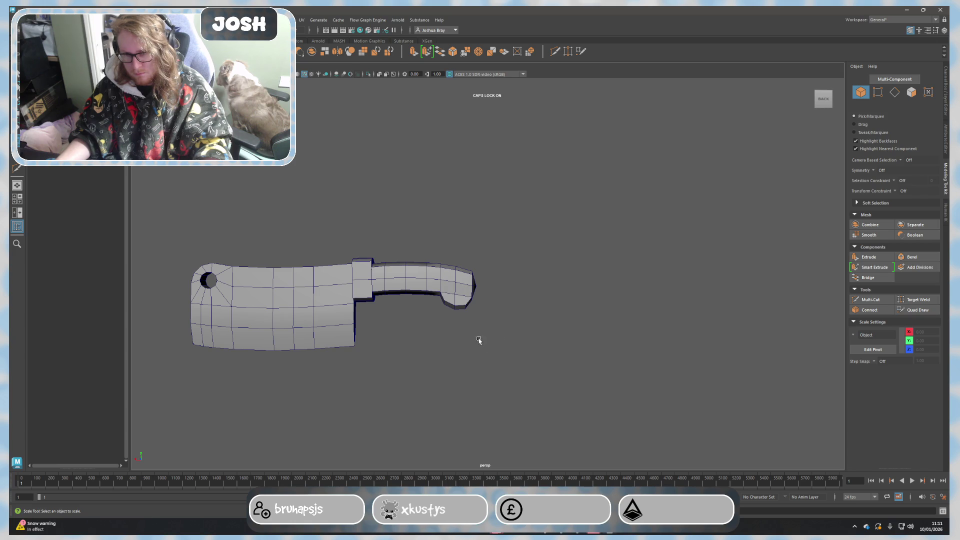
click(455, 302)
key(f)
alt+middle_drag(471, 350, 606, 300)
alt+drag(607, 300, 568, 338)
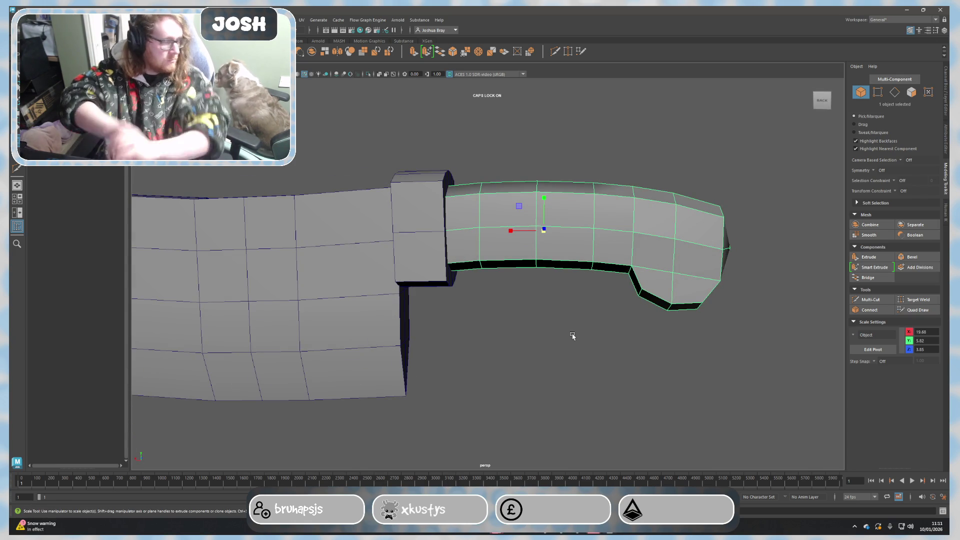
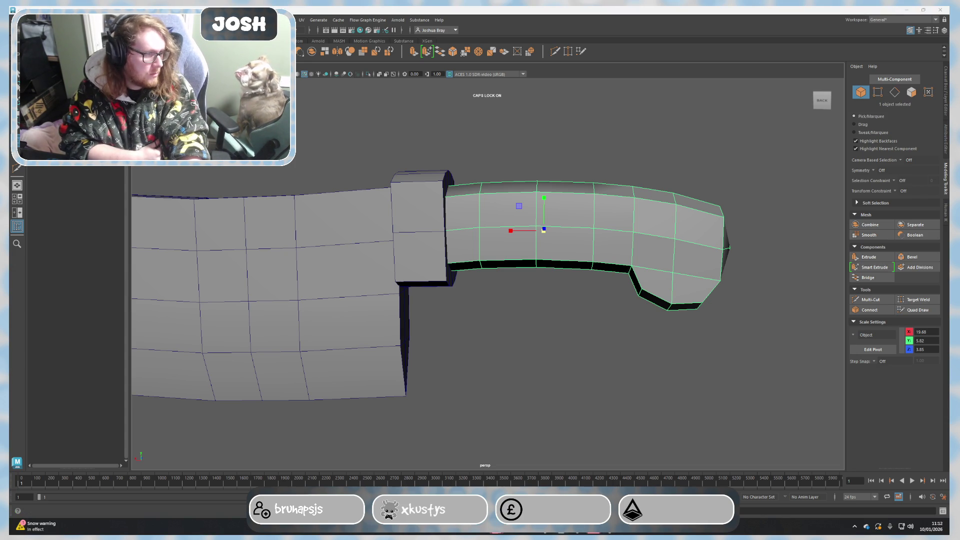
Deselect the handle and orbit in close around the cleaver.
click(598, 334)
scroll(590, 340, down, 6)
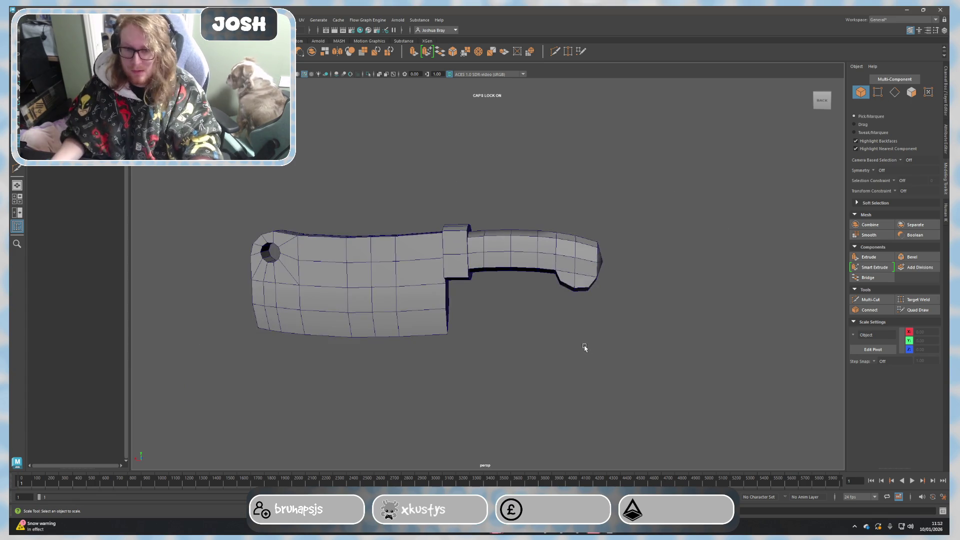
mouse_move(570, 350)
alt+mouse_down()
mouse_move(564, 321)
mouse_move(555, 334)
mouse_move(591, 343)
alt+mouse_up()
scroll(518, 369, up, 5)
scroll(518, 368, down, 4)
alt+drag(510, 350, 427, 358)
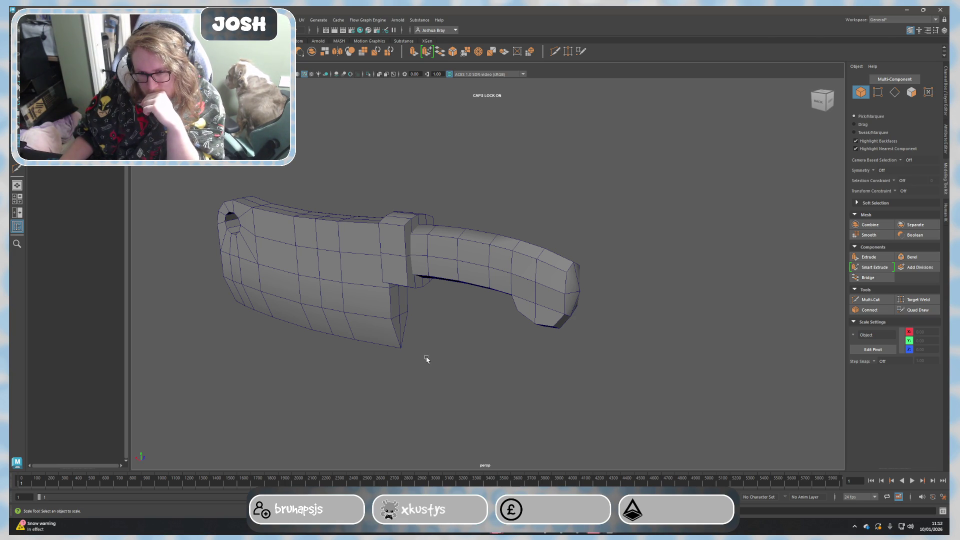
alt+drag(315, 215, 453, 244)
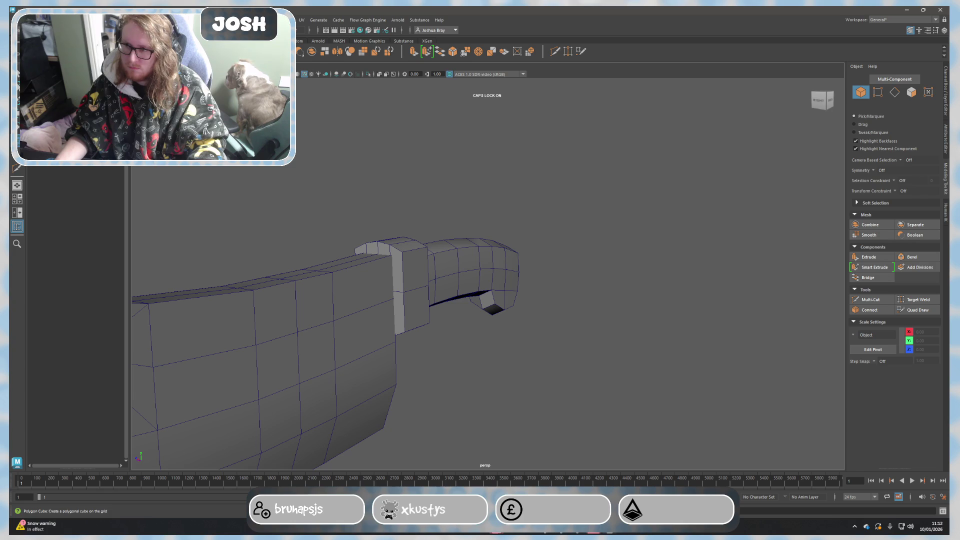
scroll(229, 219, down, 5)
Move the small cube alongside the cleaver blade.
key(w)
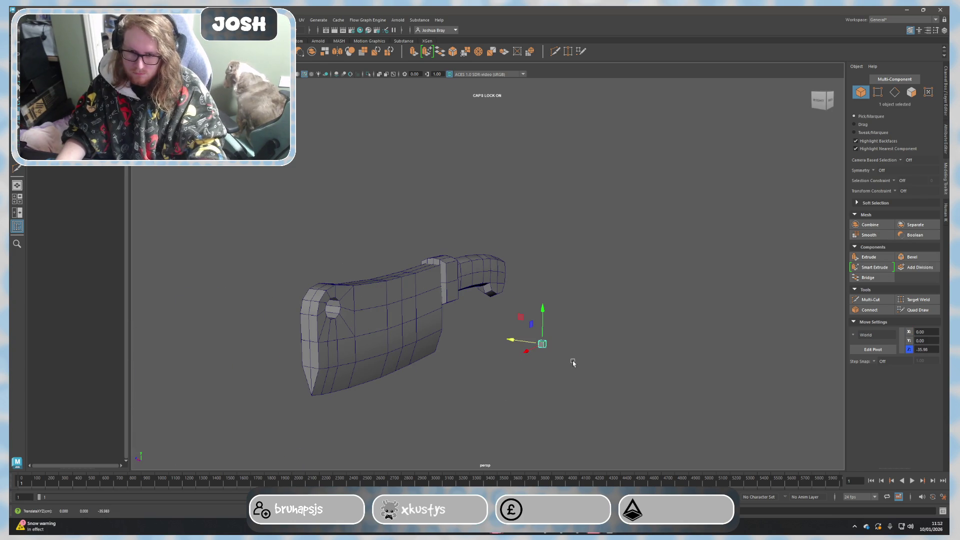
scroll(565, 359, up, 3)
scroll(559, 357, down, 3)
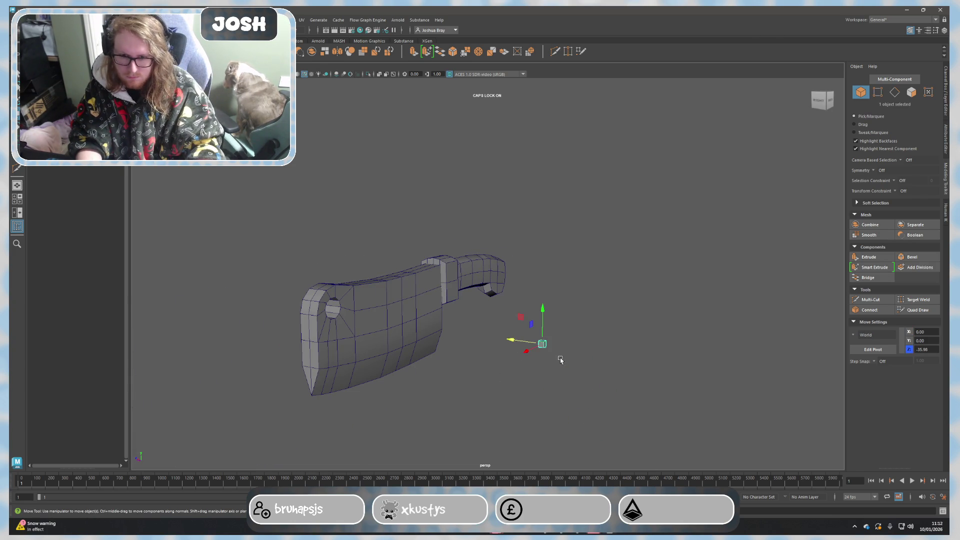
click(560, 356)
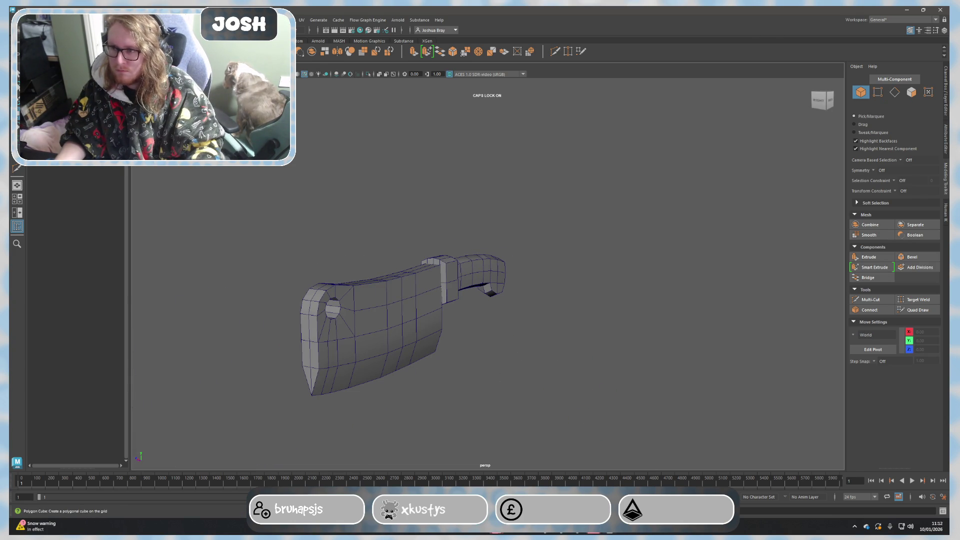
click(426, 310)
scroll(542, 300, up, 5)
scroll(447, 309, down, 3)
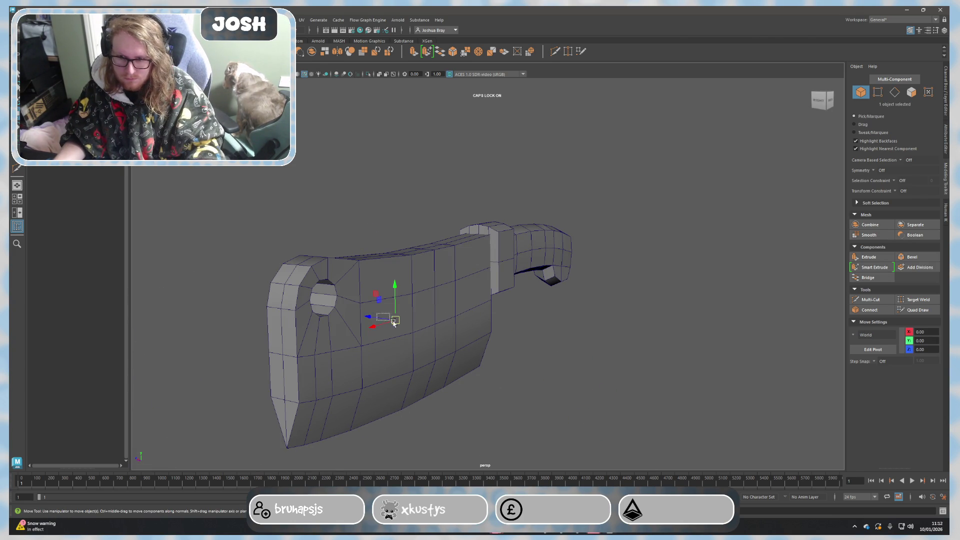
drag(380, 317, 547, 339)
scroll(628, 378, up, 5)
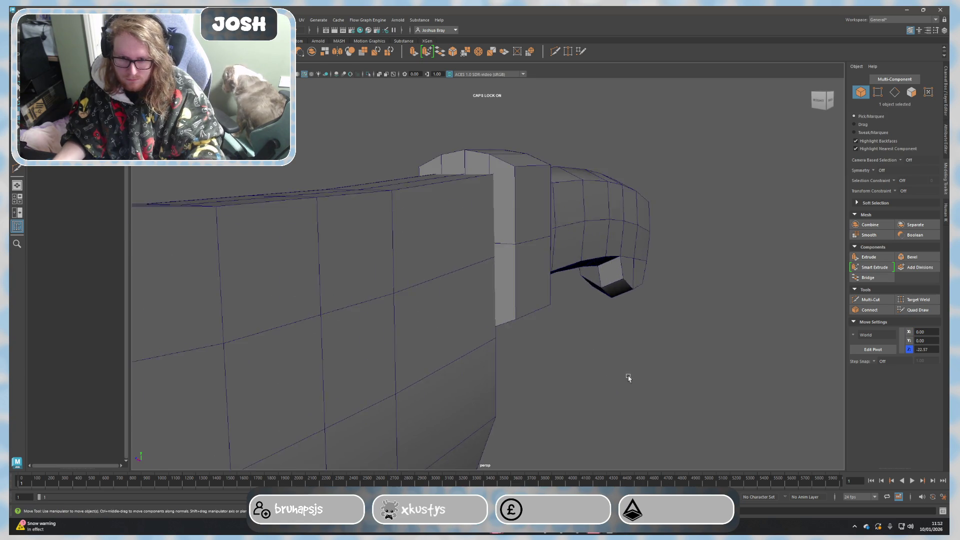
scroll(519, 279, down, 4)
key(r)
mouse_move(518, 279)
alt+mouse_down()
mouse_move(609, 285)
mouse_move(793, 255)
alt+mouse_up()
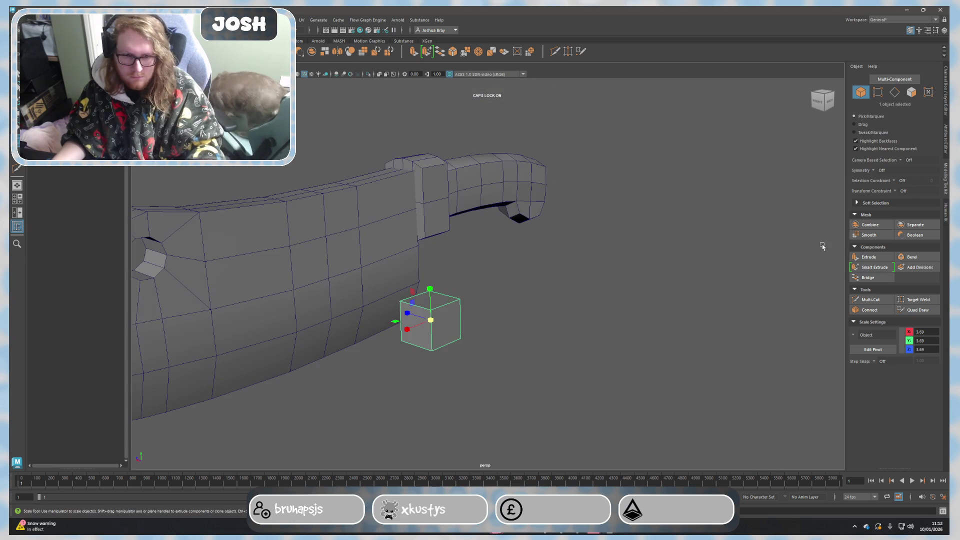
Smooth the cube once into a rounded sphere, undoing a second smooth.
click(870, 235)
mouse_move(700, 300)
alt+mouse_down()
mouse_move(531, 304)
mouse_move(515, 294)
mouse_move(791, 264)
alt+mouse_up()
click(862, 238)
mouse_move(550, 279)
alt+mouse_down()
mouse_move(564, 275)
mouse_move(521, 279)
mouse_move(549, 280)
mouse_move(587, 230)
mouse_move(656, 325)
alt+mouse_up()
key(ctrl+z)
Flatten the left half of the sphere's faces along X into a dome.
key(F11)
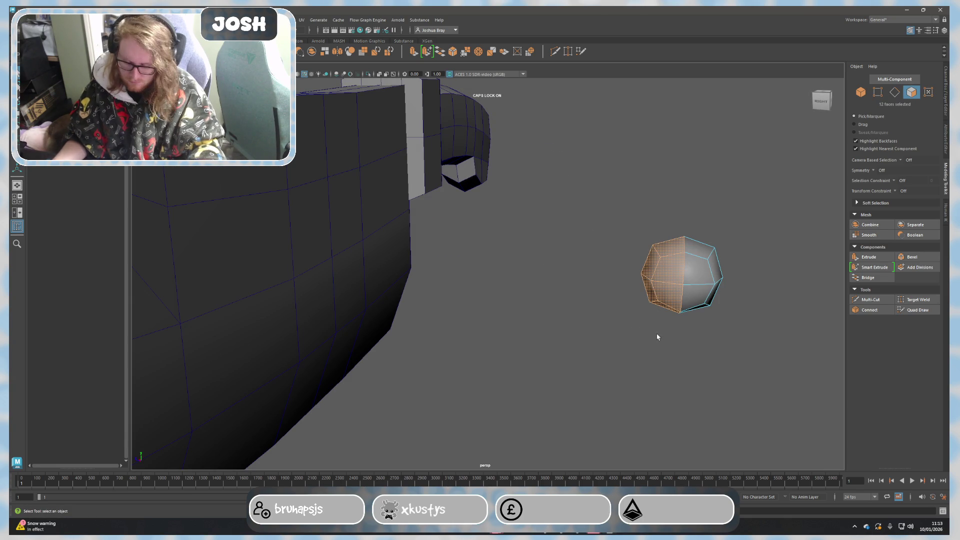
key(r)
mouse_move(650, 273)
mouse_down()
mouse_move(674, 289)
mouse_move(643, 307)
mouse_move(483, 291)
mouse_up()
key(w)
key(F8)
Move the rivet onto the bolster and slide it into its side.
alt+drag(615, 273, 552, 286)
mouse_move(281, 300)
mouse_down()
mouse_move(613, 260)
mouse_move(469, 229)
mouse_move(477, 214)
mouse_move(466, 173)
mouse_up()
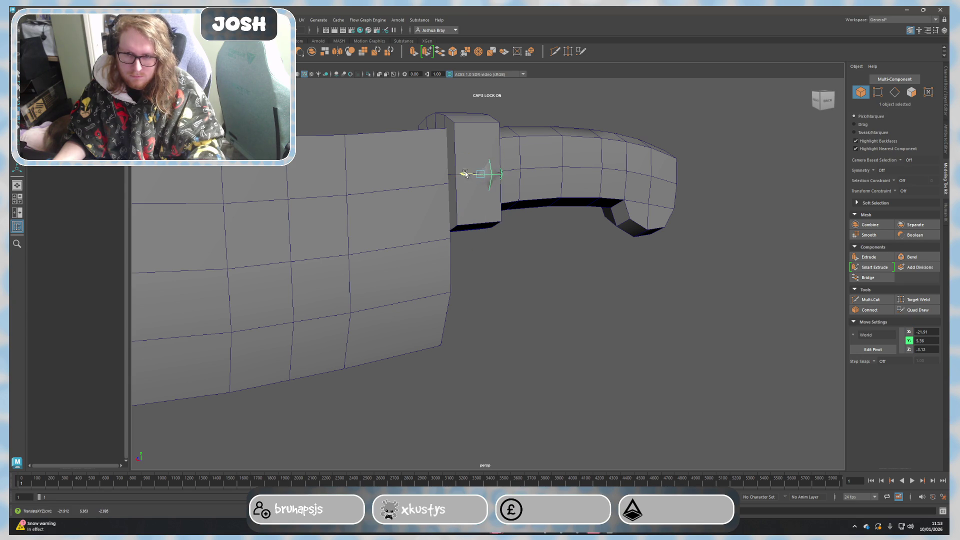
scroll(501, 229, up, 2)
alt+middle_drag(502, 229, 562, 348)
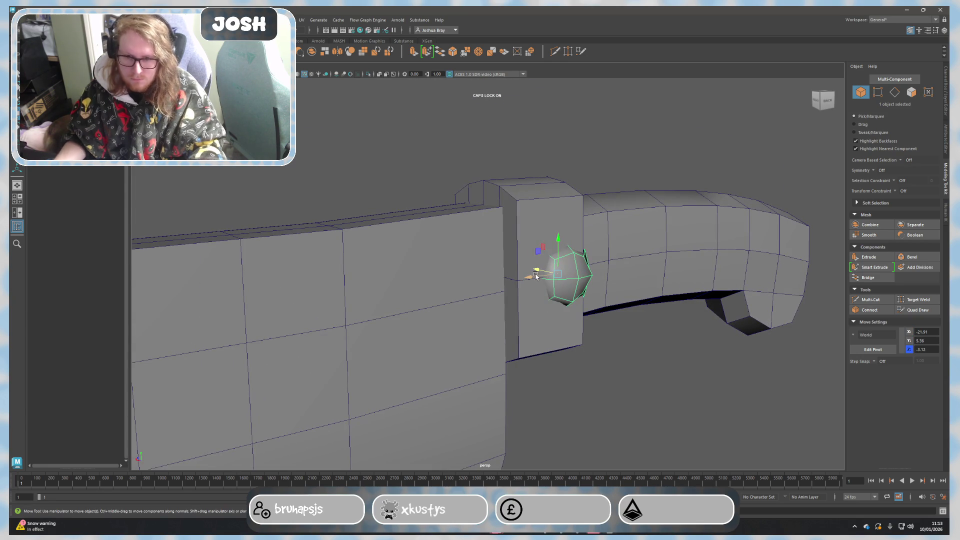
mouse_move(536, 276)
mouse_down()
mouse_move(516, 279)
mouse_move(535, 273)
mouse_move(625, 332)
mouse_move(590, 371)
mouse_move(487, 289)
mouse_move(450, 282)
mouse_up()
click(593, 358)
click(488, 289)
click(474, 258)
Orbit around the whole cleaver to check the rivet's placement.
mouse_move(578, 236)
alt+mouse_down()
mouse_move(547, 381)
mouse_move(534, 367)
mouse_move(619, 385)
mouse_move(620, 345)
alt+mouse_up()
click(525, 278)
click(652, 382)
mouse_move(652, 382)
alt+mouse_down()
mouse_move(579, 375)
mouse_move(593, 382)
alt+mouse_up()
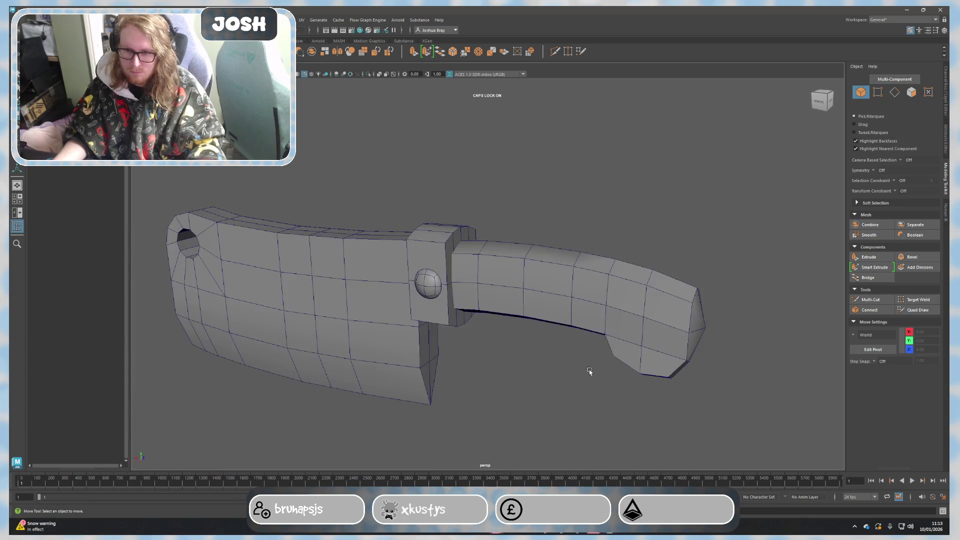
Select the bolster block and switch it to edge selection.
click(455, 249)
click(495, 302)
alt+drag(495, 302, 448, 255)
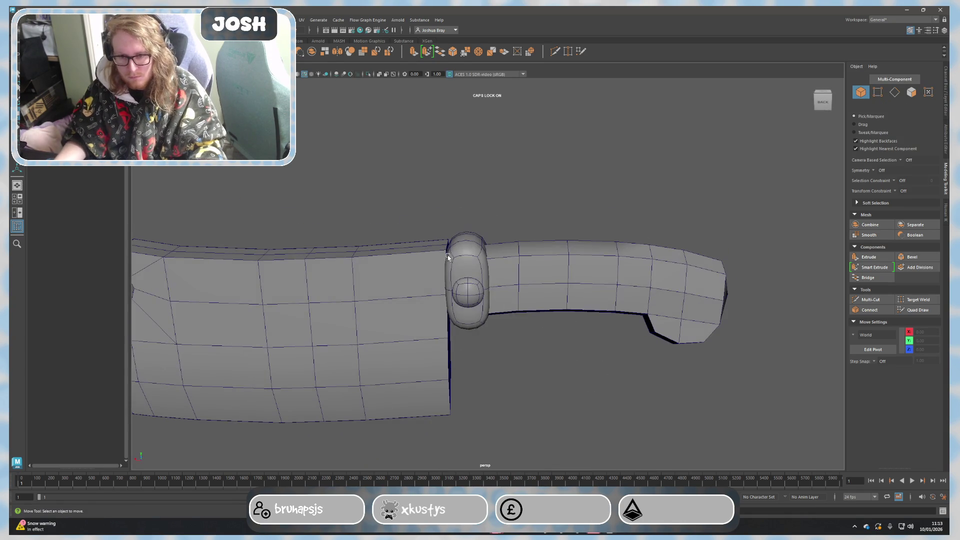
click(487, 291)
scroll(520, 298, up, 3)
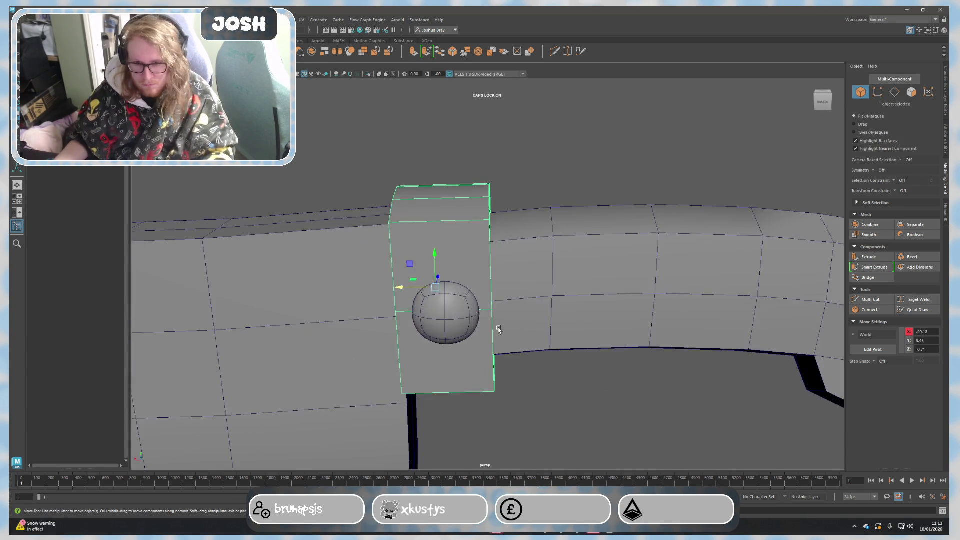
alt+drag(501, 328, 416, 227)
right_drag(416, 227, 372, 233)
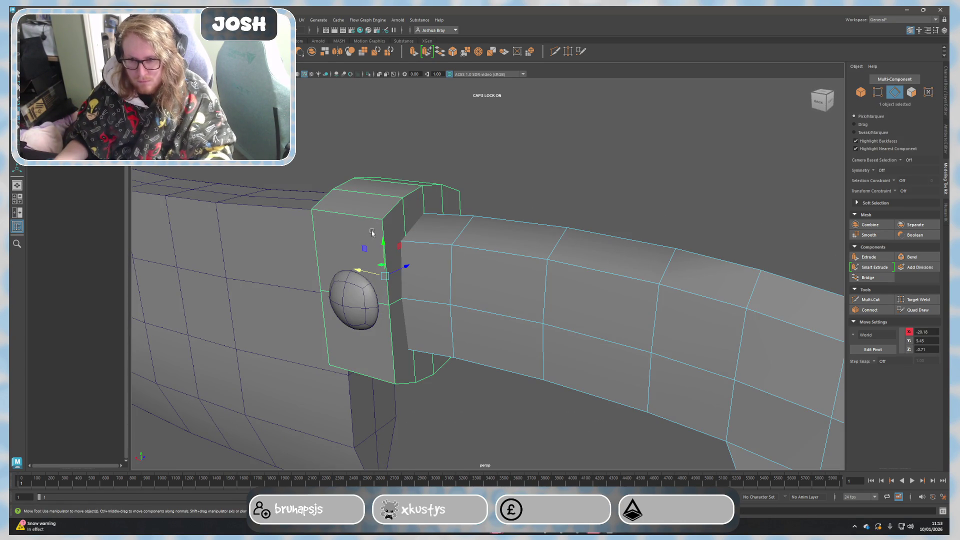
click(491, 162)
Select the bolster's upper and lower edge loops and its vertical edges.
double_click(396, 234)
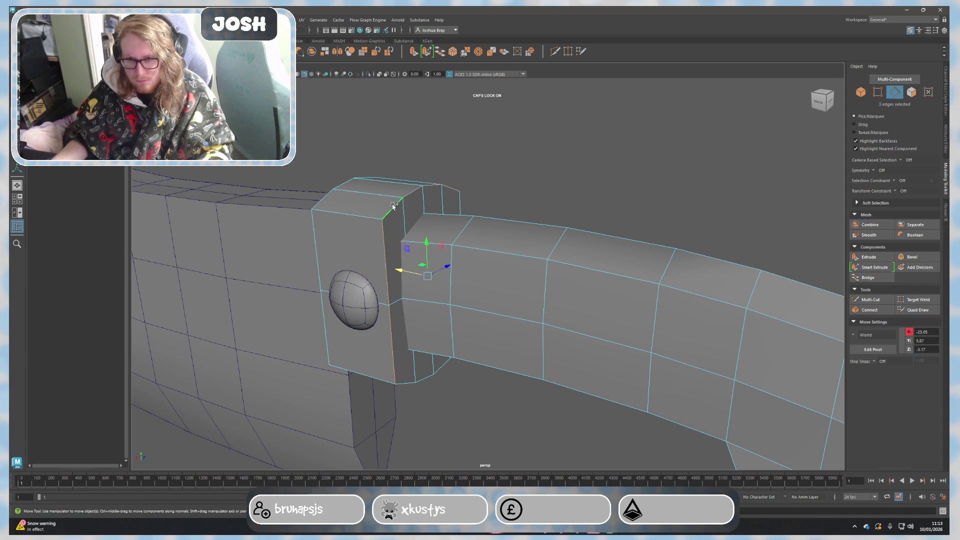
shift+double_click(408, 381)
mouse_move(408, 381)
alt+mouse_down()
mouse_move(467, 386)
mouse_move(428, 305)
mouse_move(443, 273)
alt+mouse_up()
shift+double_click(551, 253)
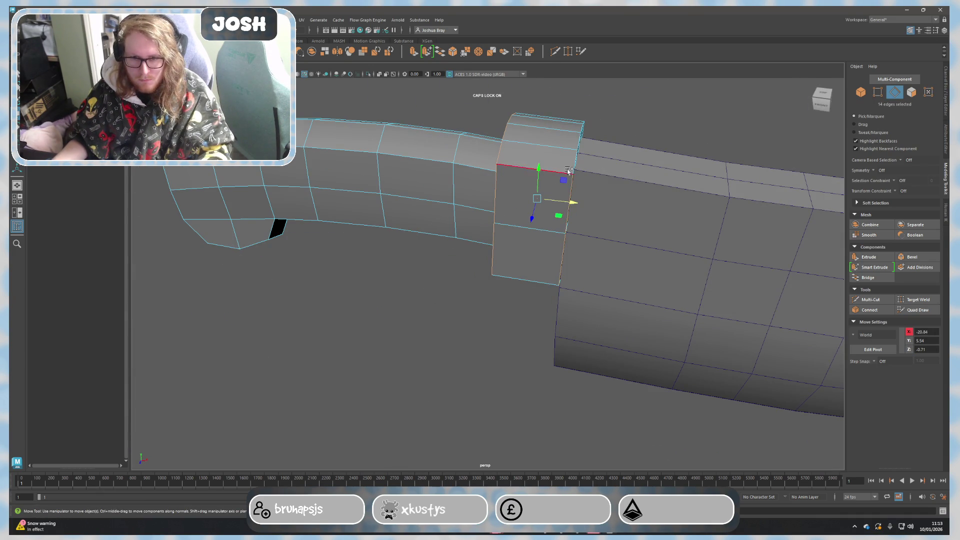
mouse_move(574, 167)
alt+mouse_down()
mouse_move(540, 180)
mouse_move(533, 223)
mouse_move(554, 213)
mouse_move(564, 224)
alt+mouse_up()
click(823, 102)
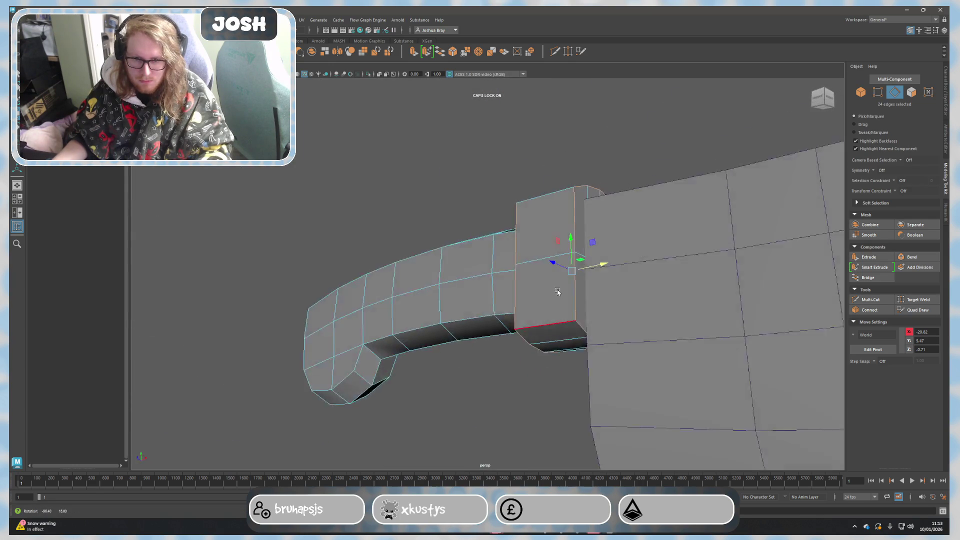
Bevel the selected bolster edges and return to object mode.
click(913, 257)
mouse_move(798, 265)
alt+mouse_down()
mouse_move(628, 281)
mouse_move(714, 290)
alt+mouse_up()
scroll(717, 293, up, 1)
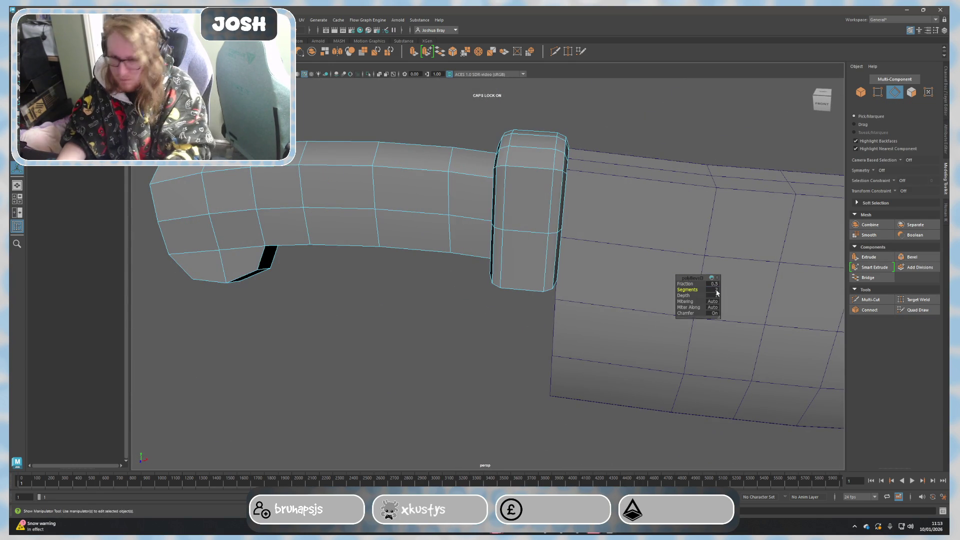
key(F8)
mouse_move(713, 142)
alt+mouse_down()
mouse_move(686, 203)
mouse_move(611, 225)
mouse_move(601, 341)
mouse_move(550, 326)
alt+mouse_up()
click(471, 263)
click(540, 401)
scroll(476, 273, down, 3)
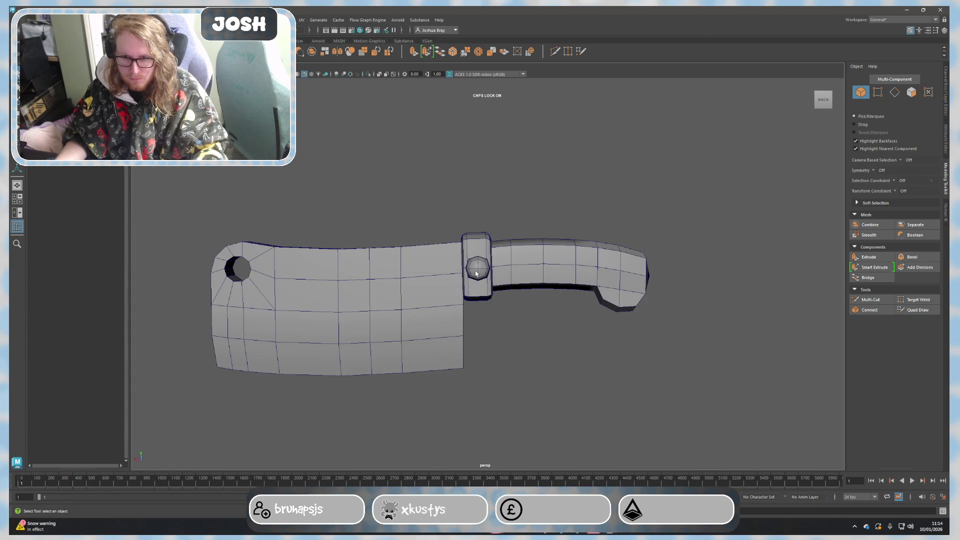
Duplicate the rivet and raise the copy above the first one.
key(r)
key(w)
mouse_move(479, 245)
mouse_down()
mouse_move(480, 230)
mouse_move(461, 253)
mouse_up()
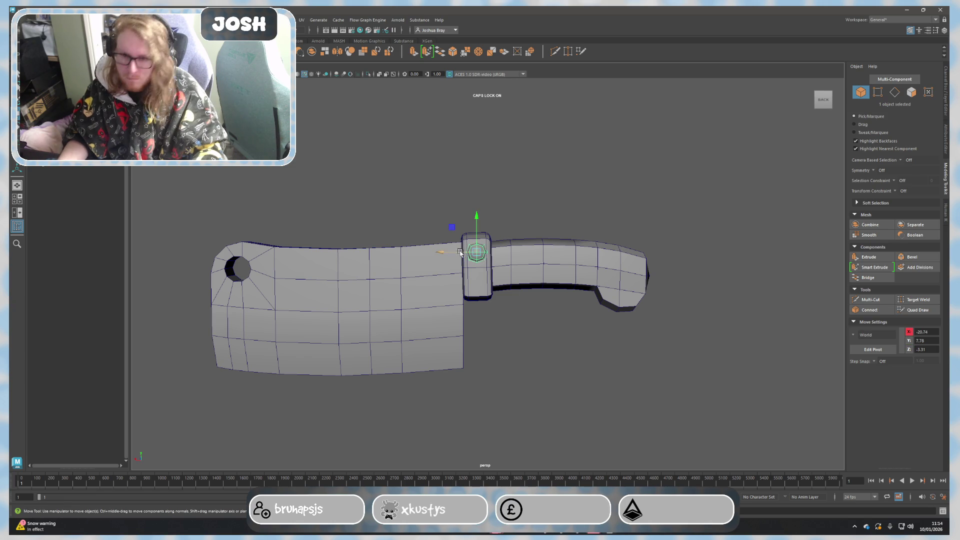
click(574, 219)
alt+drag(574, 219, 575, 251)
Bevel the blade's top and back edge loops.
click(480, 351)
right_drag(407, 311, 418, 278)
click(475, 247)
double_click(389, 240)
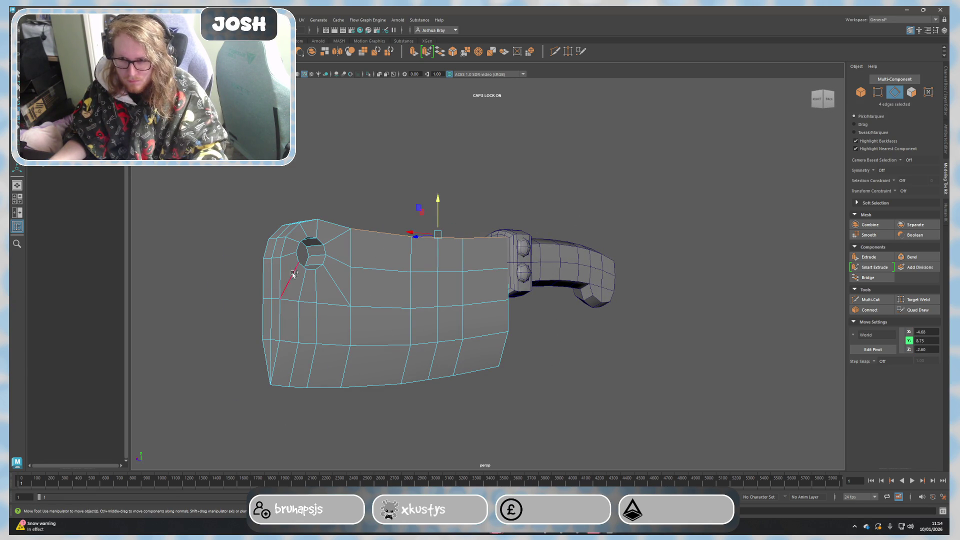
shift+double_click(283, 250)
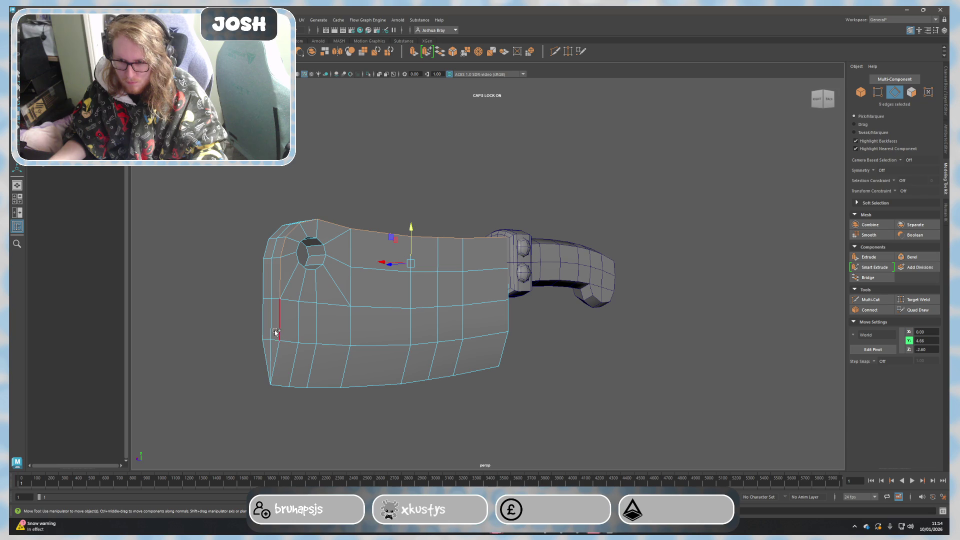
click(916, 258)
mouse_move(651, 325)
alt+mouse_down()
mouse_move(579, 358)
mouse_move(587, 368)
mouse_move(566, 381)
mouse_move(388, 339)
alt+mouse_up()
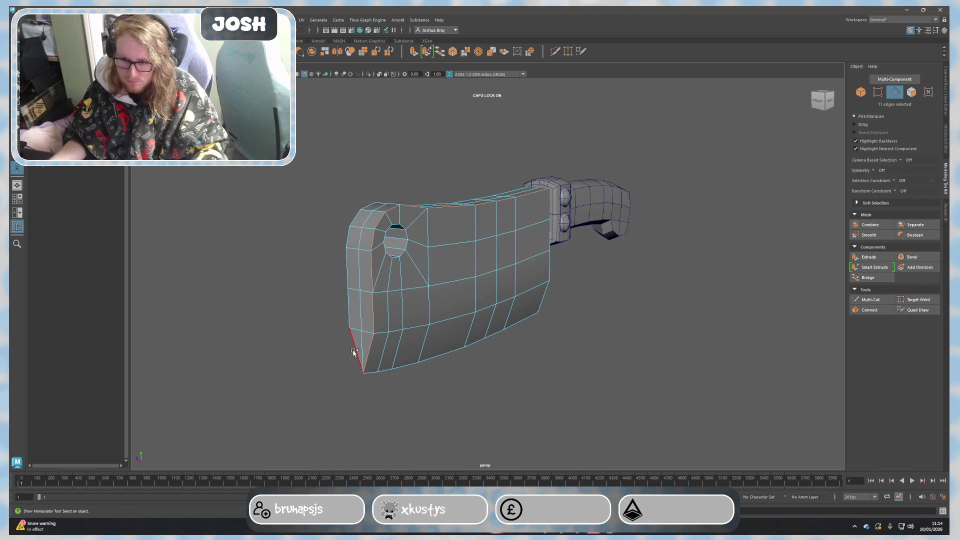
mouse_move(353, 350)
alt+mouse_down()
mouse_move(369, 377)
mouse_move(601, 348)
mouse_move(606, 332)
mouse_move(595, 354)
alt+mouse_up()
mouse_move(508, 370)
alt+mouse_down()
mouse_move(523, 338)
mouse_move(540, 396)
mouse_move(636, 399)
mouse_move(667, 423)
mouse_move(709, 406)
alt+mouse_up()
Bevel the selected blade edges with 2 segments.
click(910, 257)
mouse_move(590, 360)
alt+mouse_down()
mouse_move(624, 358)
mouse_move(586, 358)
mouse_move(575, 369)
alt+mouse_up()
click(714, 289)
text(2)
key(Return)
scroll(407, 334, up, 3)
key(f)
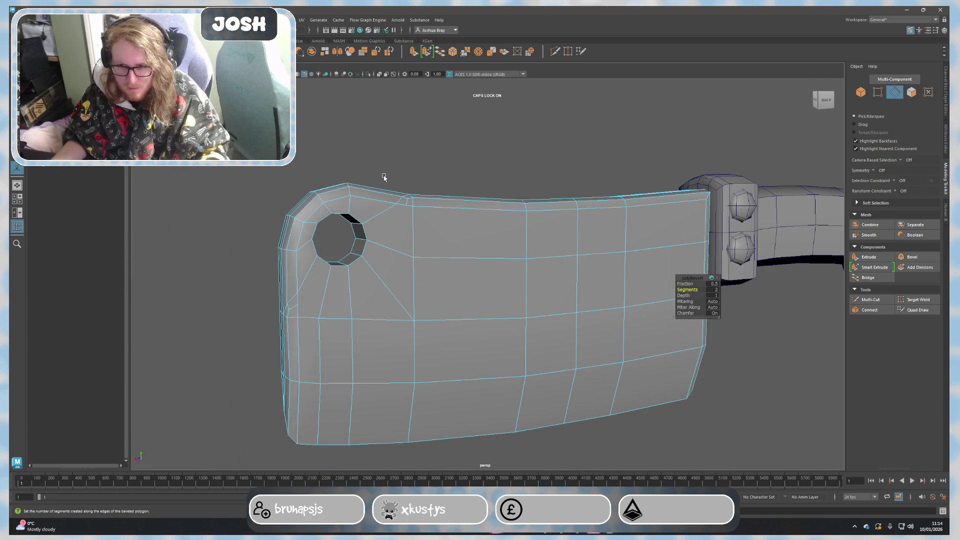
key(q)
Try an additional bevel on the blade edges, then undo it.
mouse_move(436, 184)
alt+mouse_down()
mouse_move(415, 220)
mouse_move(485, 320)
mouse_move(592, 345)
alt+mouse_up()
mouse_move(675, 370)
alt+mouse_down()
mouse_move(714, 392)
mouse_move(687, 396)
alt+mouse_up()
mouse_move(461, 368)
alt+mouse_down()
mouse_move(472, 366)
mouse_move(453, 360)
mouse_move(463, 386)
mouse_move(484, 390)
alt+mouse_up()
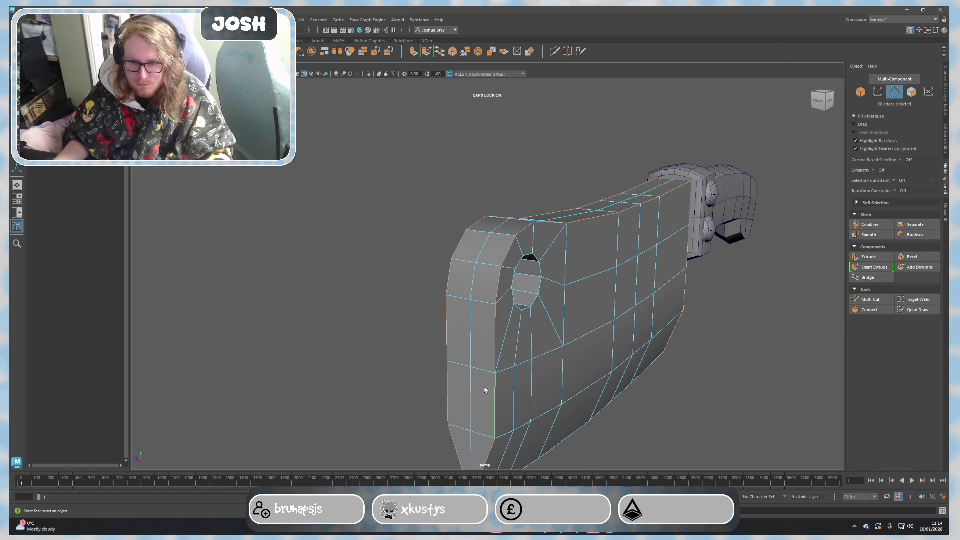
click(912, 257)
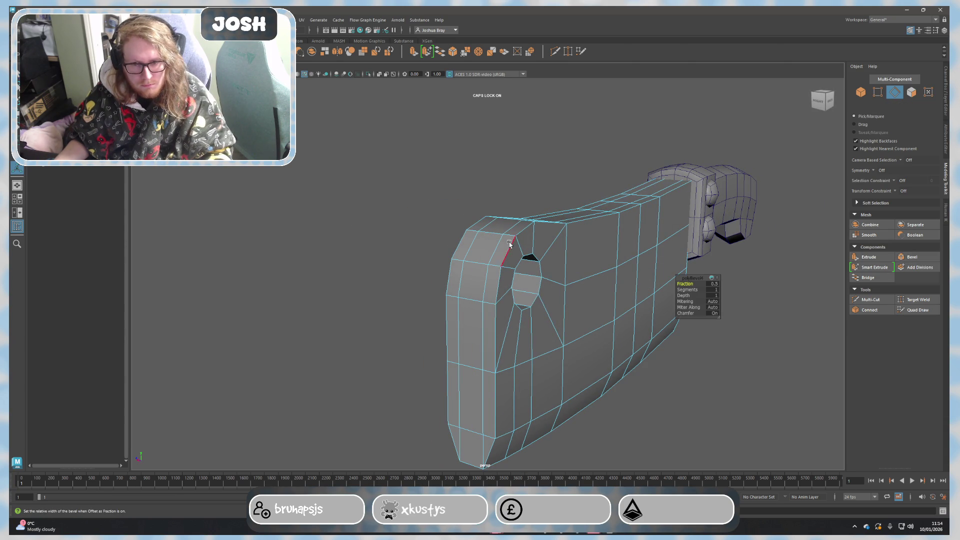
alt+drag(495, 321, 466, 319)
key(ctrl+z)
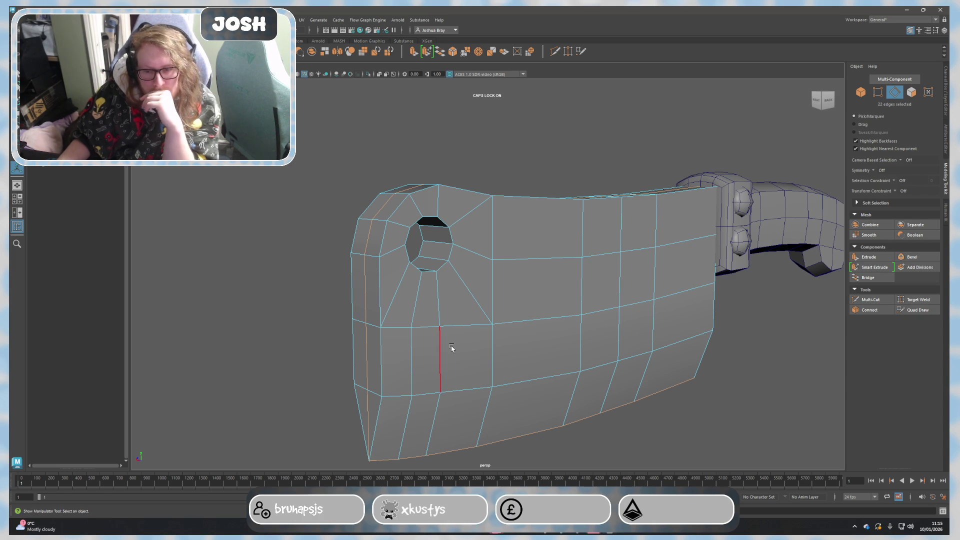
Delete the ring of faces around the hanging hole to open it.
alt+drag(453, 345, 408, 296)
right_drag(408, 295, 387, 240)
scroll(401, 212, up, 2)
alt+middle_drag(413, 277, 455, 317)
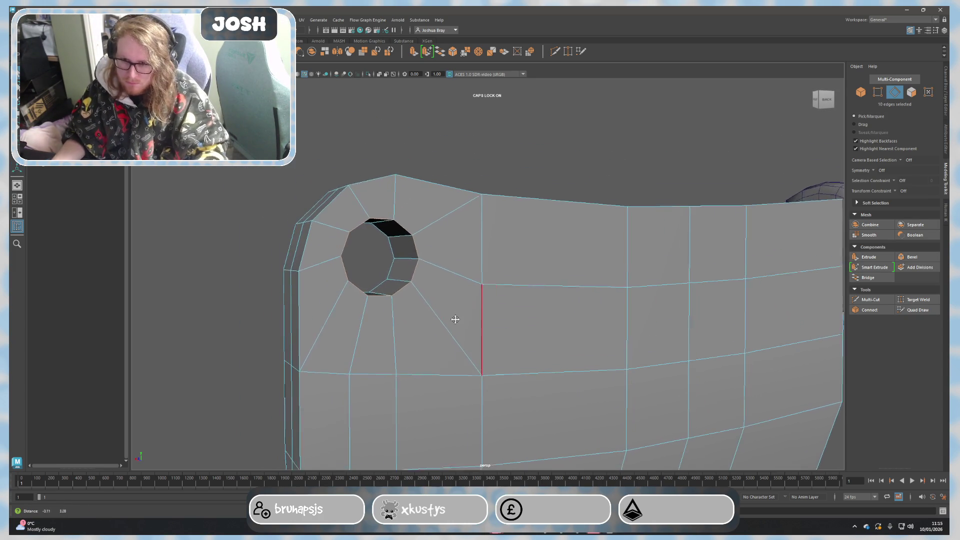
key(Delete)
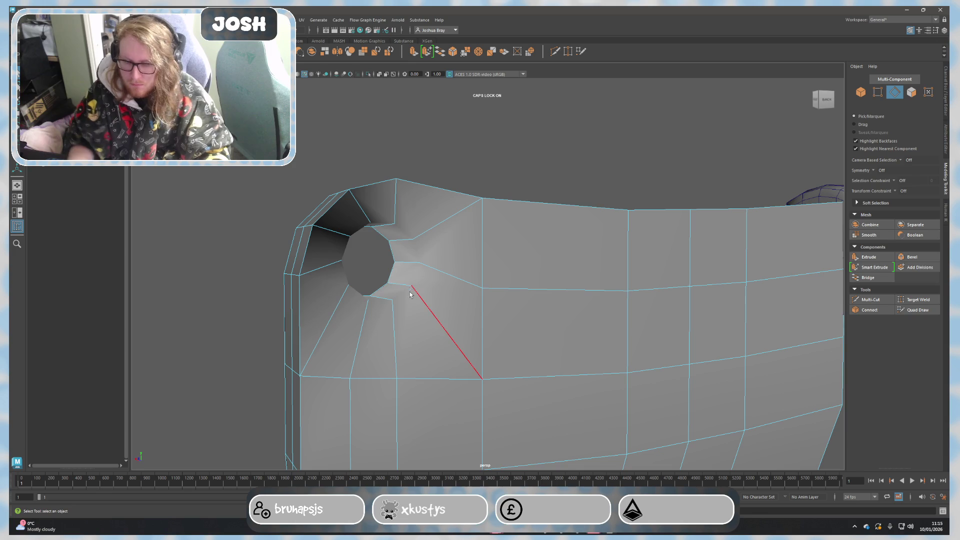
key(ctrl+z)
right_drag(413, 295, 378, 260)
click(401, 279)
double_click(396, 289)
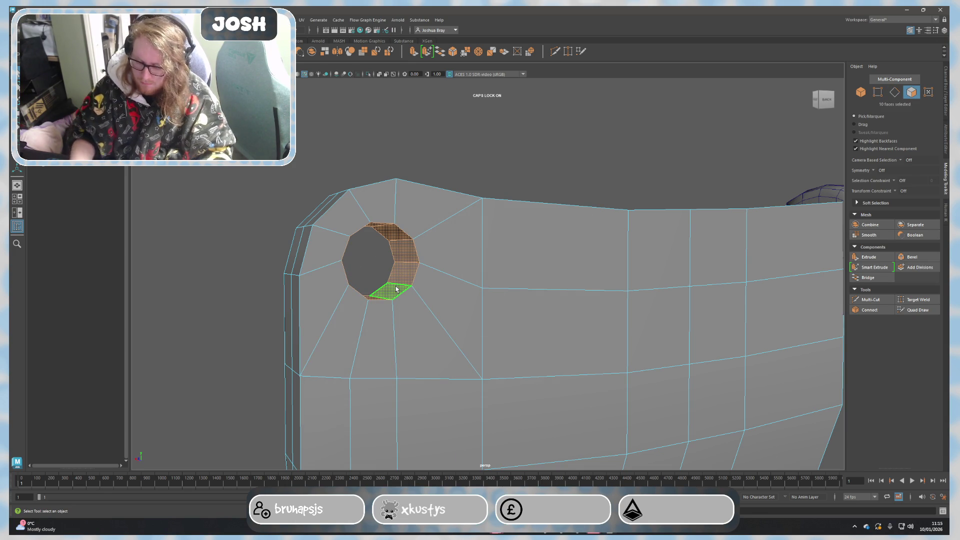
key(Delete)
Select and delete the edges radiating out from the hole.
right_drag(422, 255, 423, 228)
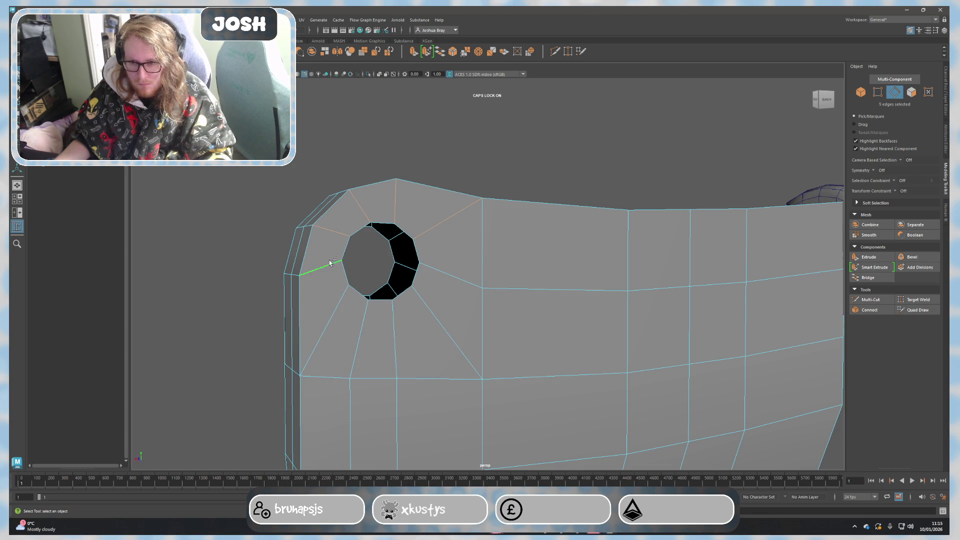
shift+click(363, 322)
shift+click(395, 323)
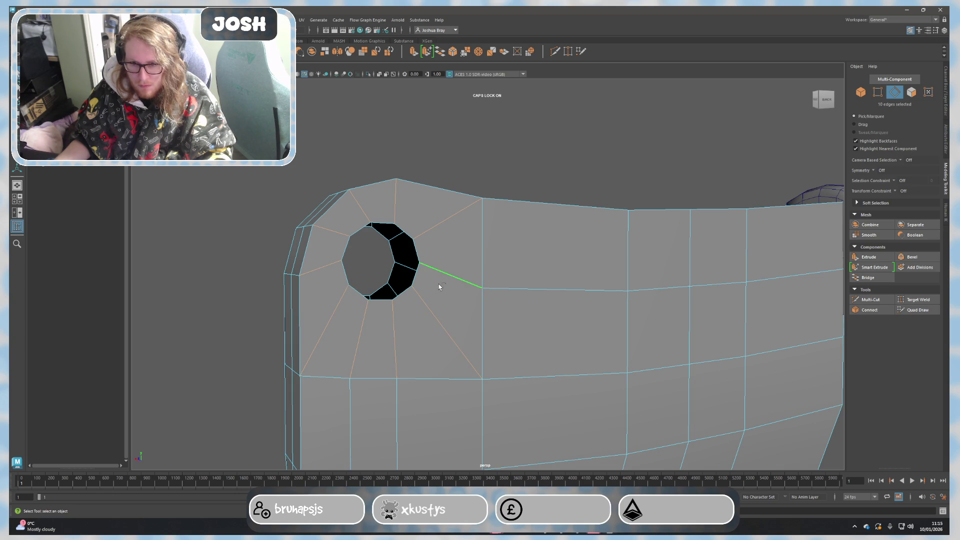
mouse_move(439, 301)
alt+mouse_down()
mouse_move(430, 310)
mouse_move(580, 303)
mouse_move(582, 310)
alt+mouse_up()
click(585, 311)
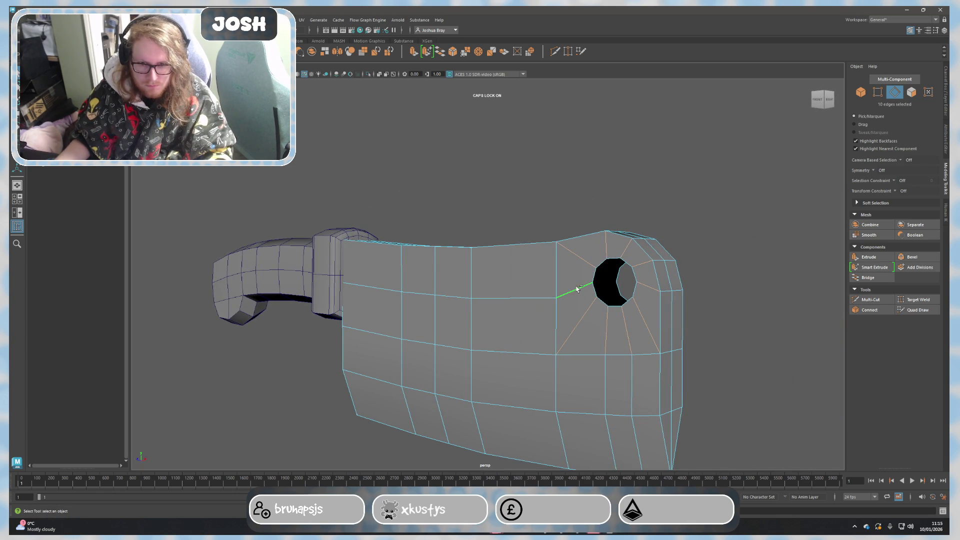
key(Delete)
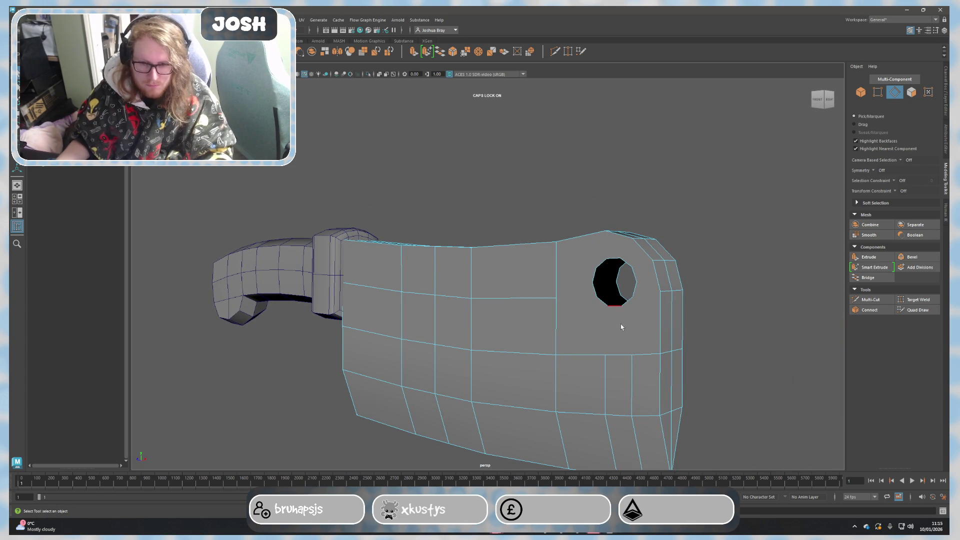
Orbit to check the open hole from the front and blade end.
alt+drag(617, 325, 669, 321)
scroll(583, 307, up, 5)
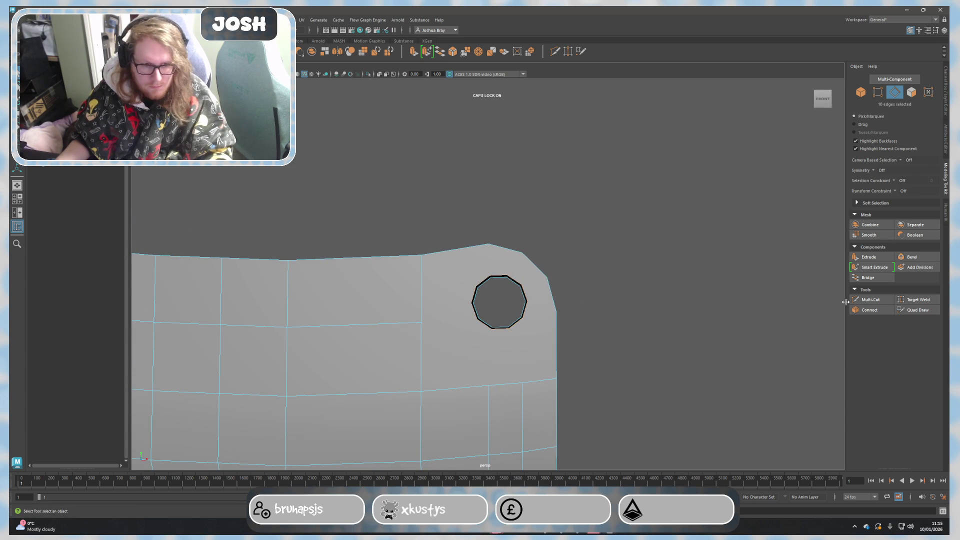
alt+drag(450, 301, 577, 290)
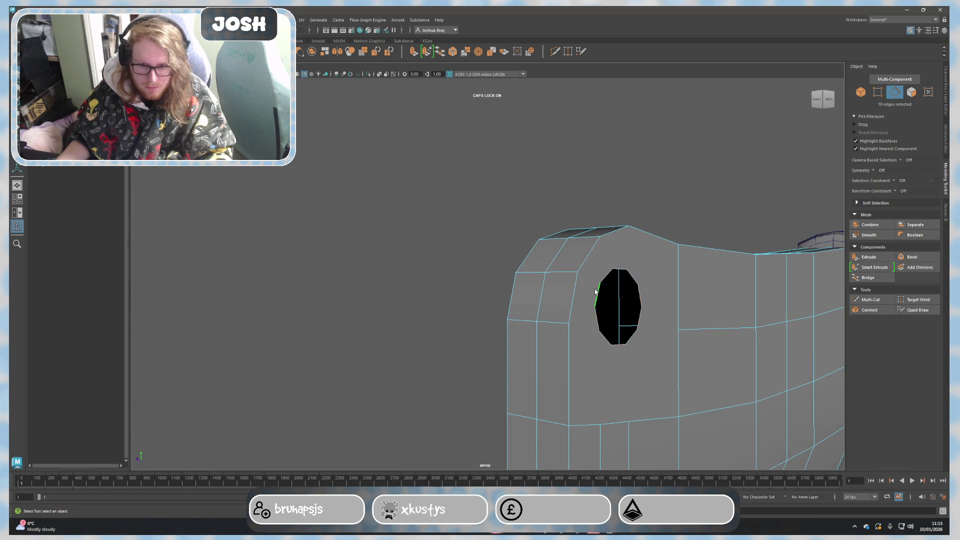
right_drag(625, 317, 620, 290)
key(Delete)
right_drag(575, 340, 555, 310)
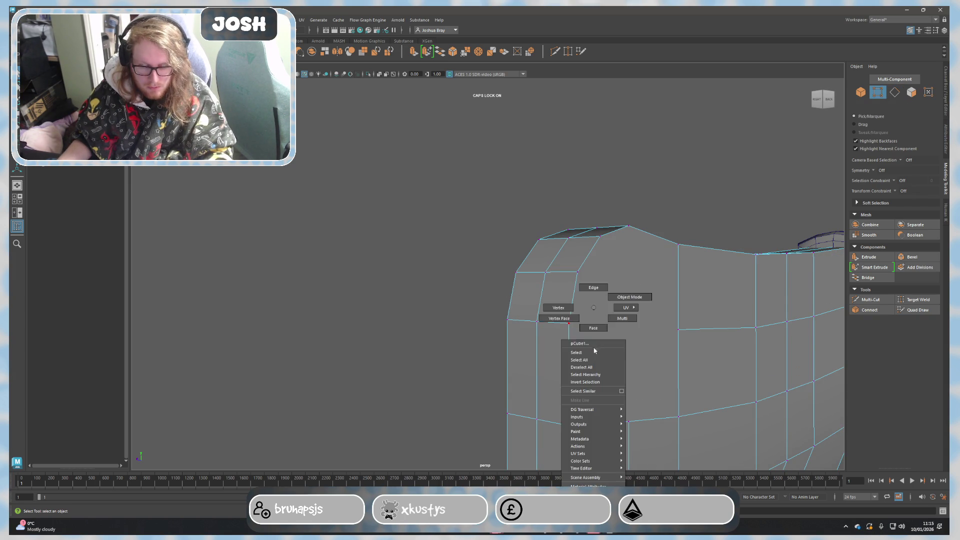
Delete the hanging hole's circular edge loop from the blade.
right_drag(594, 351, 561, 319)
alt+drag(548, 331, 589, 331)
right_drag(589, 331, 581, 299)
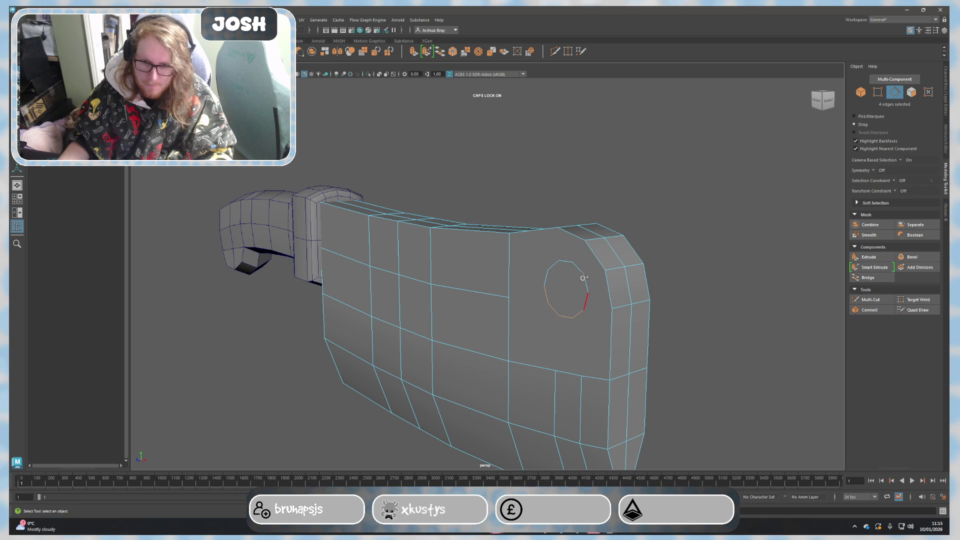
key(Delete)
Multi-Cut two vertical edges through the blade's right-side faces, top to bottom.
click(610, 342)
mouse_move(575, 330)
alt+mouse_down()
mouse_move(598, 332)
mouse_move(575, 320)
alt+mouse_up()
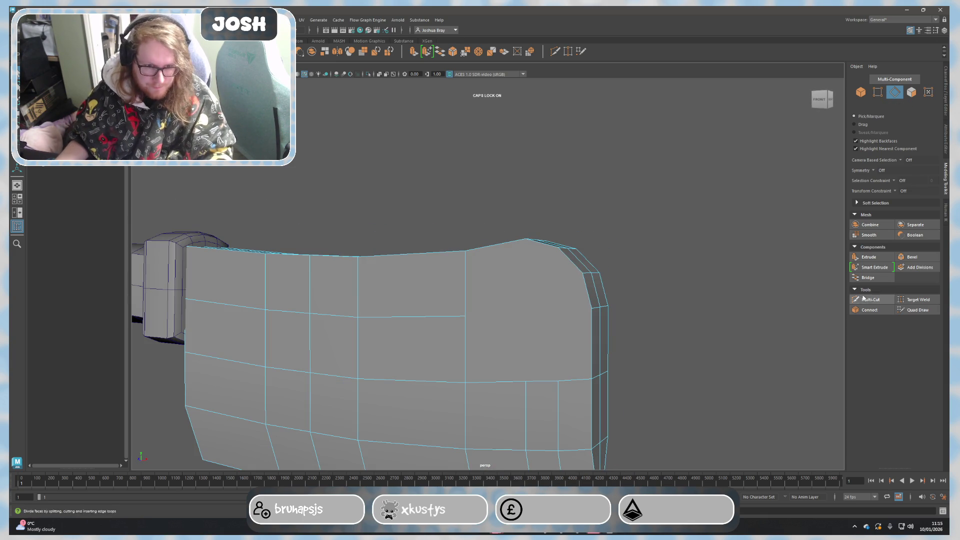
click(870, 299)
scroll(501, 393, up, 2)
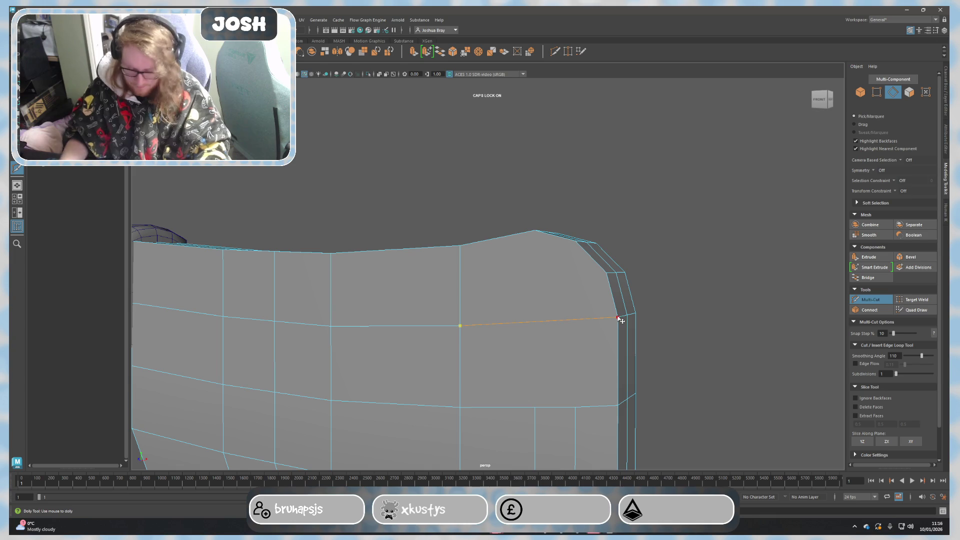
click(534, 231)
click(535, 406)
right_click(535, 407)
click(575, 408)
click(575, 240)
right_click(575, 241)
mouse_move(575, 241)
alt+mouse_down()
mouse_move(640, 384)
mouse_move(660, 391)
mouse_move(639, 329)
mouse_move(656, 347)
mouse_move(625, 358)
alt+mouse_up()
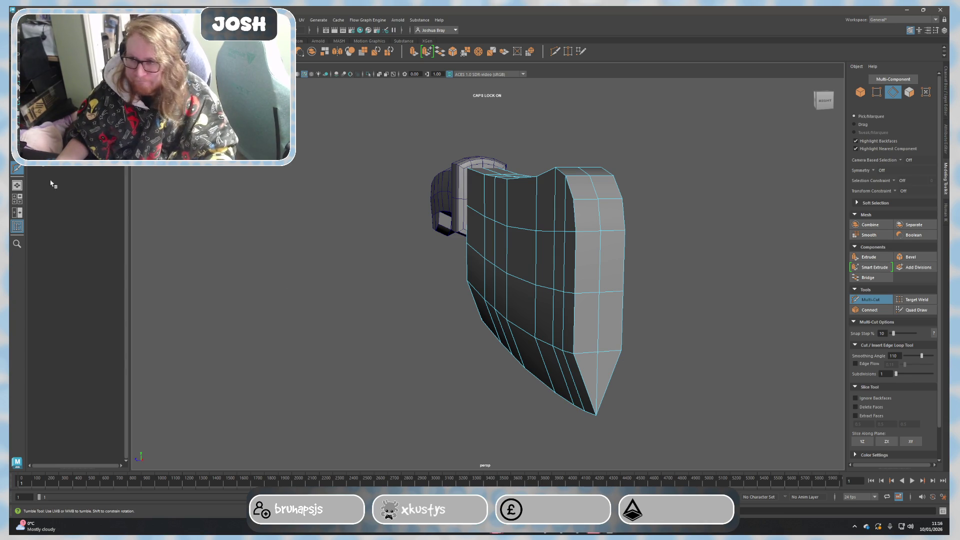
key(q)
Double-click the blade's border edge loops, including the top one, to select them, then clear.
click(592, 379)
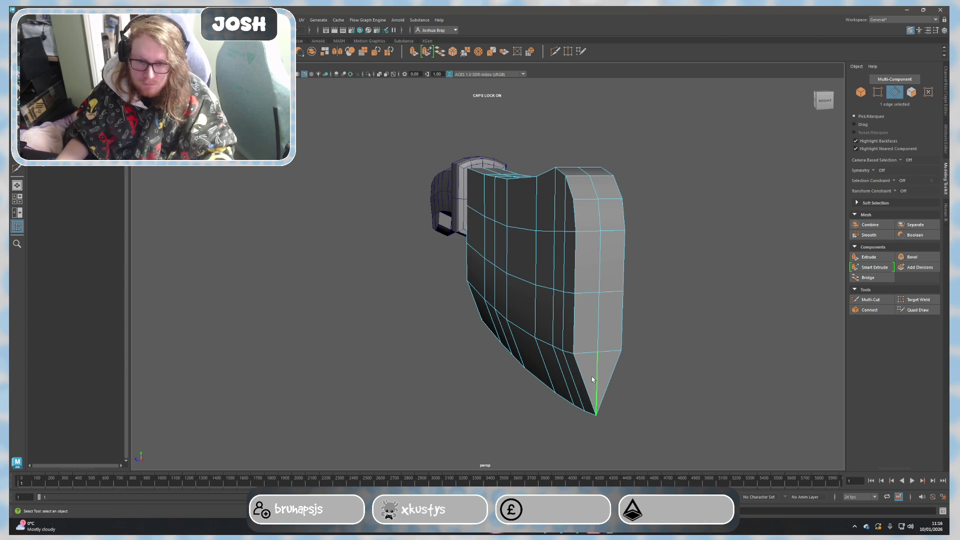
click(555, 380)
mouse_move(520, 379)
alt+mouse_down()
mouse_move(379, 388)
mouse_move(495, 368)
mouse_move(475, 355)
alt+mouse_up()
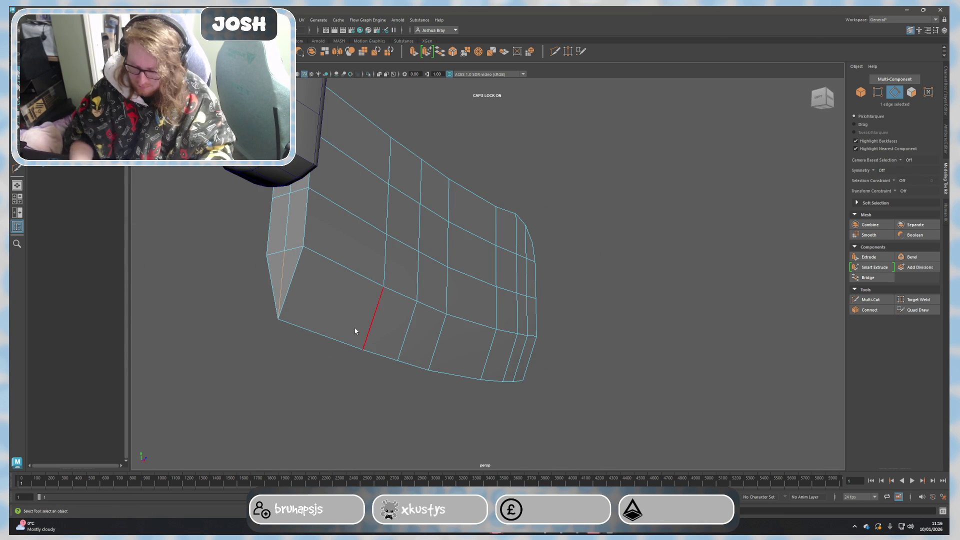
right_drag(370, 308, 370, 280)
double_click(290, 288)
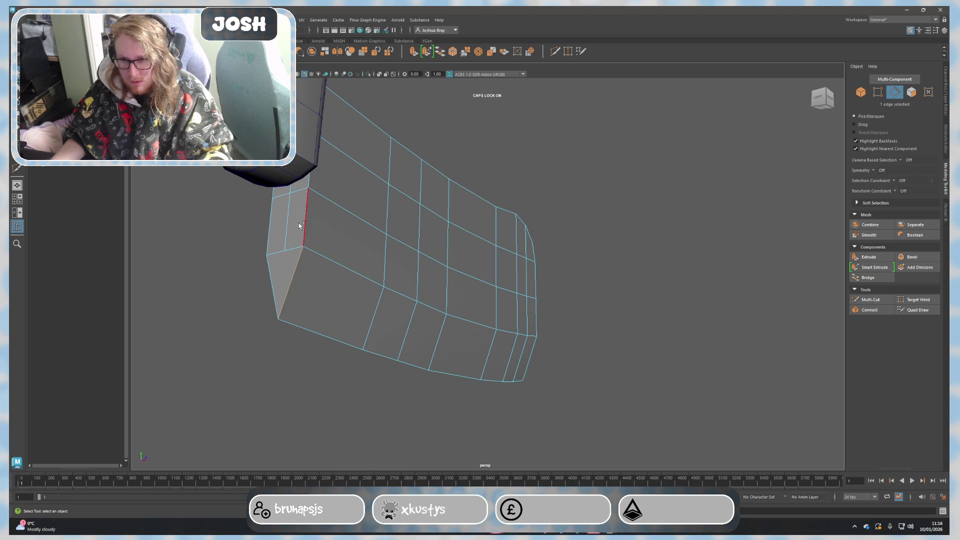
mouse_move(350, 253)
alt+mouse_down()
mouse_move(400, 318)
mouse_move(258, 232)
alt+mouse_up()
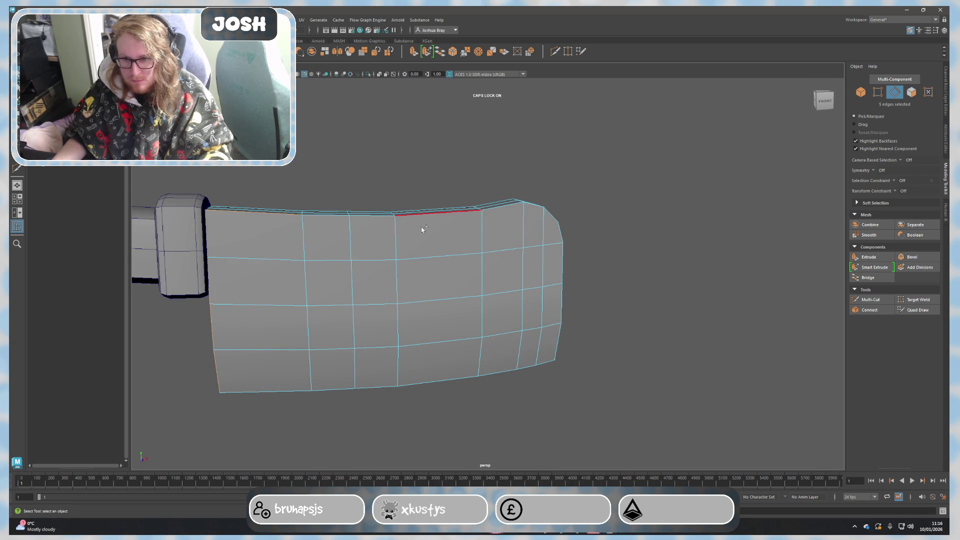
shift+double_click(493, 212)
alt+drag(578, 272, 537, 267)
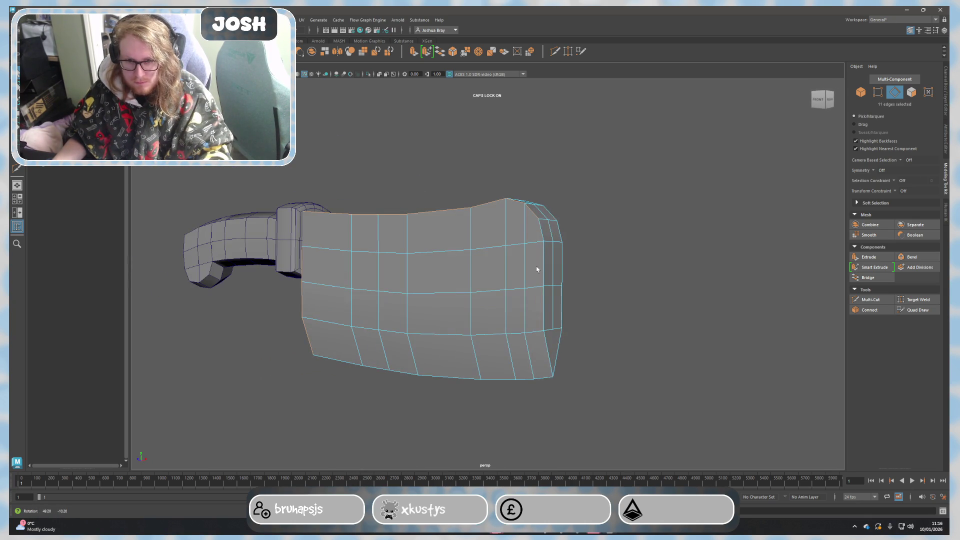
mouse_move(604, 341)
alt+mouse_down()
mouse_move(491, 343)
mouse_move(415, 242)
alt+mouse_up()
shift+double_click(515, 352)
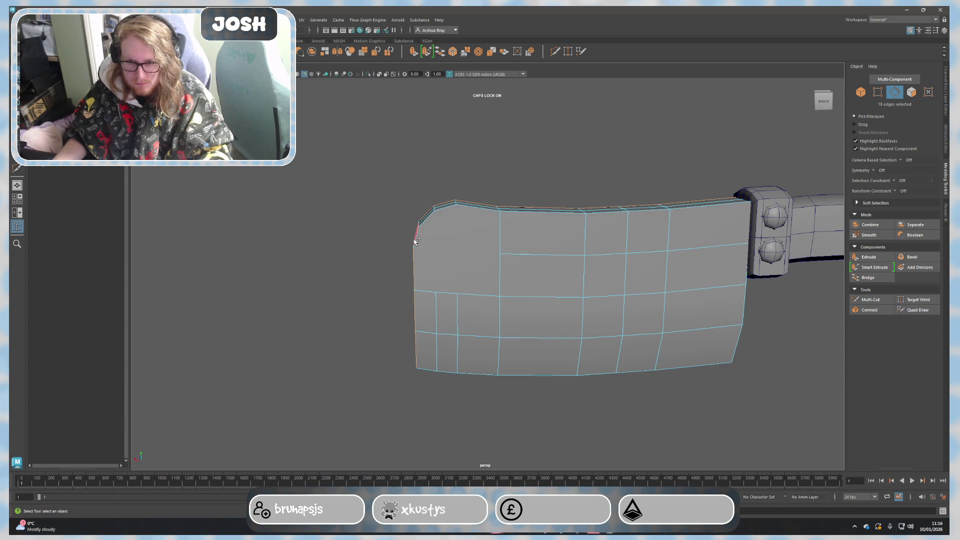
click(406, 274)
click(870, 300)
scroll(429, 247, up, 5)
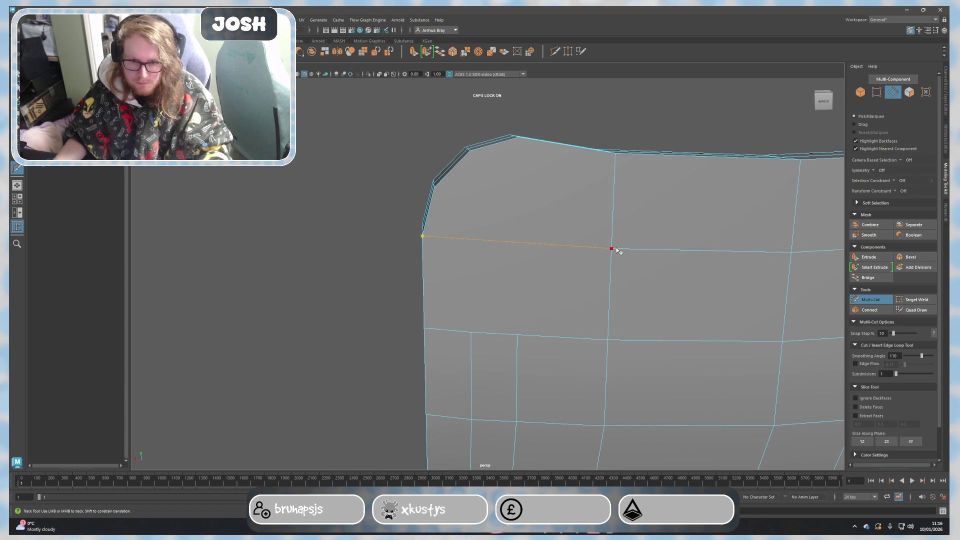
Commit cuts across the blade's corners, starting a new cut at the left corner vertex.
right_click(613, 251)
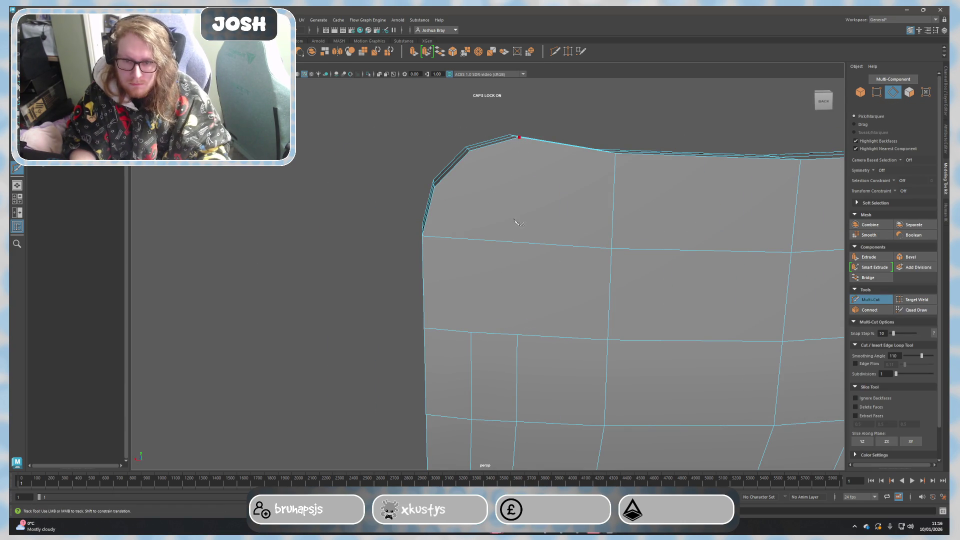
right_click(517, 334)
click(435, 187)
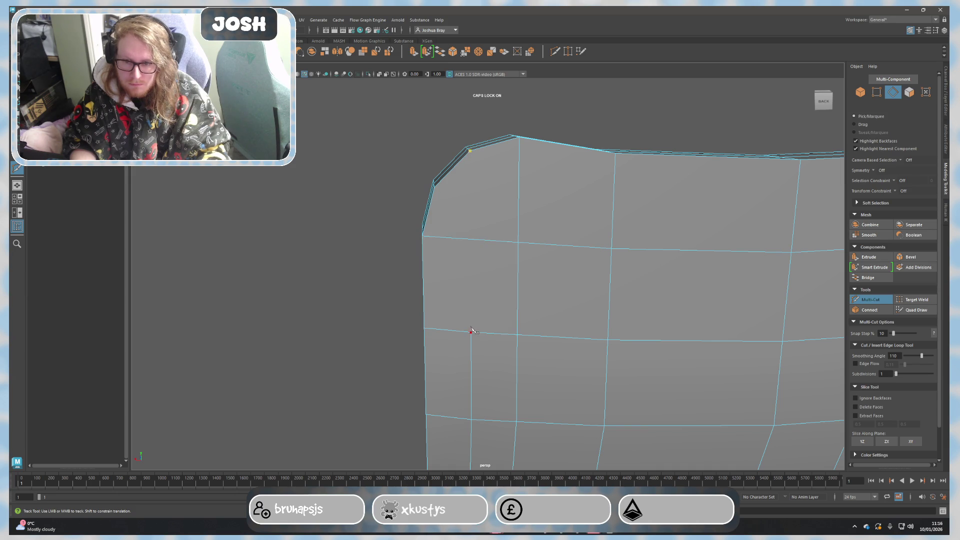
scroll(448, 323, down, 4)
alt+drag(371, 317, 431, 344)
key(3)
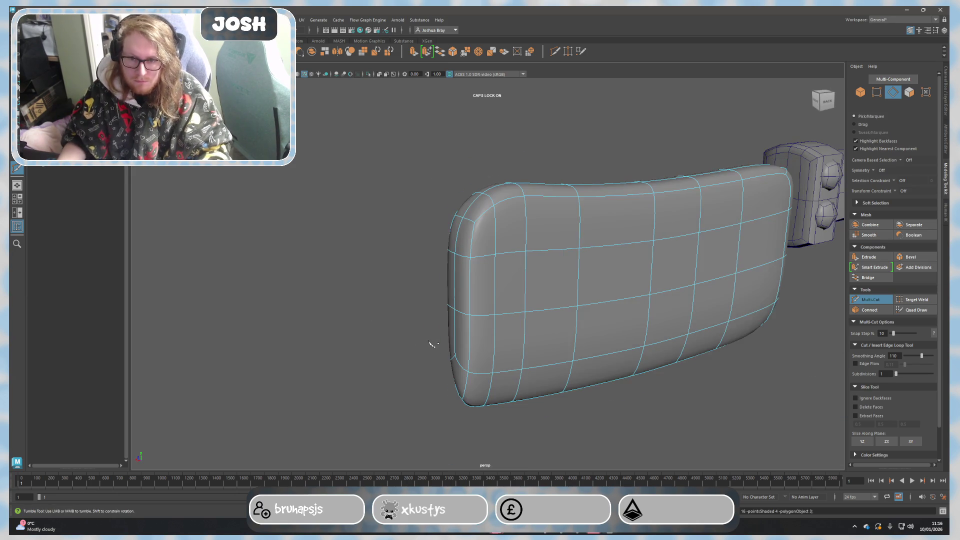
key(1)
key(q)
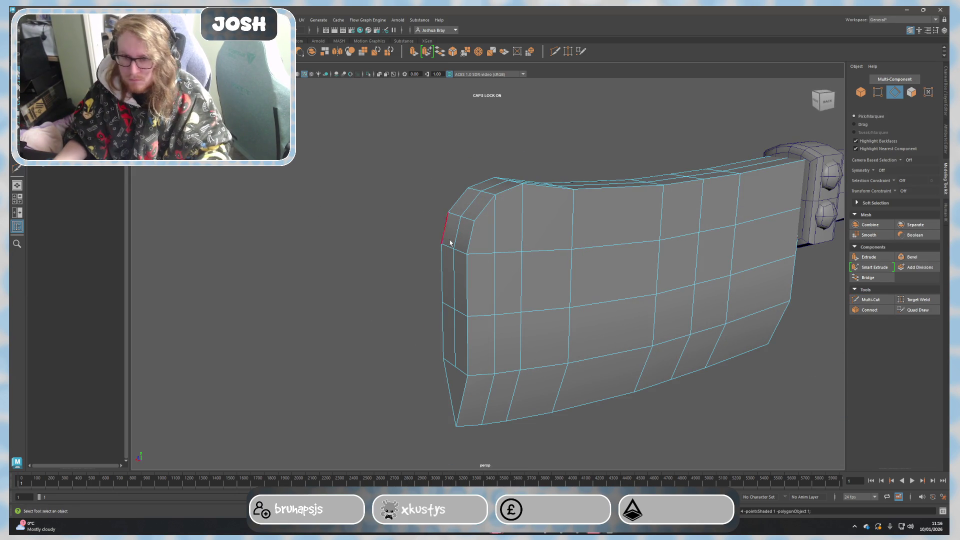
Select the blade's corner and bottom border edge loops and bevel them at fraction 0.5.
double_click(471, 237)
mouse_move(624, 202)
alt+mouse_down()
mouse_move(662, 300)
mouse_move(693, 257)
alt+mouse_up()
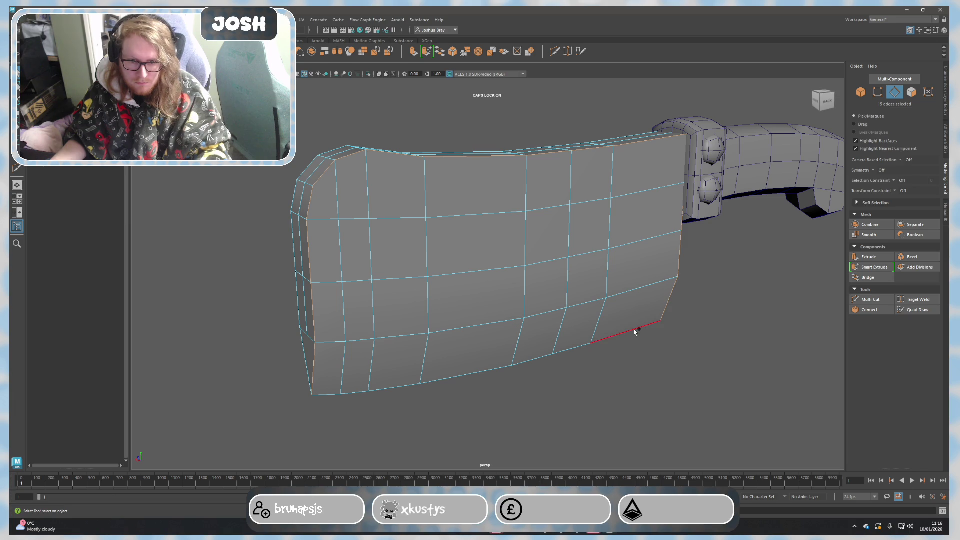
shift+click(546, 384)
mouse_move(547, 384)
alt+mouse_down()
mouse_move(400, 340)
mouse_move(435, 347)
mouse_move(634, 335)
mouse_move(429, 290)
mouse_move(325, 300)
alt+mouse_up()
scroll(333, 306, up, 3)
scroll(461, 388, down, 3)
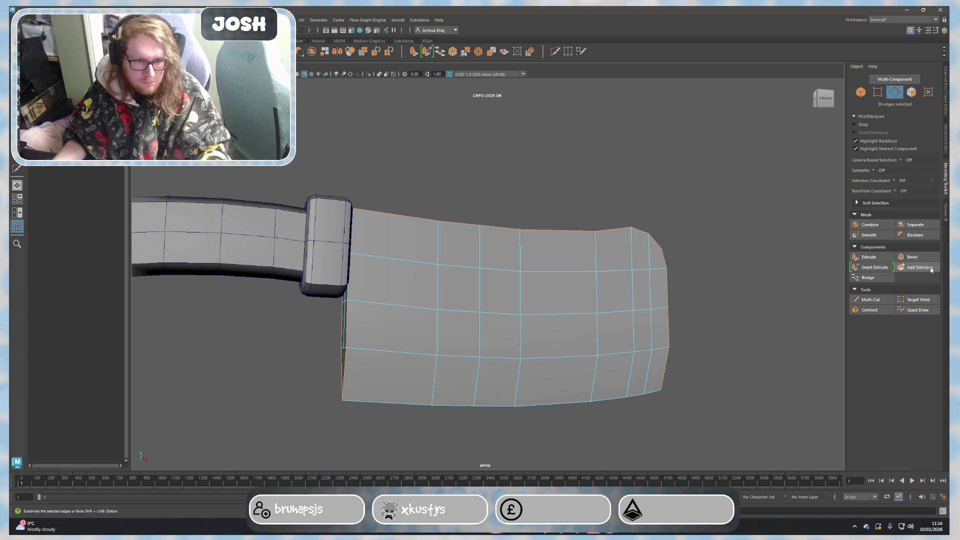
click(912, 256)
mouse_move(700, 325)
alt+mouse_down()
mouse_move(747, 329)
mouse_move(665, 327)
mouse_move(678, 316)
alt+mouse_up()
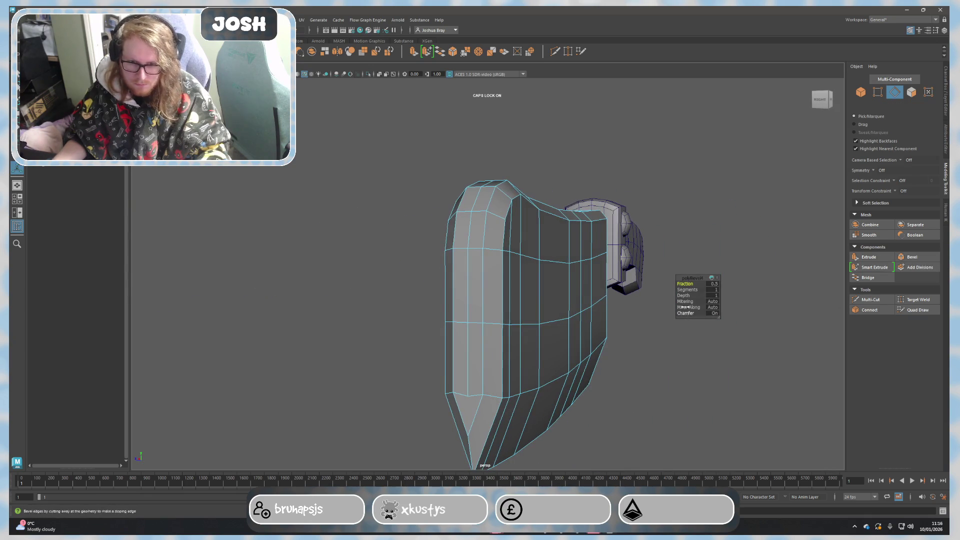
Set the outline bevel to 1 segment and 0.3 fraction, then commit it and deselect.
click(717, 290)
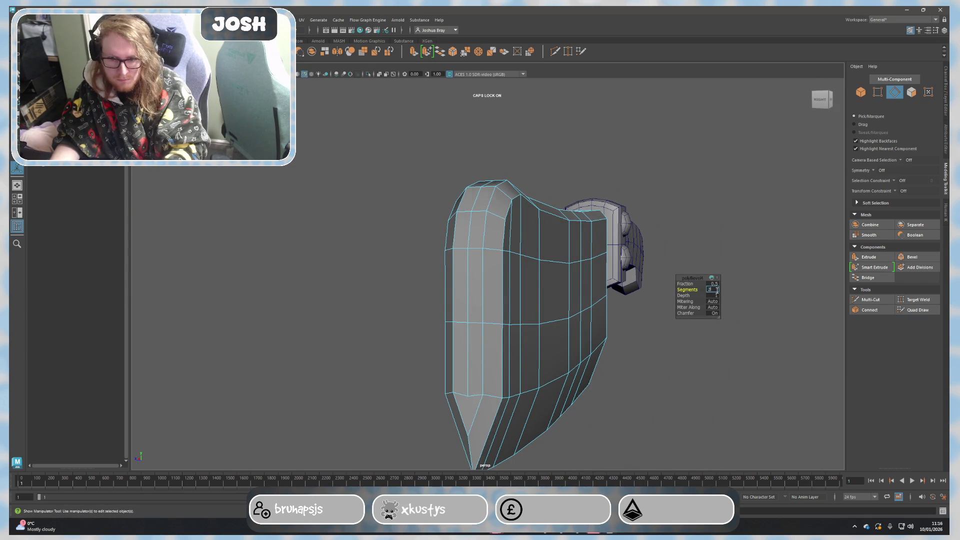
key(Return)
mouse_move(717, 290)
alt+mouse_down()
mouse_move(616, 358)
mouse_move(637, 365)
mouse_move(602, 352)
mouse_move(622, 344)
alt+mouse_up()
key(ctrl+z)
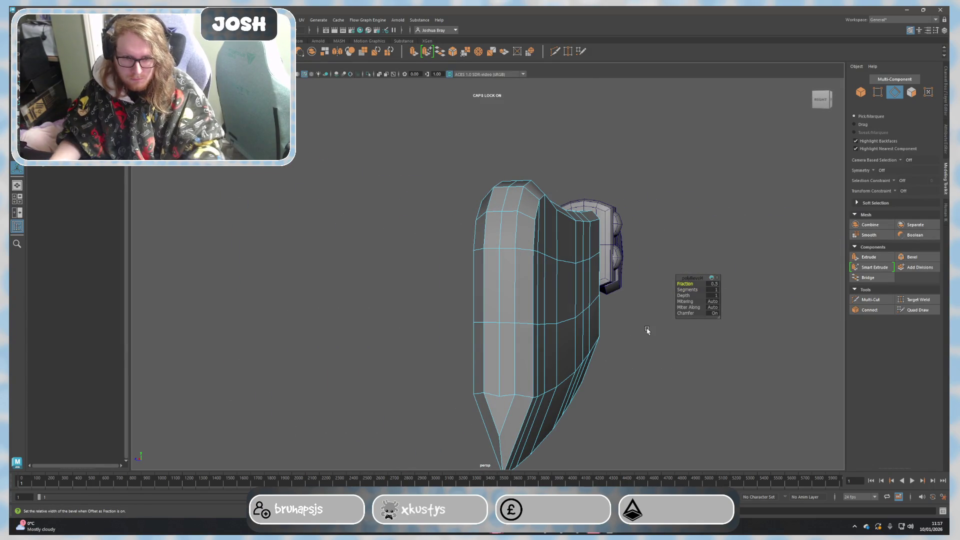
text(0.)
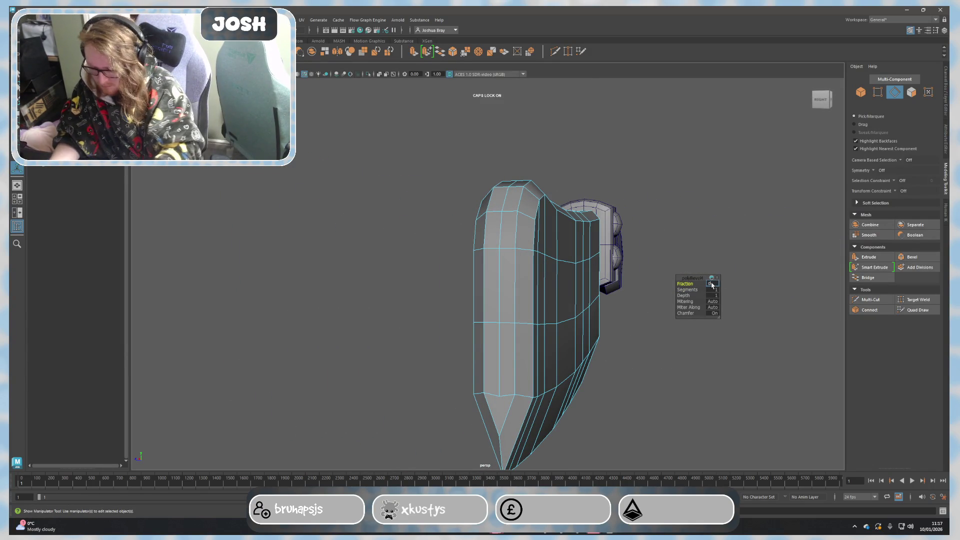
text(2)
key(Return)
click(715, 284)
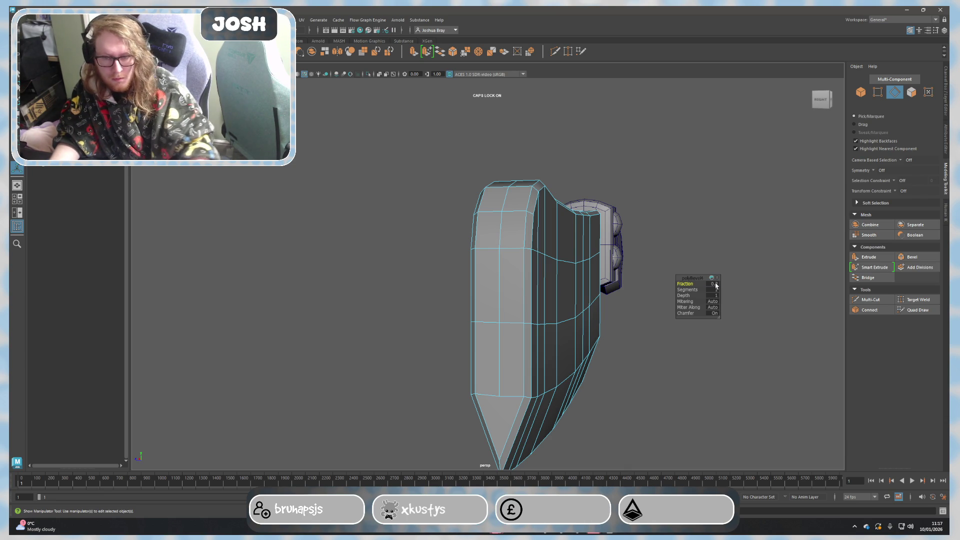
text(3)
key(Return)
alt+drag(692, 274, 482, 242)
key(F8)
click(712, 398)
mouse_move(711, 399)
alt+mouse_down()
mouse_move(652, 398)
mouse_move(659, 428)
mouse_move(629, 394)
mouse_move(651, 404)
mouse_move(658, 442)
mouse_move(651, 414)
alt+mouse_up()
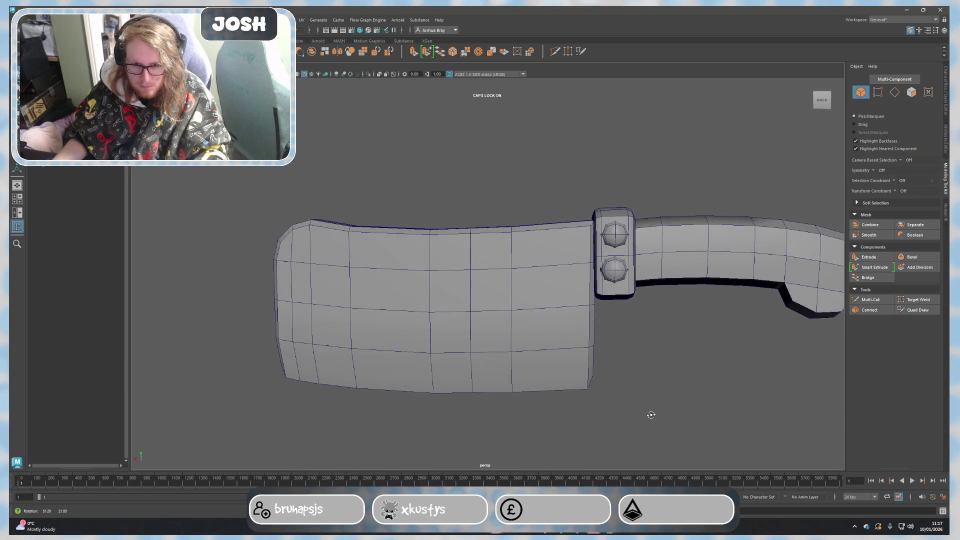
Inspect the blade in edge mode, picking edges along its top and bottom.
mouse_move(434, 373)
alt+mouse_down()
mouse_move(485, 337)
mouse_move(521, 360)
mouse_move(656, 335)
mouse_move(671, 343)
mouse_move(590, 317)
mouse_move(522, 343)
mouse_move(425, 320)
alt+mouse_up()
right_drag(397, 296, 399, 283)
scroll(395, 325, up, 3)
click(325, 359)
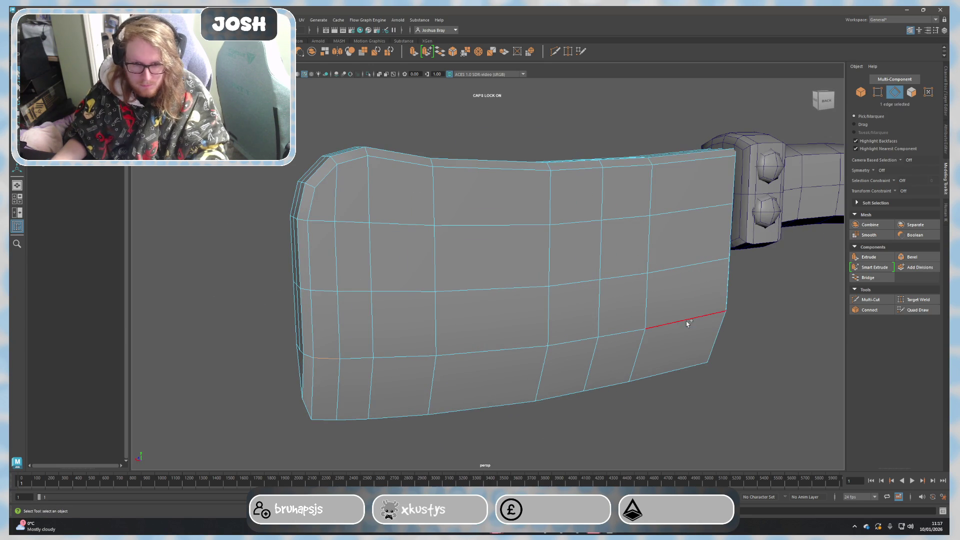
click(659, 391)
mouse_move(659, 391)
alt+mouse_down()
mouse_move(688, 435)
mouse_move(660, 431)
mouse_move(681, 444)
mouse_move(600, 395)
mouse_move(457, 418)
alt+mouse_up()
click(435, 332)
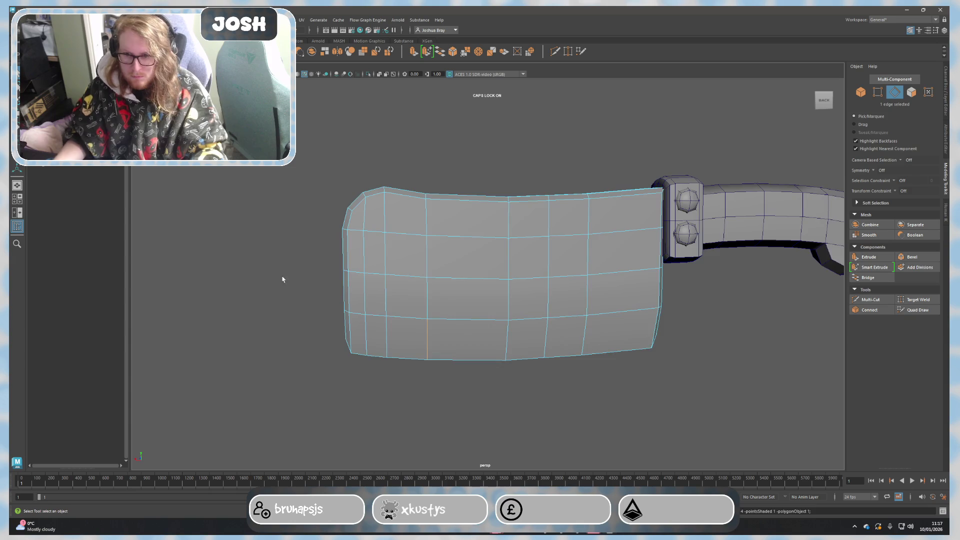
scroll(259, 250, up, 3)
Using face drag-selection, sweep-select the twelve faces at the blade's top corner.
key(F11)
key(Tab)
mouse_move(313, 195)
mouse_down()
mouse_move(338, 199)
mouse_move(382, 247)
mouse_up()
alt+drag(337, 300, 495, 317)
mouse_move(616, 198)
shift+mouse_down()
mouse_move(650, 215)
mouse_move(613, 240)
shift+mouse_up()
mouse_move(640, 300)
alt+mouse_down()
mouse_move(667, 311)
mouse_move(570, 308)
mouse_move(488, 396)
alt+mouse_up()
shift+drag(440, 370, 480, 386)
click(547, 412)
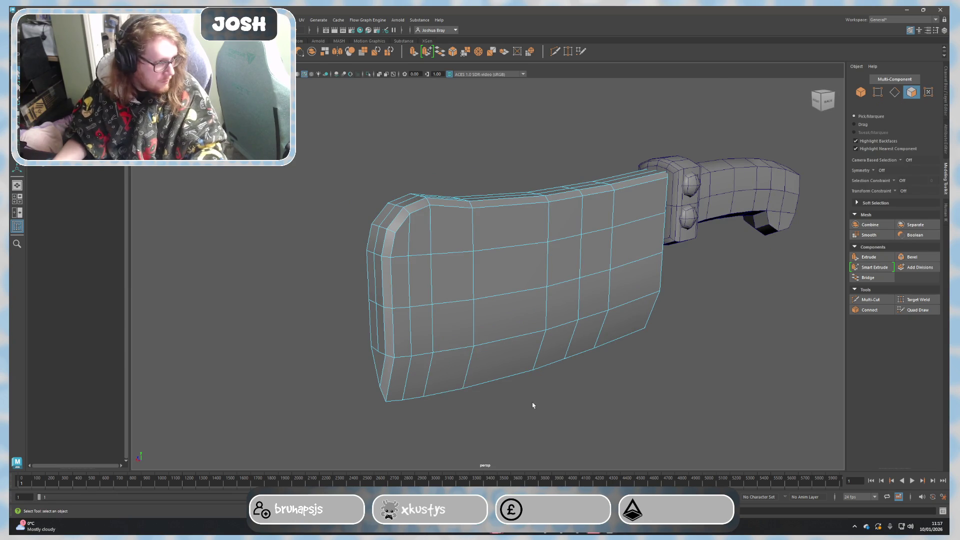
mouse_move(389, 246)
mouse_down()
mouse_move(407, 240)
mouse_move(522, 358)
mouse_move(588, 208)
mouse_move(614, 212)
mouse_move(637, 232)
mouse_move(600, 243)
mouse_up()
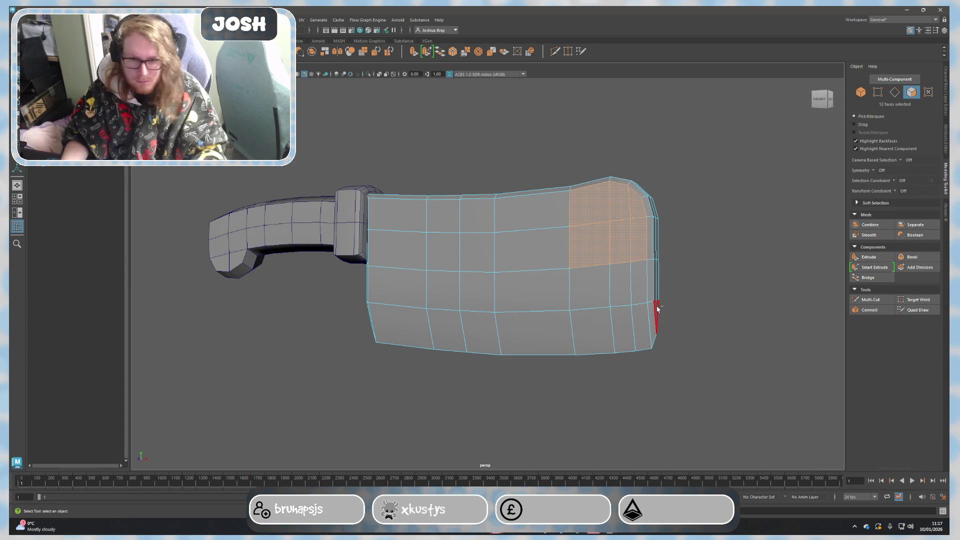
Extrude the corner faces with a 2.2 offset and Circularize them into a round patch.
key(ctrl+e)
click(731, 295)
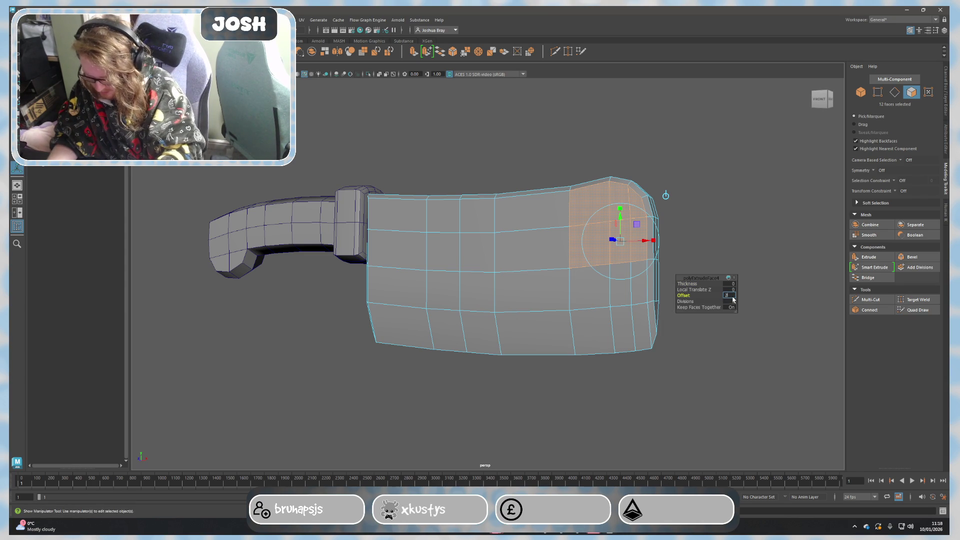
key(Return)
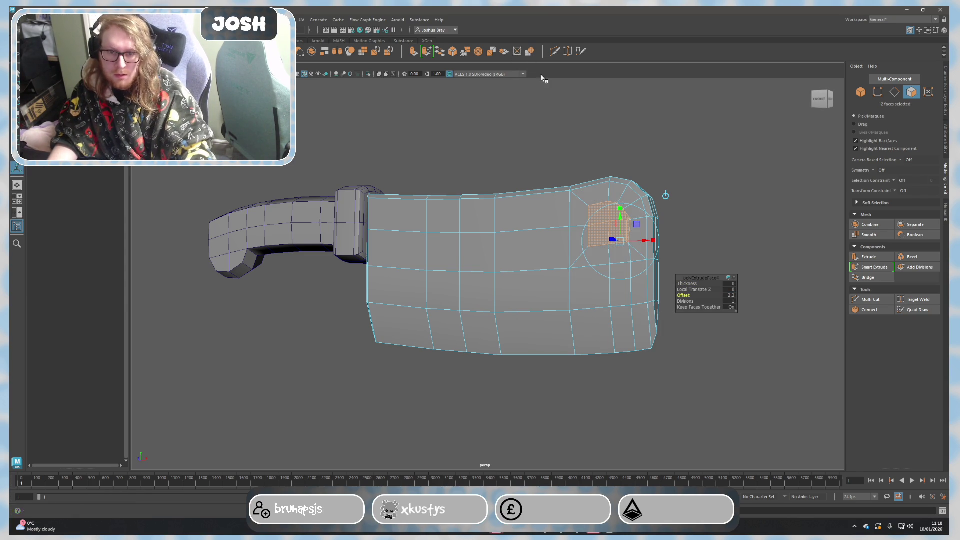
click(530, 52)
scroll(733, 232, up, 3)
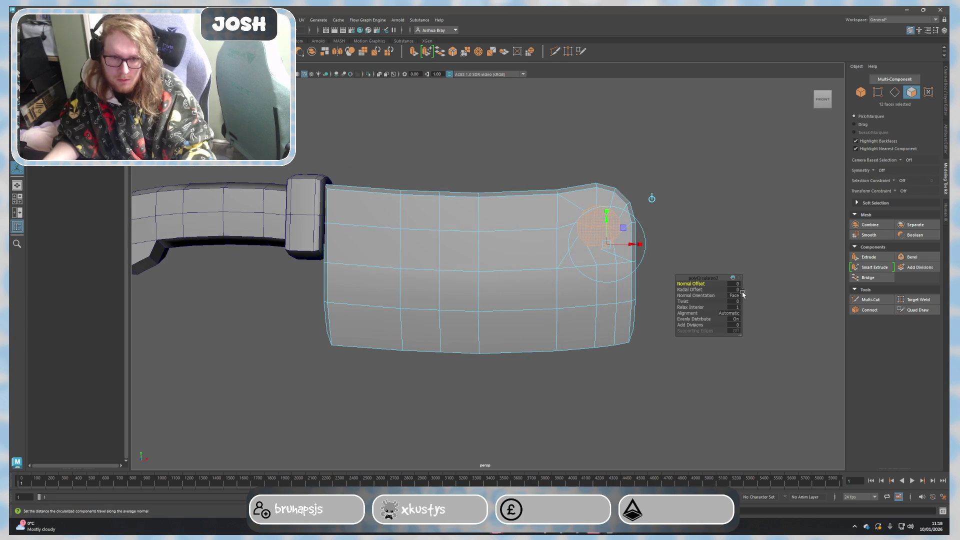
key(ctrl+z)
click(733, 296)
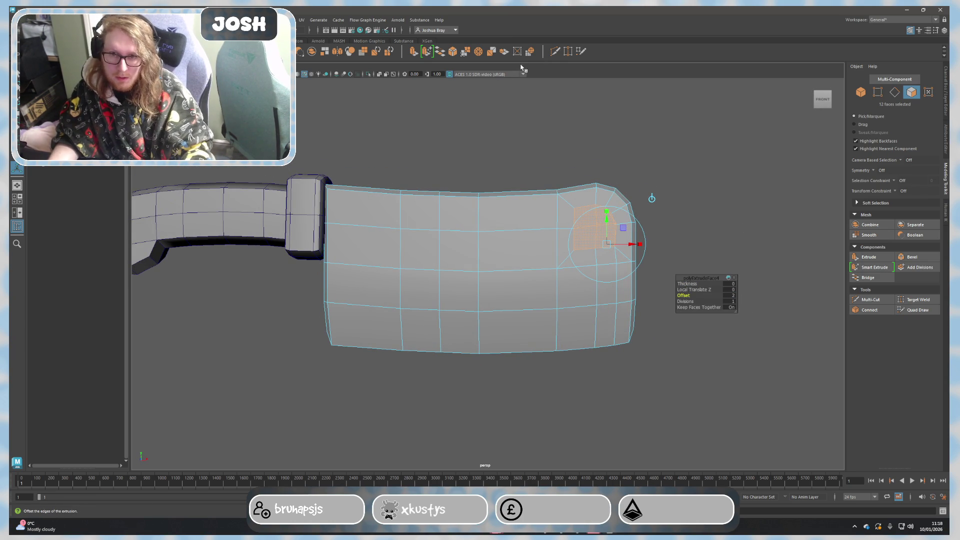
click(530, 53)
key(w)
alt+drag(682, 230, 379, 225)
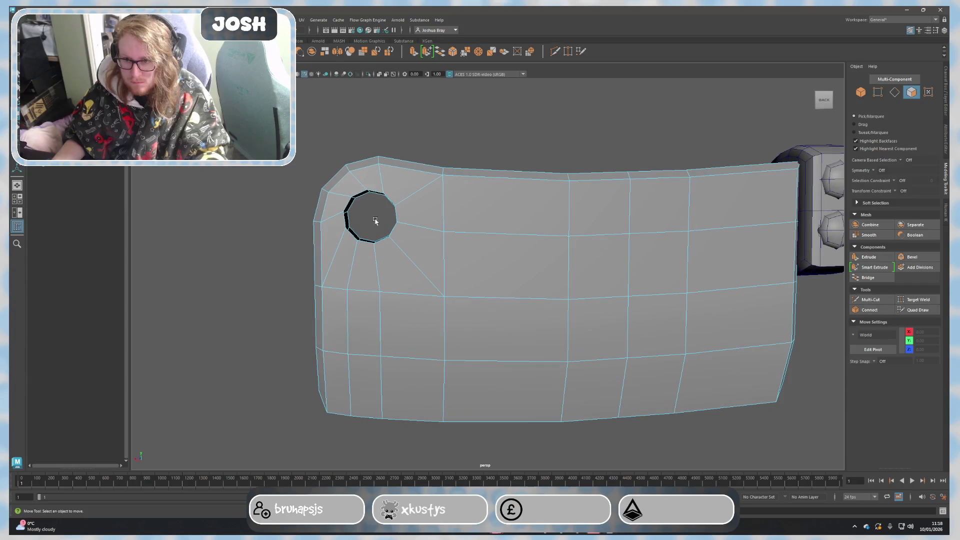
Bridge the first pairs of opposite rim edges across the hole's front and back.
key(F10)
scroll(355, 192, up, 5)
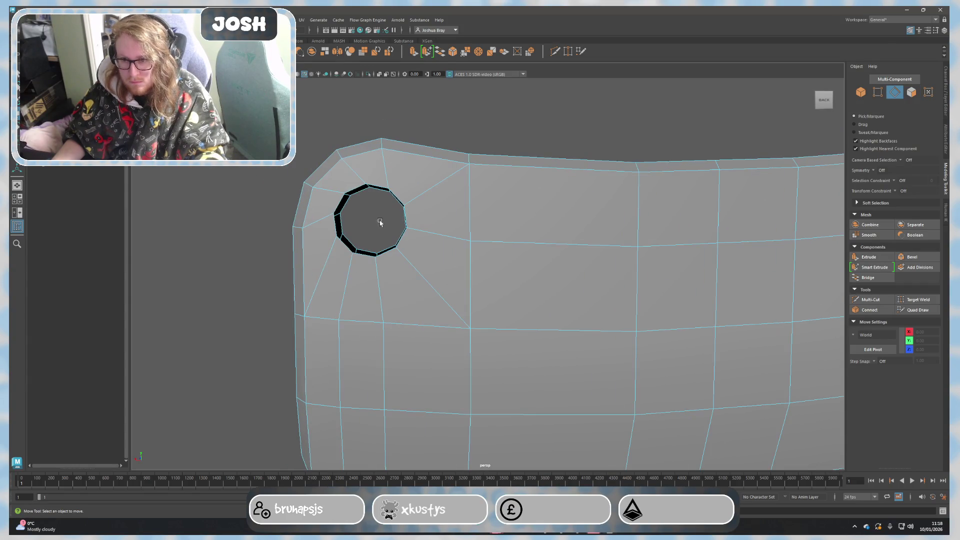
click(355, 185)
shift+click(367, 193)
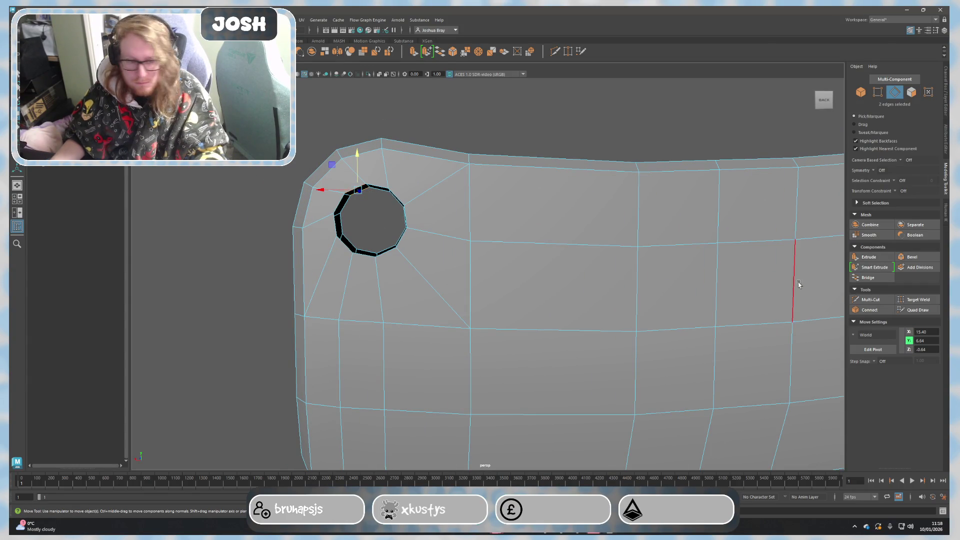
click(868, 277)
mouse_move(440, 190)
alt+mouse_down()
mouse_move(450, 103)
mouse_move(400, 153)
alt+mouse_up()
click(398, 160)
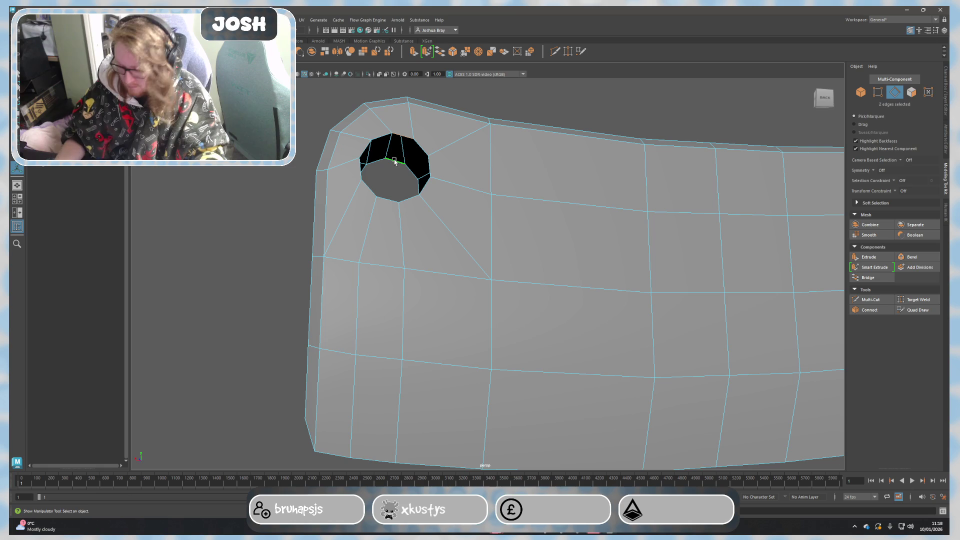
click(419, 145)
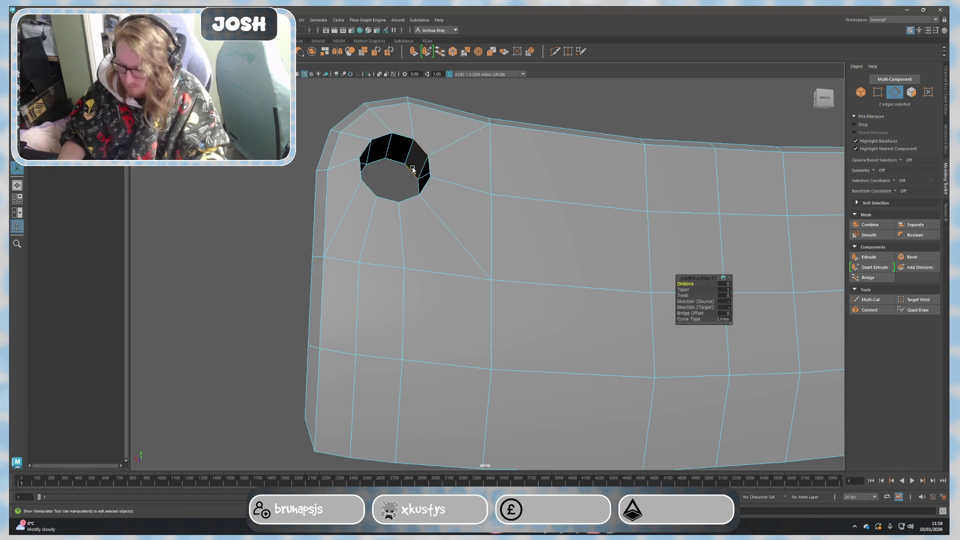
alt+drag(451, 207, 463, 235)
key(super)
click(435, 235)
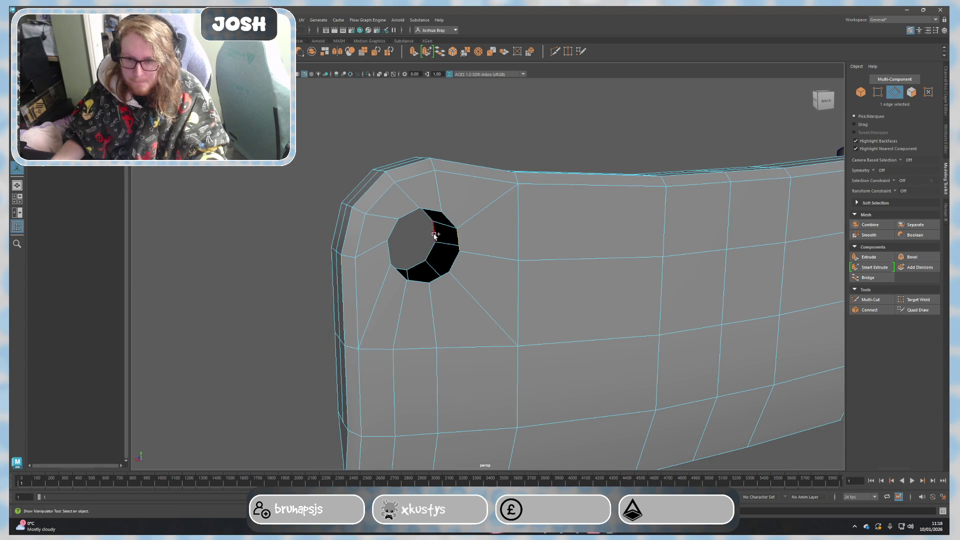
mouse_move(450, 245)
right_down()
mouse_move(514, 343)
mouse_move(434, 255)
mouse_move(511, 343)
mouse_move(423, 270)
right_up()
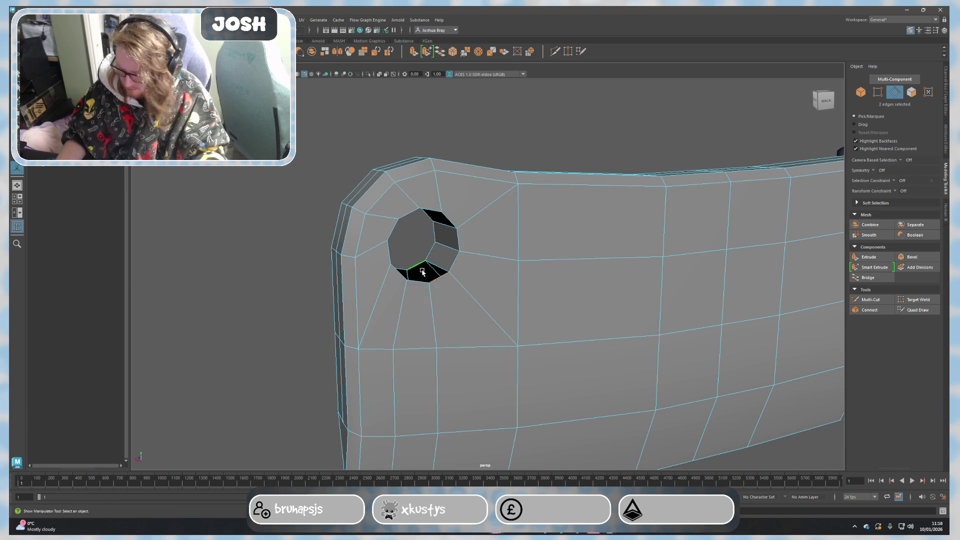
Bridge the remaining lower rim edges to close the hole's inner wall, then deselect.
alt+drag(431, 303, 370, 292)
click(367, 289)
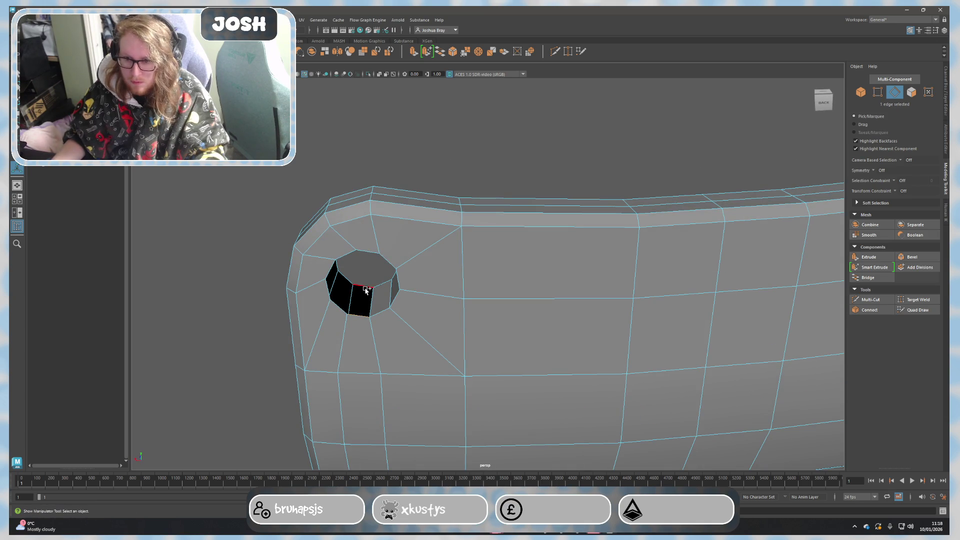
alt+middle_drag(397, 364, 343, 296)
click(323, 237)
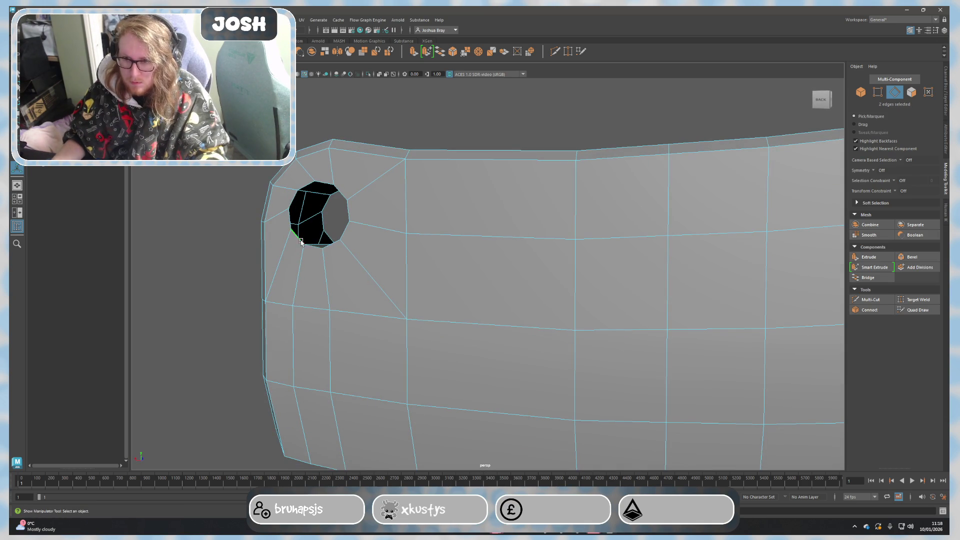
shift+right_drag(321, 237, 302, 208)
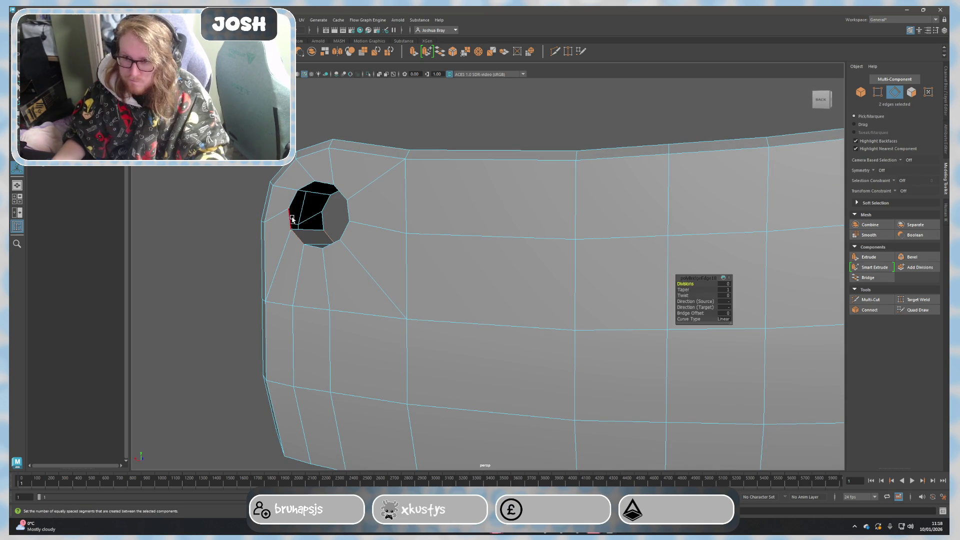
click(322, 203)
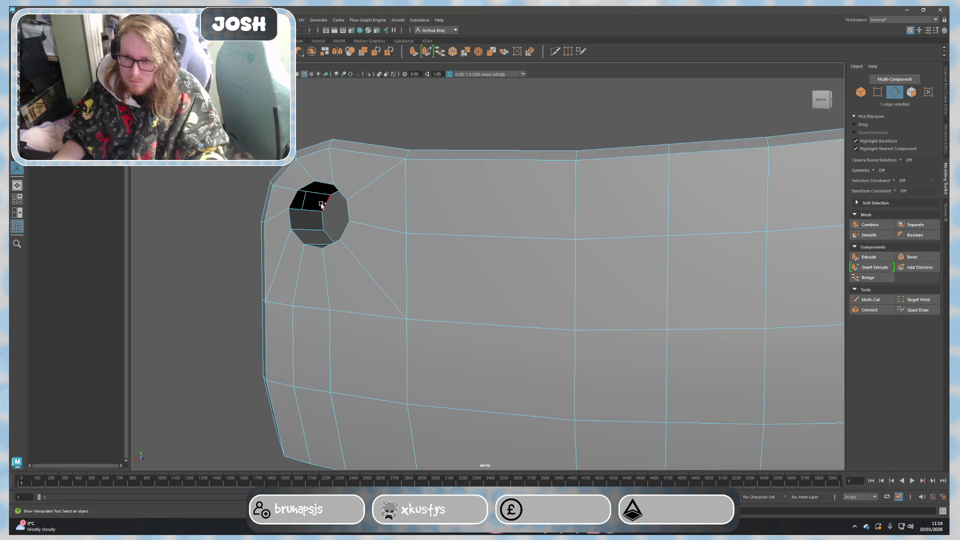
shift+right_drag(326, 211, 307, 185)
mouse_move(320, 225)
alt+mouse_down()
mouse_move(399, 231)
mouse_move(326, 235)
alt+mouse_up()
right_drag(327, 235, 358, 217)
click(359, 217)
mouse_move(358, 217)
alt+mouse_down()
mouse_move(529, 318)
mouse_move(518, 305)
alt+mouse_up()
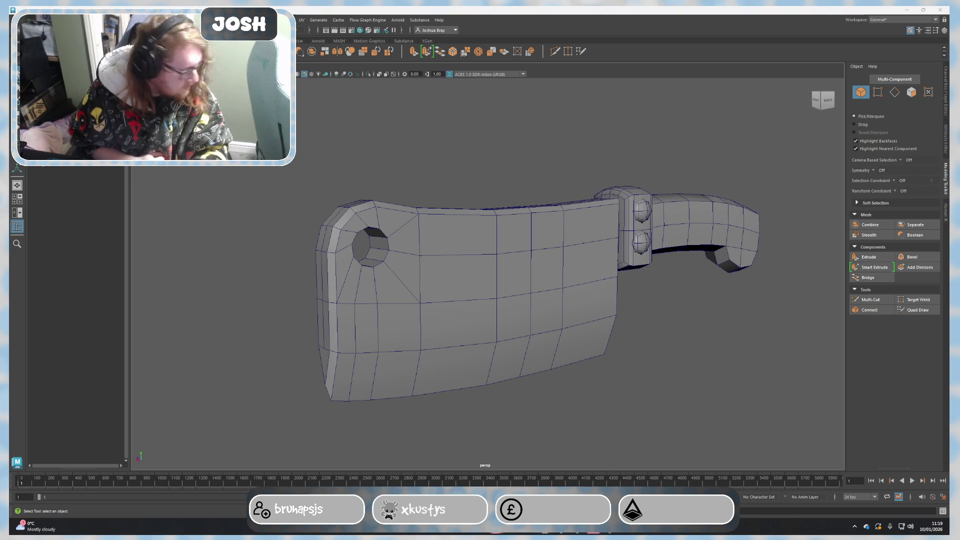
Select the handle and apply Smooth with 1 division for a rounder grip.
mouse_move(643, 404)
alt+mouse_down()
mouse_move(697, 400)
mouse_move(662, 403)
mouse_move(583, 306)
alt+mouse_up()
click(583, 303)
mouse_move(608, 338)
alt+mouse_down()
mouse_move(578, 350)
mouse_move(628, 365)
mouse_move(587, 317)
mouse_move(781, 287)
alt+mouse_up()
click(895, 236)
mouse_move(678, 254)
alt+mouse_down()
mouse_move(664, 231)
mouse_move(677, 229)
alt+mouse_up()
alt+drag(558, 280, 563, 293)
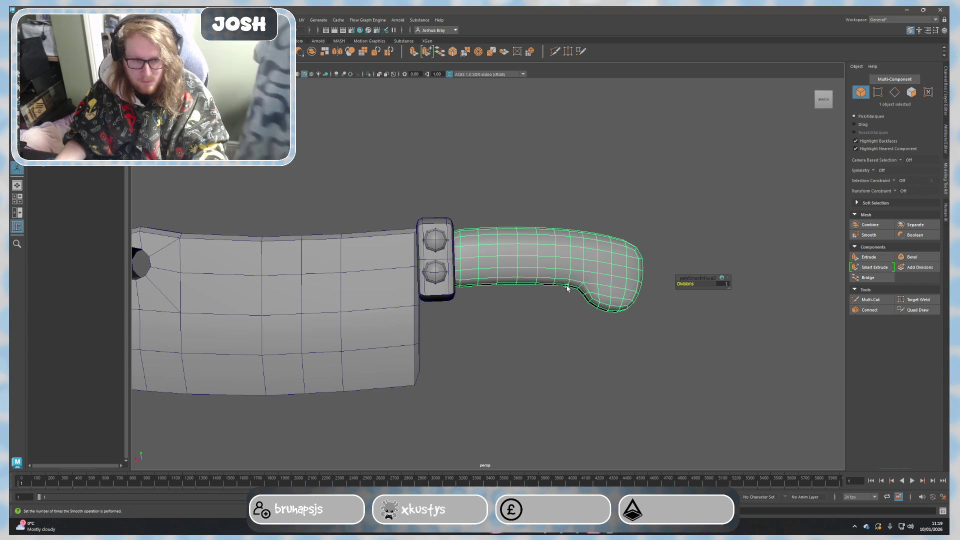
Delete one edge loop around the handle and one lengthwise edge loop.
key(w)
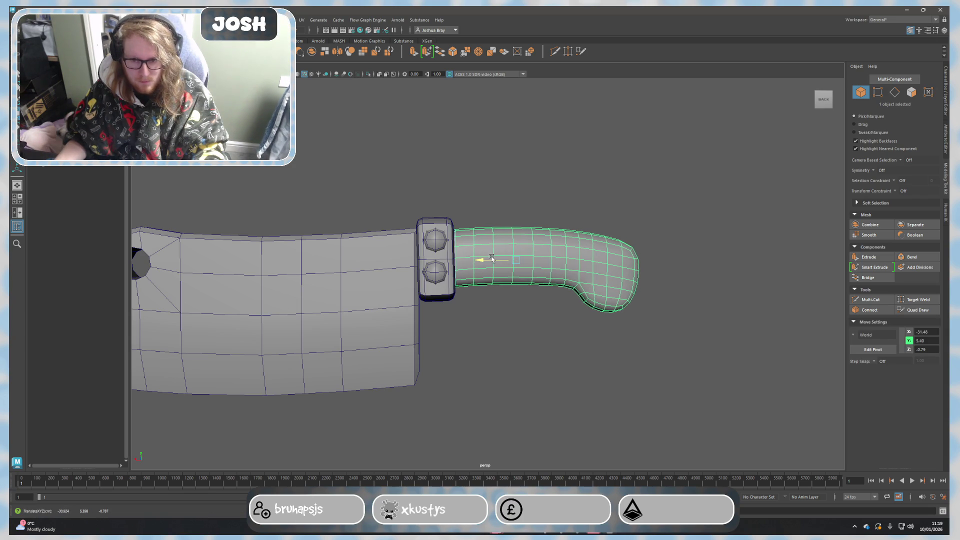
click(633, 261)
alt+drag(633, 261, 605, 293)
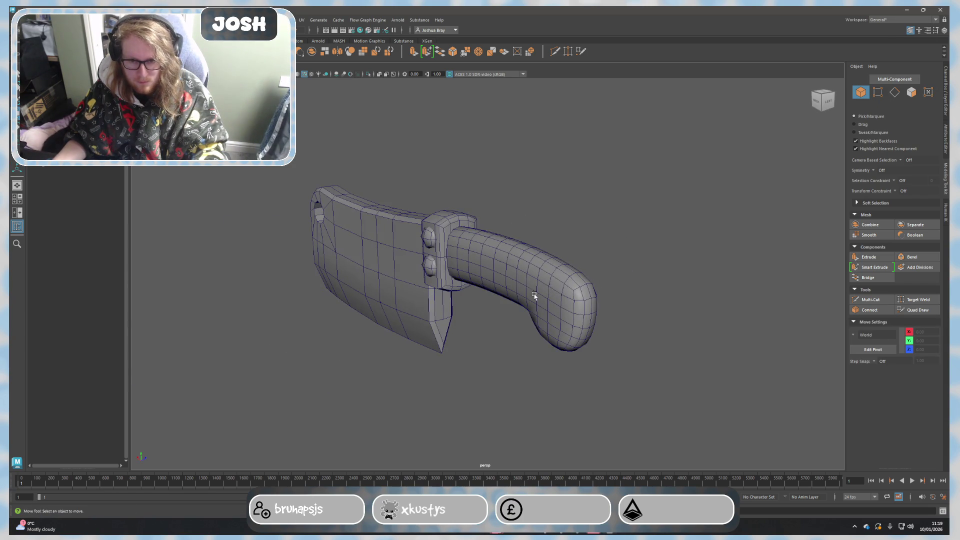
alt+drag(544, 294, 557, 285)
click(557, 285)
scroll(557, 285, up, 2)
right_drag(493, 227, 454, 254)
double_click(454, 254)
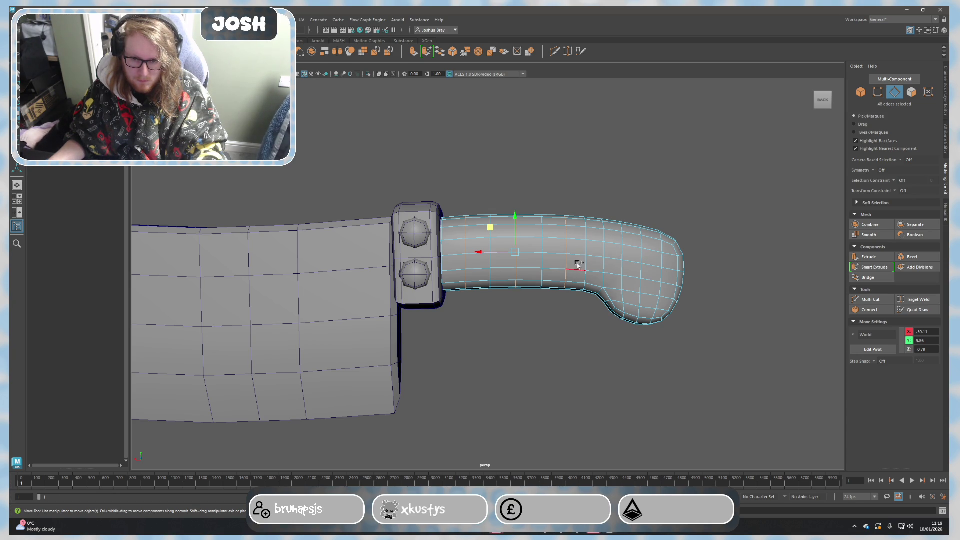
shift+double_click(598, 256)
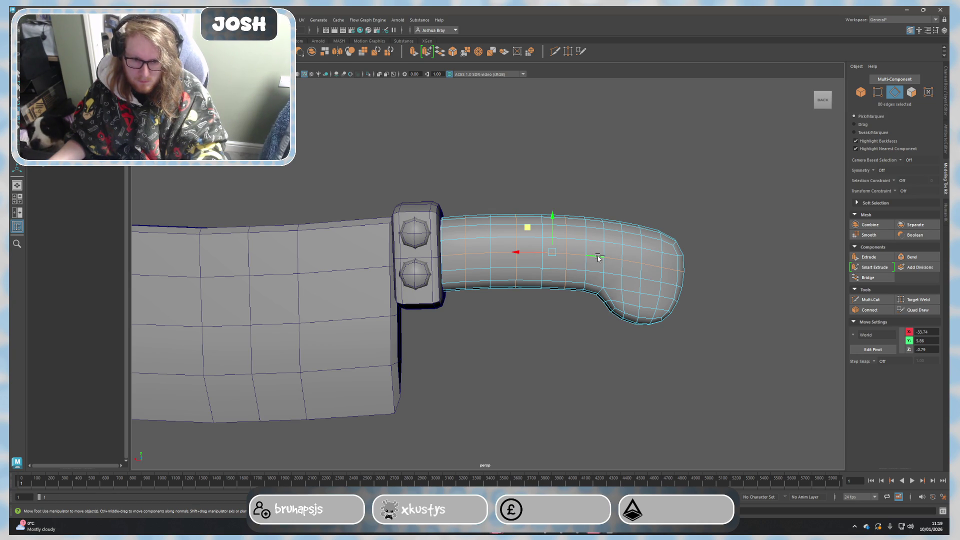
key(Delete)
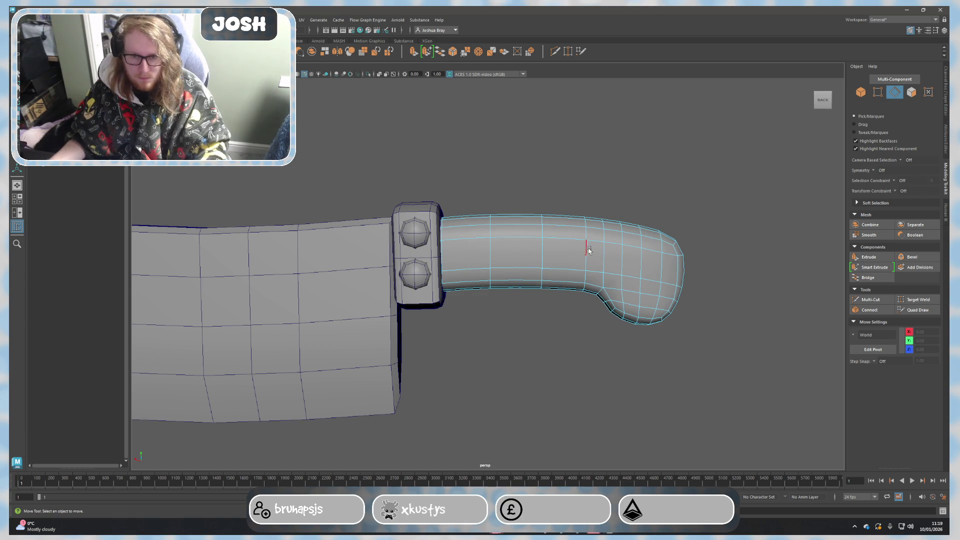
From an end-on view, select a group of handle vertices, then clear the selection.
alt+drag(611, 296, 508, 302)
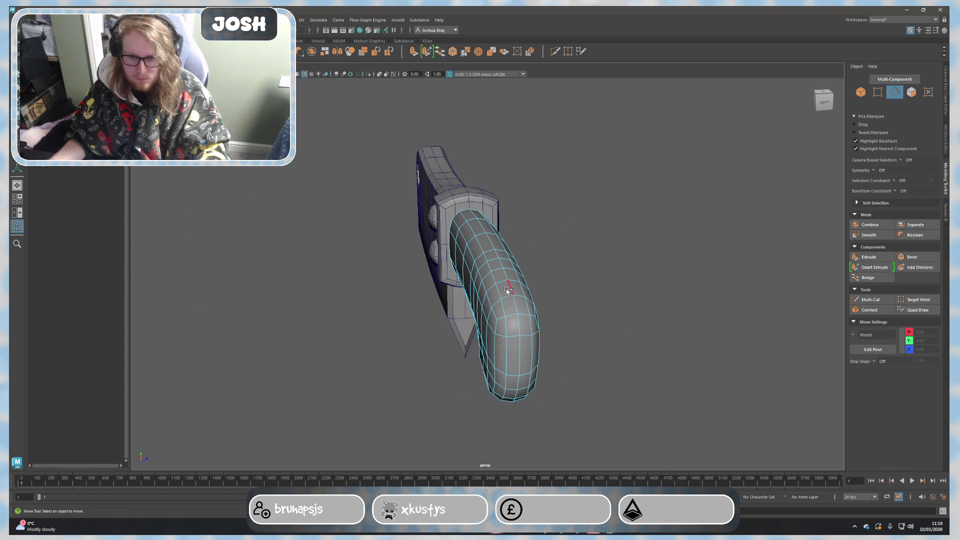
click(511, 286)
click(568, 274)
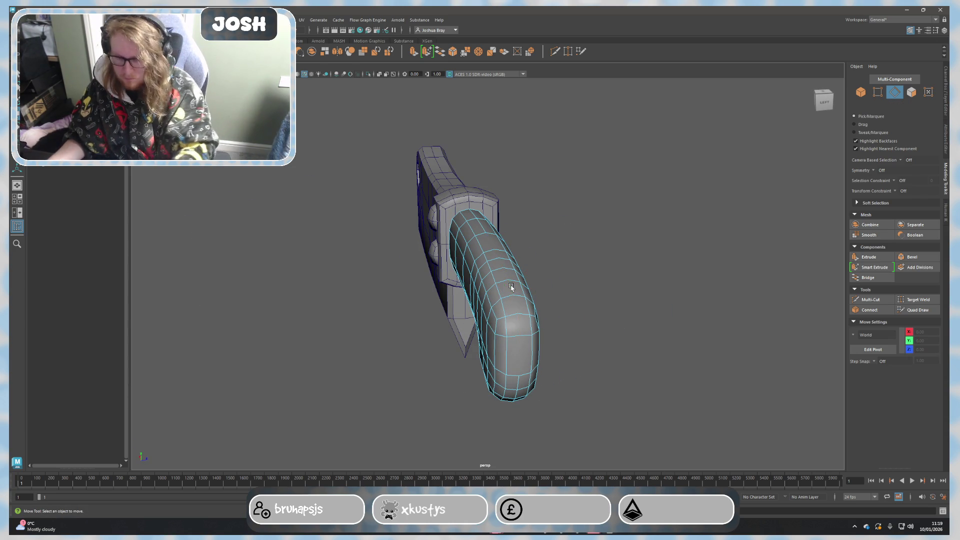
right_click(608, 289)
click(577, 290)
scroll(600, 257, down, 3)
drag(391, 199, 475, 253)
click(723, 468)
Orbit around the handle, then select and clear the edge loop around it.
mouse_move(645, 397)
alt+mouse_down()
mouse_move(595, 386)
mouse_move(597, 342)
mouse_move(615, 337)
mouse_move(670, 382)
mouse_move(661, 401)
mouse_move(660, 382)
alt+mouse_up()
scroll(661, 386, up, 5)
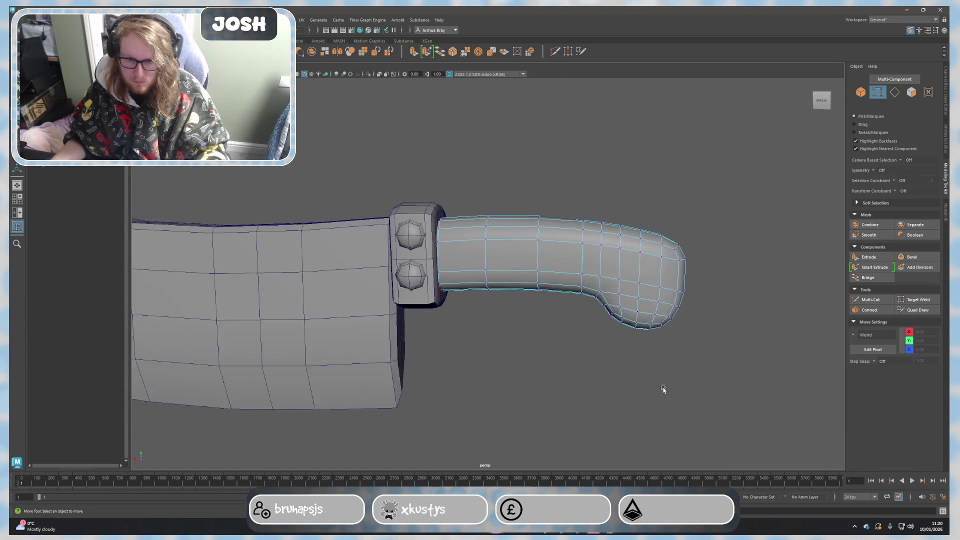
mouse_move(562, 398)
alt+mouse_down()
mouse_move(516, 388)
mouse_move(523, 324)
mouse_move(523, 350)
mouse_move(476, 338)
alt+mouse_up()
right_click(467, 307)
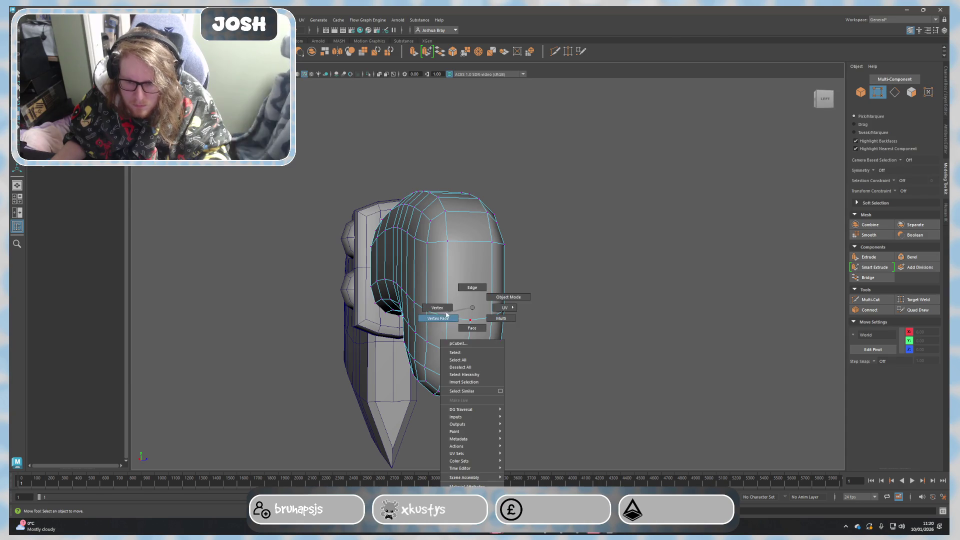
mouse_move(467, 307)
right_down()
mouse_move(458, 332)
mouse_move(469, 288)
right_up()
scroll(458, 332, up, 3)
double_click(468, 364)
mouse_move(468, 364)
alt+mouse_down()
mouse_move(480, 350)
mouse_move(543, 354)
mouse_move(540, 369)
alt+mouse_up()
click(543, 357)
From a side view, check all handle vertices, then select one edge loop around the handle.
right_drag(547, 307, 538, 358)
alt+drag(538, 358, 479, 350)
mouse_move(475, 308)
right_down()
mouse_move(476, 325)
mouse_move(440, 307)
right_up()
drag(306, 123, 690, 473)
click(615, 380)
key(F10)
double_click(532, 274)
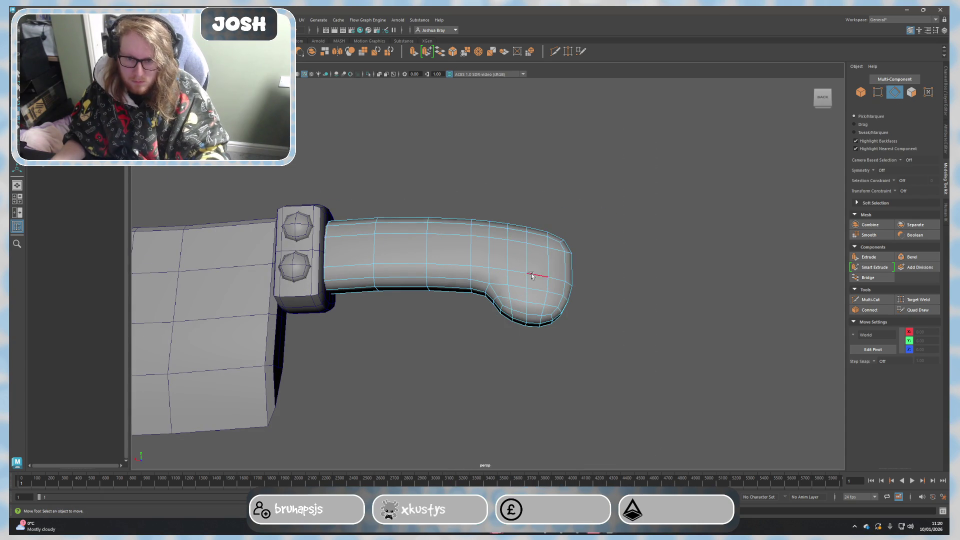
Slide a handle edge loop along the handle and raise it slightly.
key(ctrl+z)
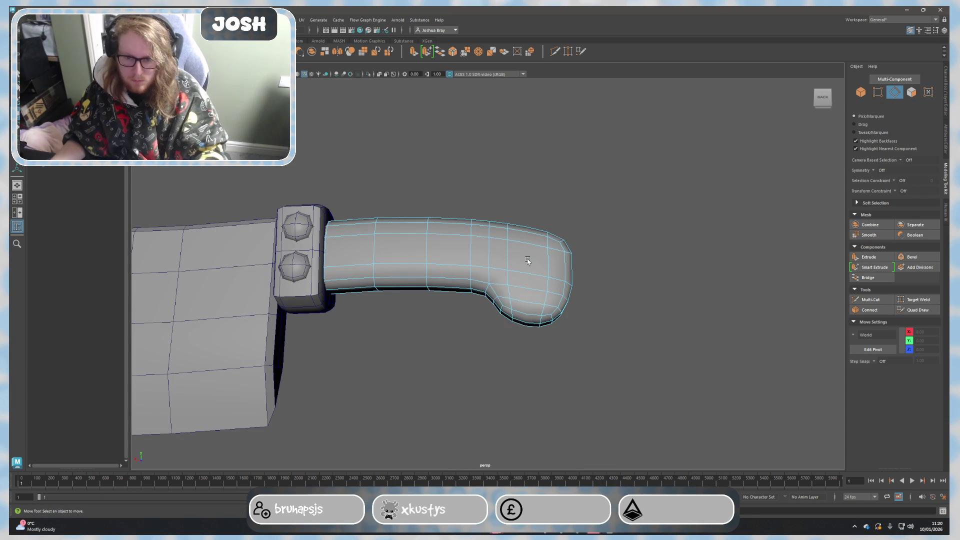
double_click(504, 262)
mouse_move(508, 277)
mouse_down()
mouse_move(471, 275)
mouse_move(523, 283)
mouse_up()
key(r)
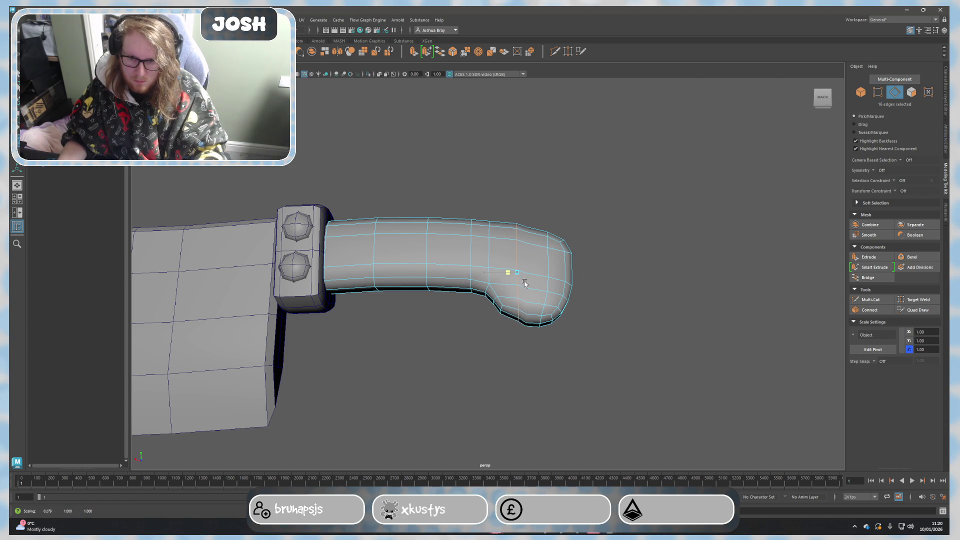
key(w)
drag(517, 240, 517, 242)
key(r)
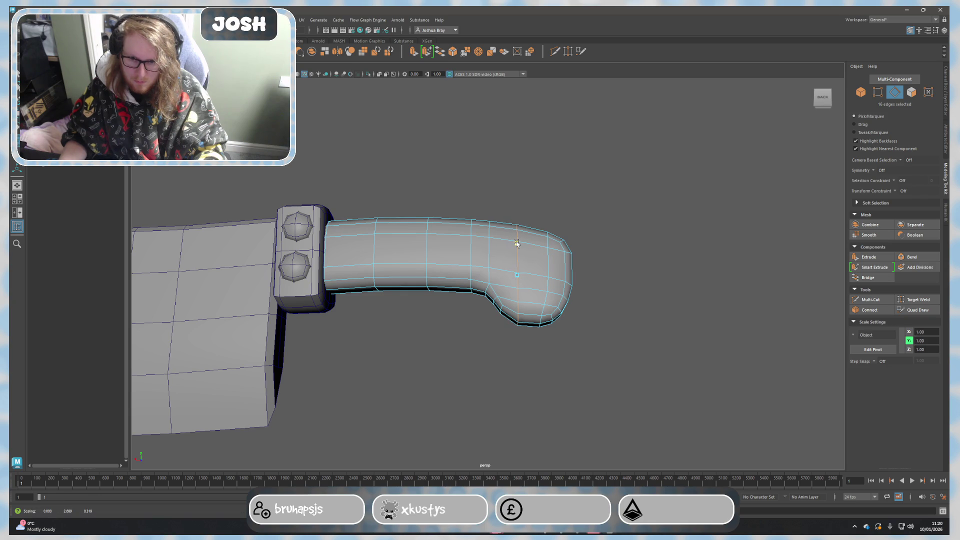
drag(517, 243, 517, 243)
Check the handle's lengthwise loop and all its vertices, then clear the selection.
double_click(449, 269)
right_drag(488, 278, 475, 270)
scroll(475, 270, down, 5)
mouse_move(306, 166)
mouse_down()
mouse_move(700, 403)
mouse_move(735, 444)
mouse_up()
click(735, 444)
scroll(529, 295, up, 3)
Select another edge loop around the handle and raise it along Y.
right_drag(524, 280, 524, 276)
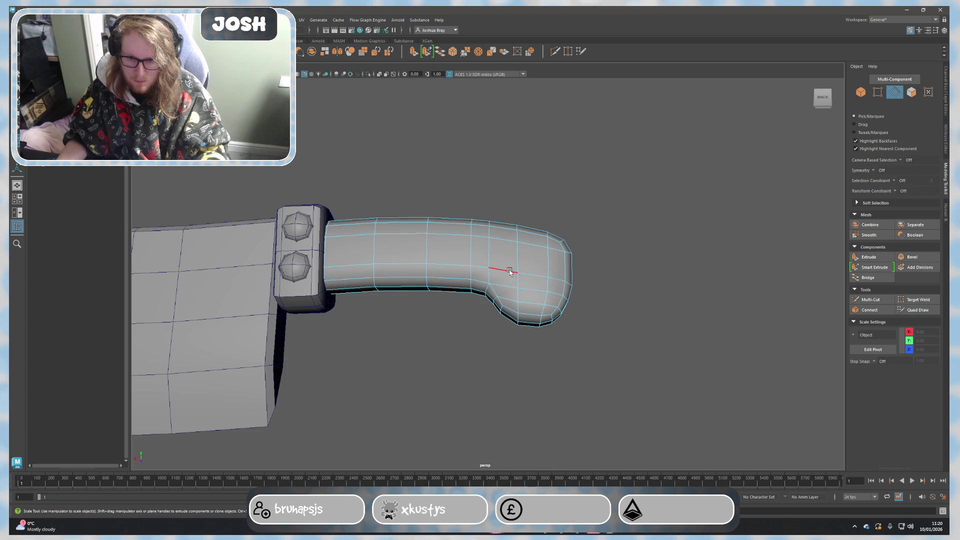
double_click(478, 270)
key(w)
drag(438, 251, 439, 249)
Return to object mode and select the bolster.
right_drag(625, 253, 660, 245)
mouse_move(624, 276)
alt+mouse_down()
mouse_move(596, 313)
mouse_move(509, 311)
mouse_move(502, 333)
mouse_move(553, 309)
mouse_move(538, 319)
mouse_move(481, 287)
alt+mouse_up()
click(541, 318)
click(441, 253)
Smooth the bolster mesh, then reselect it from a side view.
alt+drag(425, 300, 926, 244)
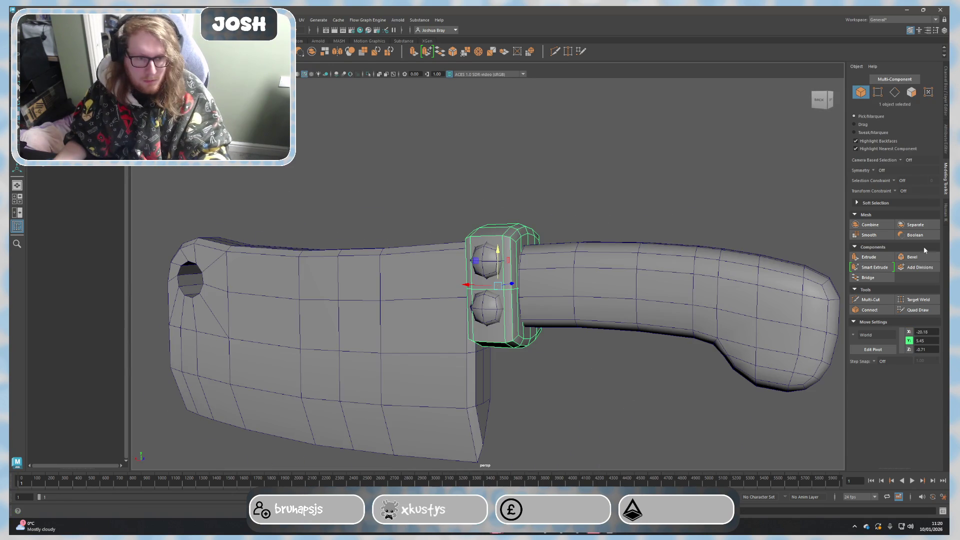
click(870, 235)
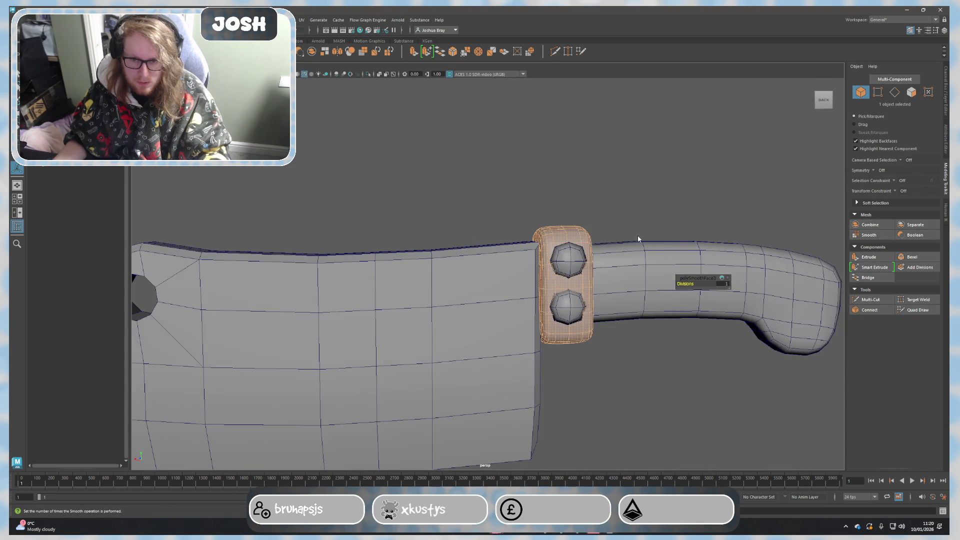
click(677, 218)
mouse_move(677, 218)
alt+mouse_down()
mouse_move(632, 324)
mouse_move(541, 321)
alt+mouse_up()
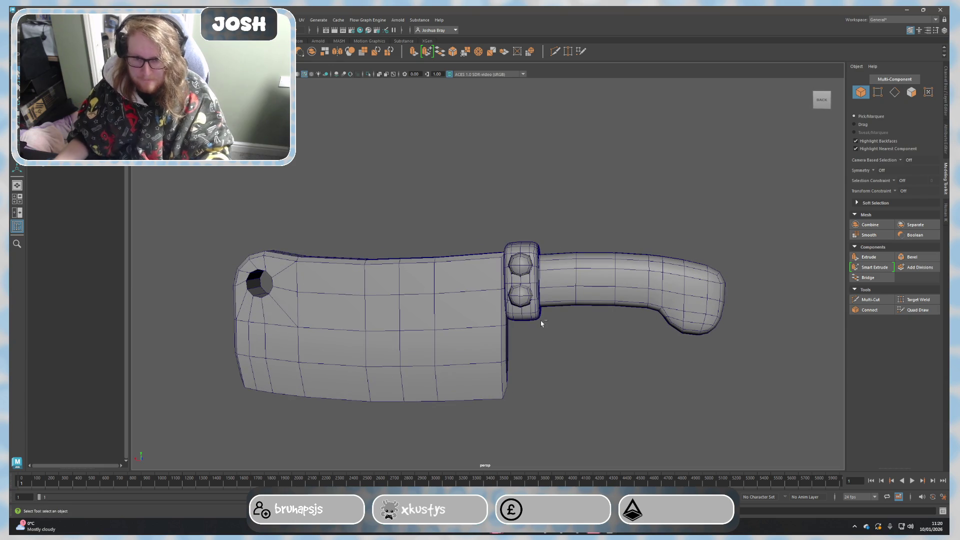
click(541, 321)
Select the edge loop around the bolster and scale it up slightly.
click(870, 299)
scroll(542, 250, up, 3)
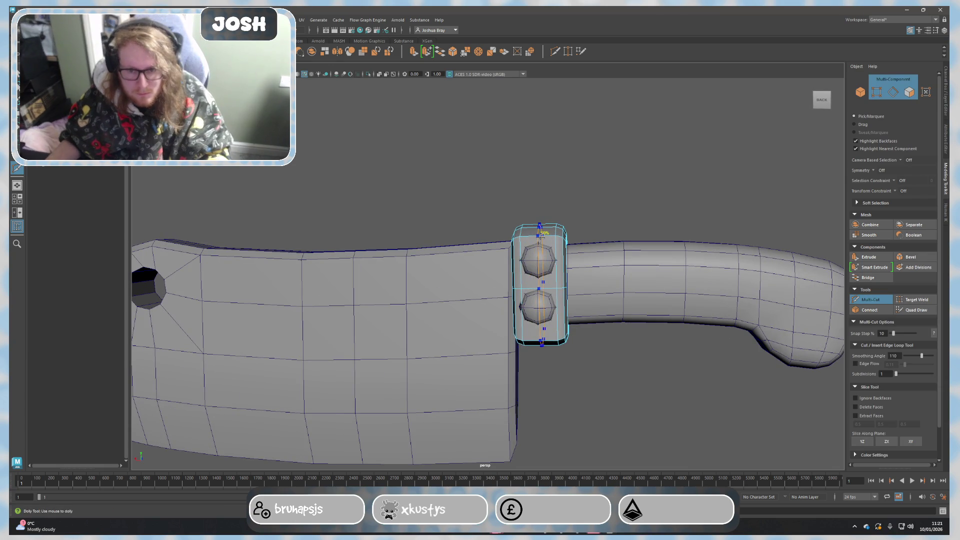
scroll(540, 238, up, 1)
key(q)
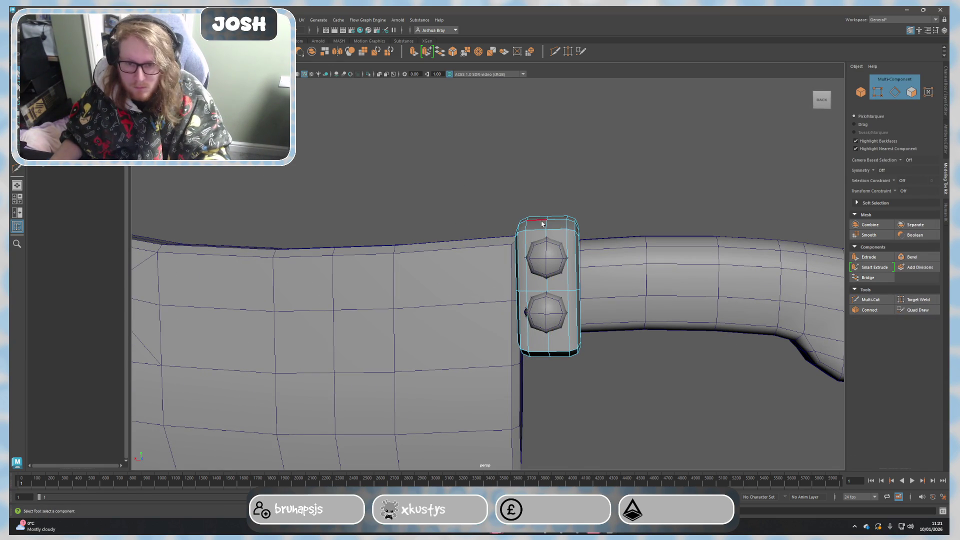
double_click(545, 226)
key(r)
alt+drag(592, 311, 495, 305)
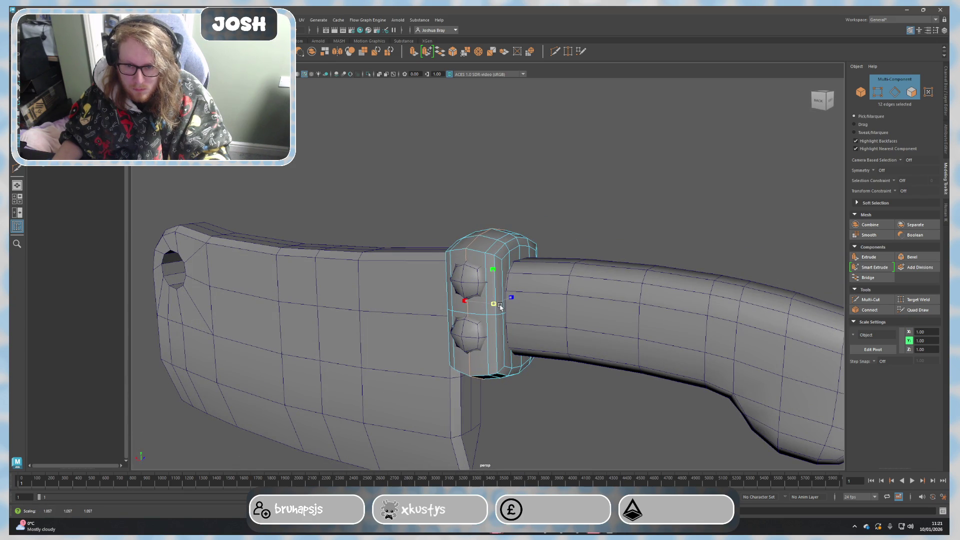
In object mode, select both bolster rivets for moving.
alt+drag(499, 308, 482, 277)
right_drag(563, 238, 595, 235)
alt+drag(525, 268, 627, 252)
click(630, 253)
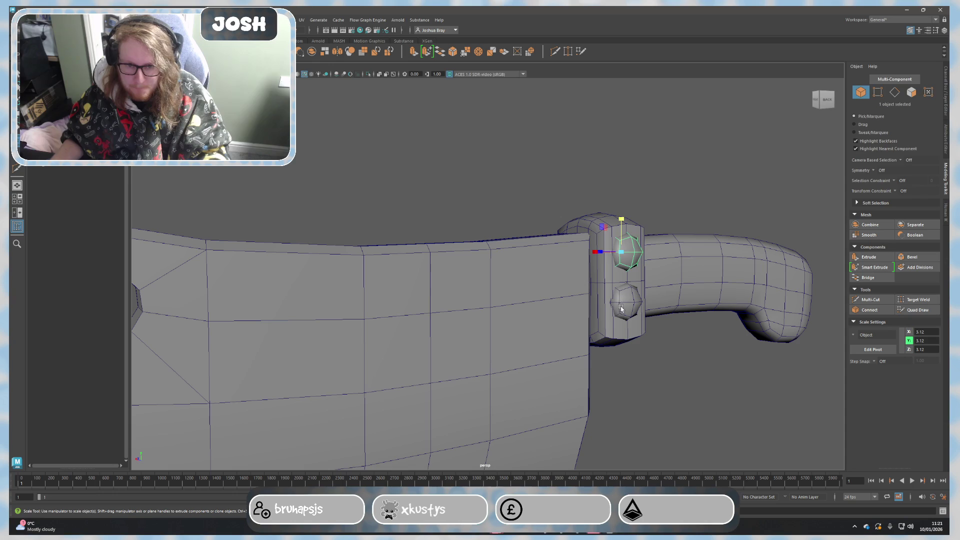
alt+drag(625, 306, 618, 310)
key(w)
shift+click(618, 309)
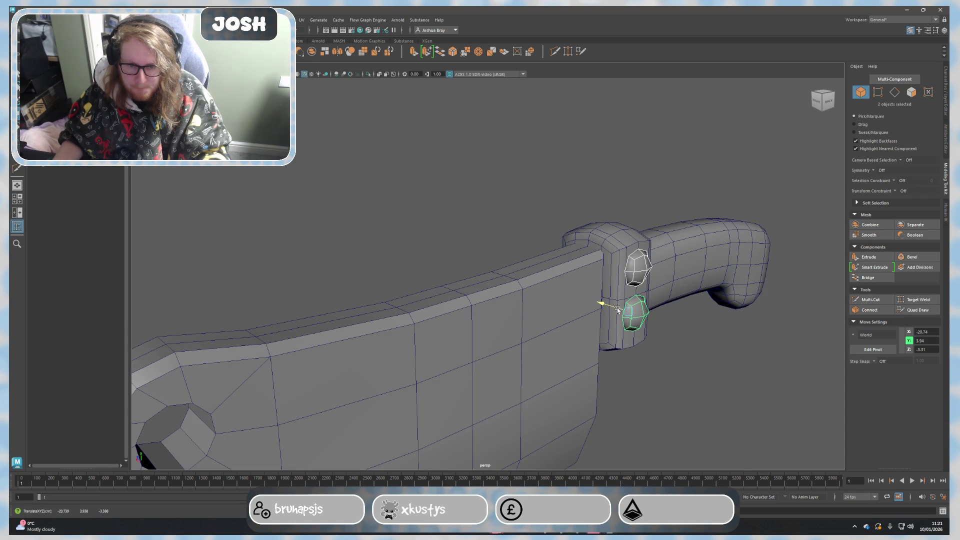
mouse_move(735, 343)
alt+mouse_down()
mouse_move(713, 379)
mouse_move(637, 367)
alt+mouse_up()
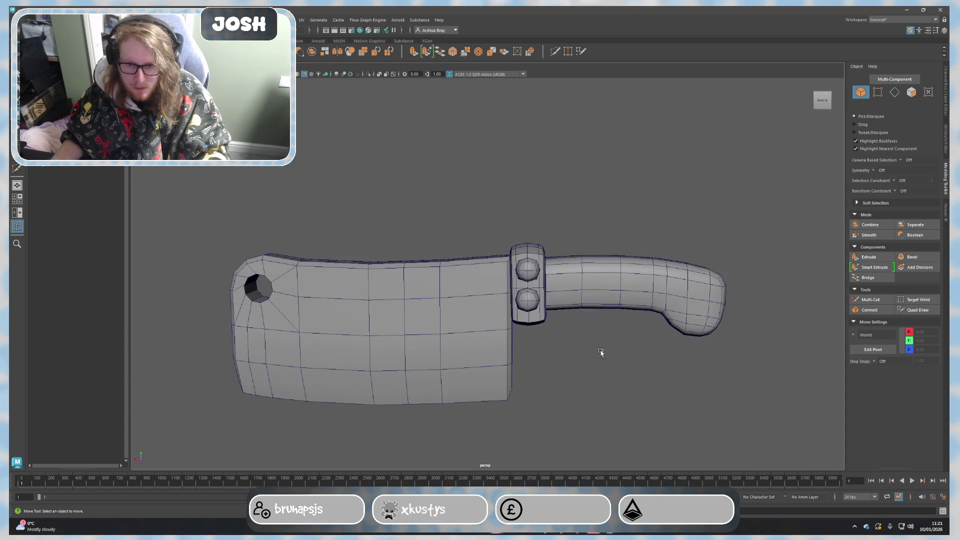
Delete the lower rivet and move the upper rivet down toward the bolster.
click(539, 304)
scroll(539, 304, up, 2)
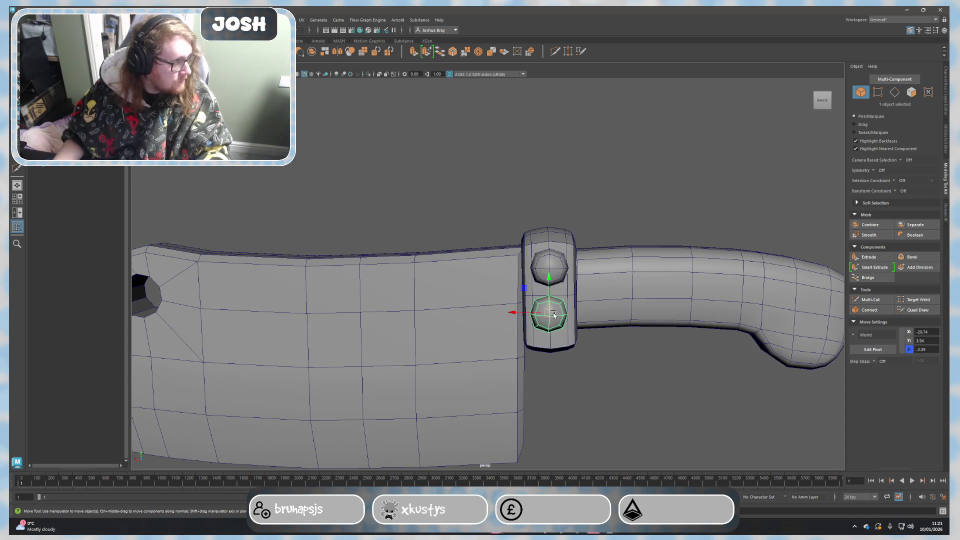
key(Delete)
click(551, 269)
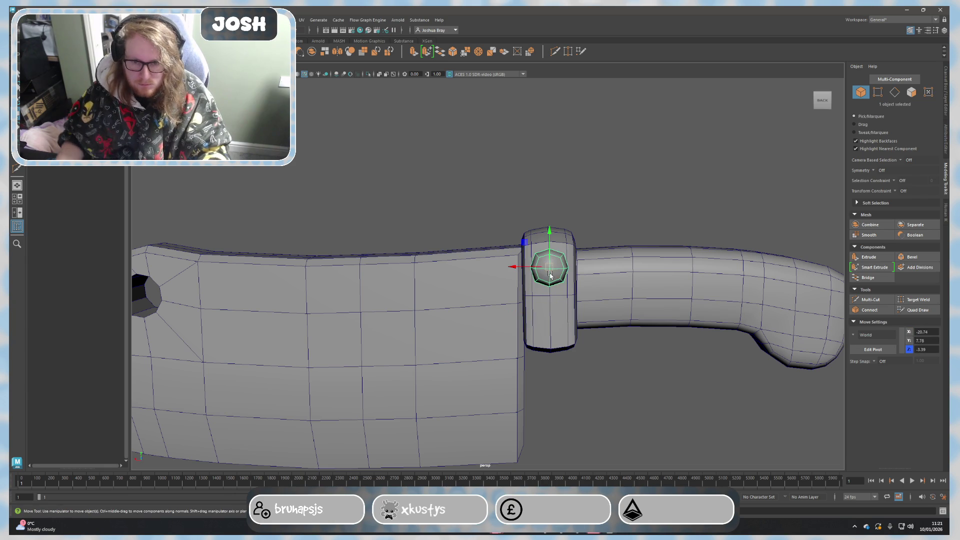
key(e)
key(r)
mouse_move(550, 269)
alt+mouse_down()
mouse_move(582, 327)
mouse_move(598, 265)
mouse_move(503, 329)
alt+mouse_up()
key(w)
drag(417, 211, 417, 299)
mouse_move(417, 299)
alt+mouse_down()
mouse_move(438, 328)
mouse_move(422, 332)
mouse_move(579, 328)
alt+mouse_up()
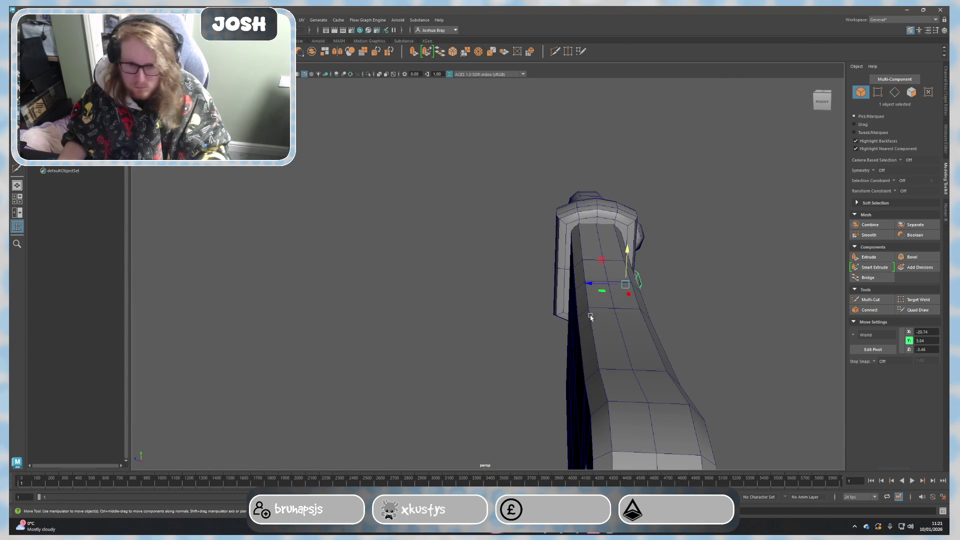
mouse_move(601, 284)
mouse_down()
mouse_move(480, 283)
mouse_move(510, 283)
mouse_up()
Rotate the rivet 180° in X and push it against the bolster face.
key(e)
click(945, 100)
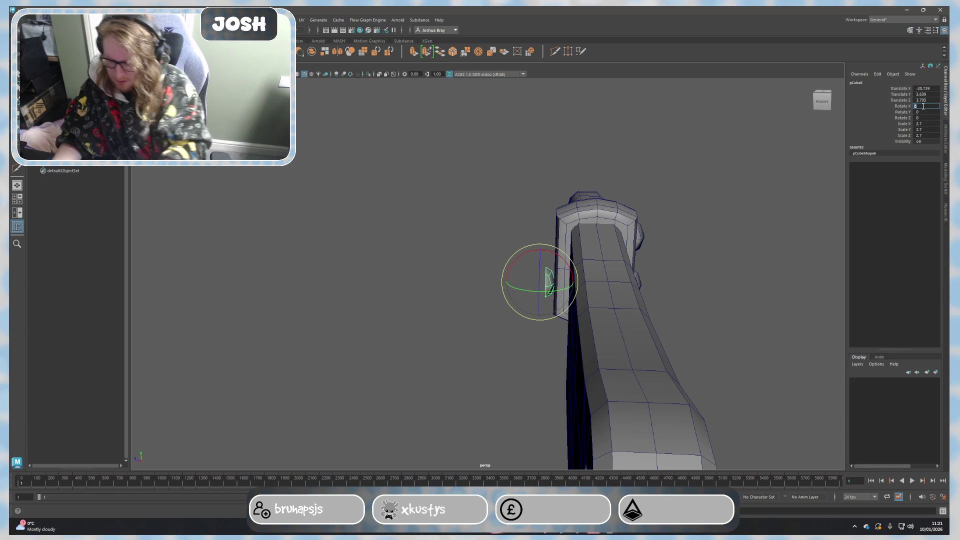
text(180)
key(Return)
key(w)
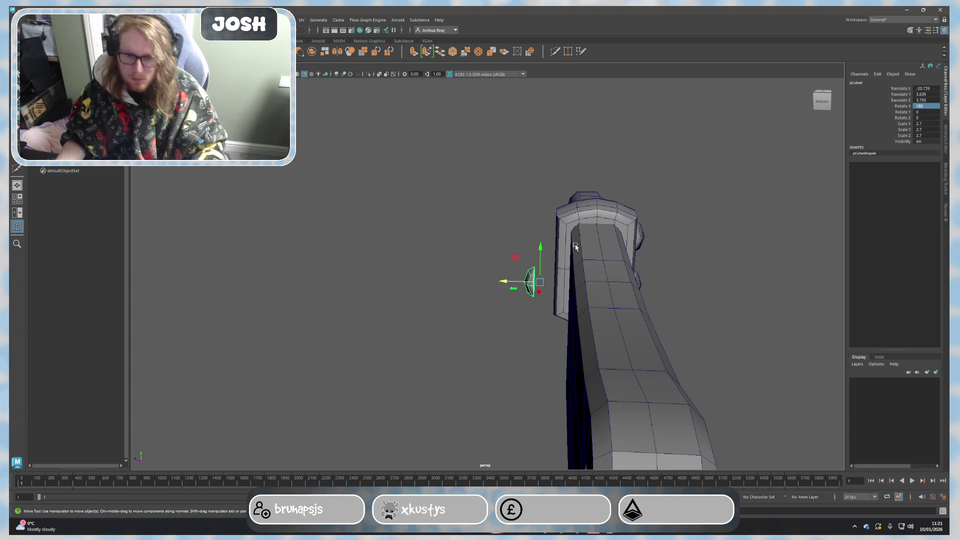
alt+drag(574, 242, 490, 340)
drag(482, 281, 503, 289)
Duplicate the rivet and raise the copy to the upper bolster position.
key(ctrl+d)
drag(534, 244, 535, 200)
click(620, 205)
scroll(679, 212, down, 3)
mouse_move(680, 212)
alt+mouse_down()
mouse_move(651, 359)
mouse_move(624, 365)
mouse_move(605, 350)
alt+mouse_up()
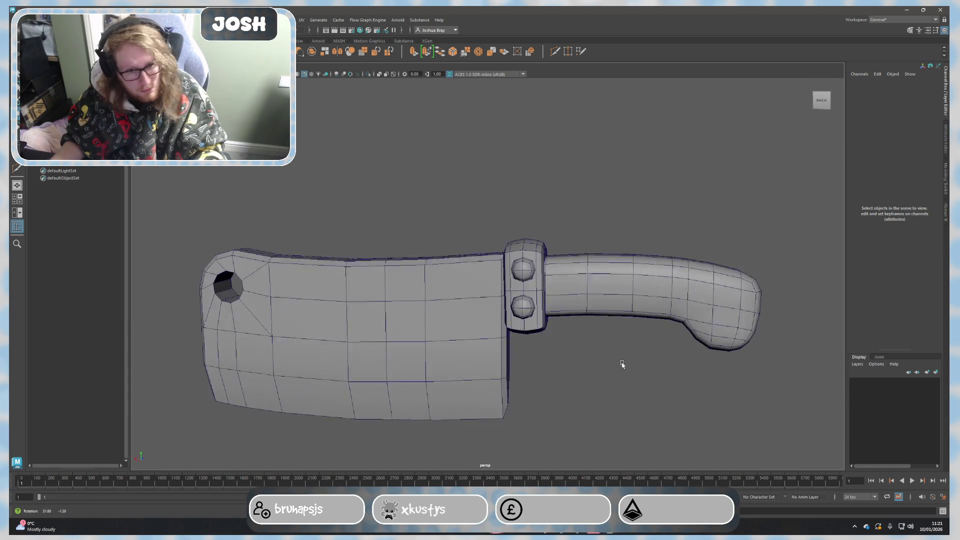
Move the upper rivet onto the handle's butt end and scale it to about 4.1.
click(523, 274)
drag(500, 262, 705, 262)
drag(725, 228, 734, 264)
key(r)
drag(724, 302, 750, 299)
mouse_move(750, 299)
alt+mouse_down()
mouse_move(748, 325)
mouse_move(697, 317)
alt+mouse_up()
mouse_move(475, 284)
mouse_down()
mouse_move(462, 284)
mouse_move(521, 285)
mouse_move(625, 320)
mouse_move(648, 349)
mouse_move(680, 320)
mouse_move(710, 349)
mouse_move(692, 388)
mouse_move(538, 379)
mouse_up()
key(w)
Tilt the handle-end rivet slightly to fine-tune its rotation.
click(647, 350)
key(ctrl+z)
key(e)
drag(311, 263, 310, 266)
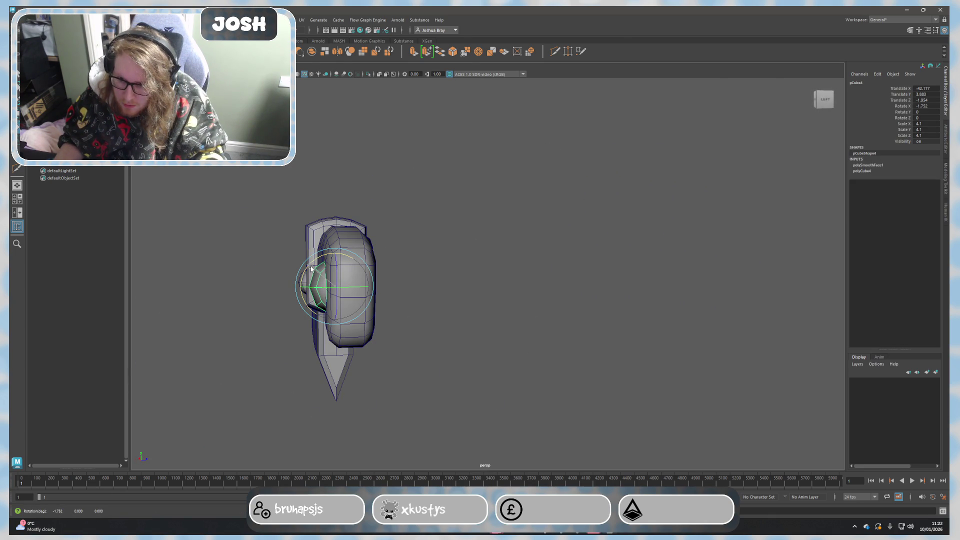
click(451, 313)
alt+drag(450, 313, 471, 339)
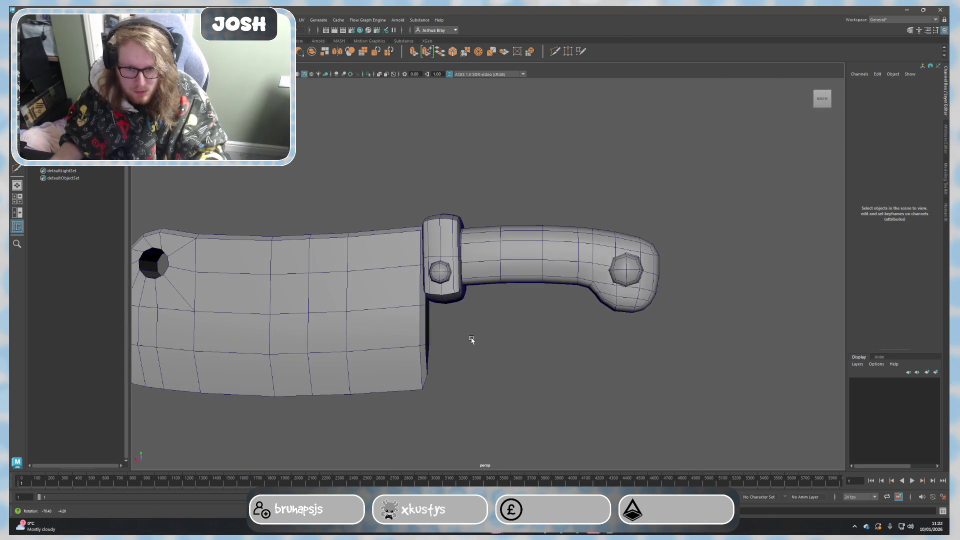
click(622, 271)
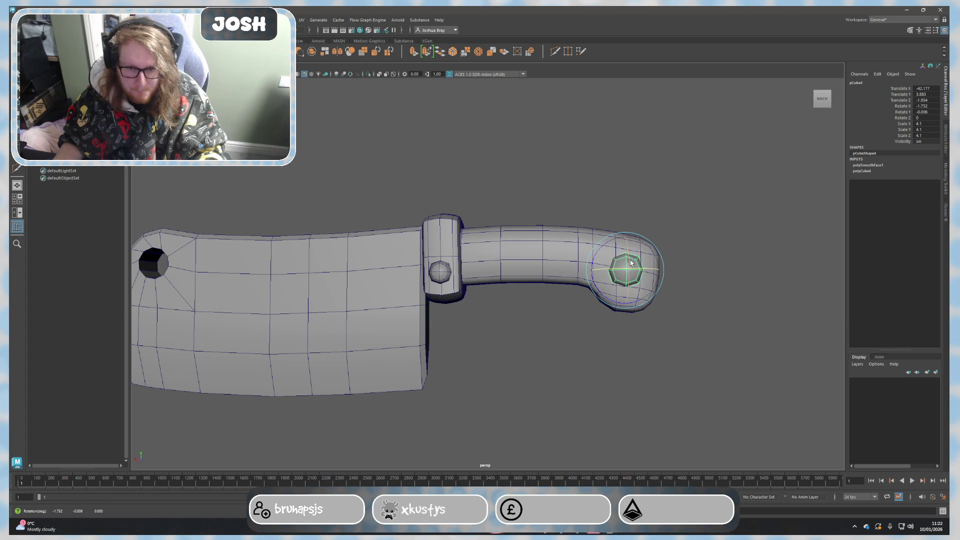
drag(617, 270, 629, 259)
click(730, 260)
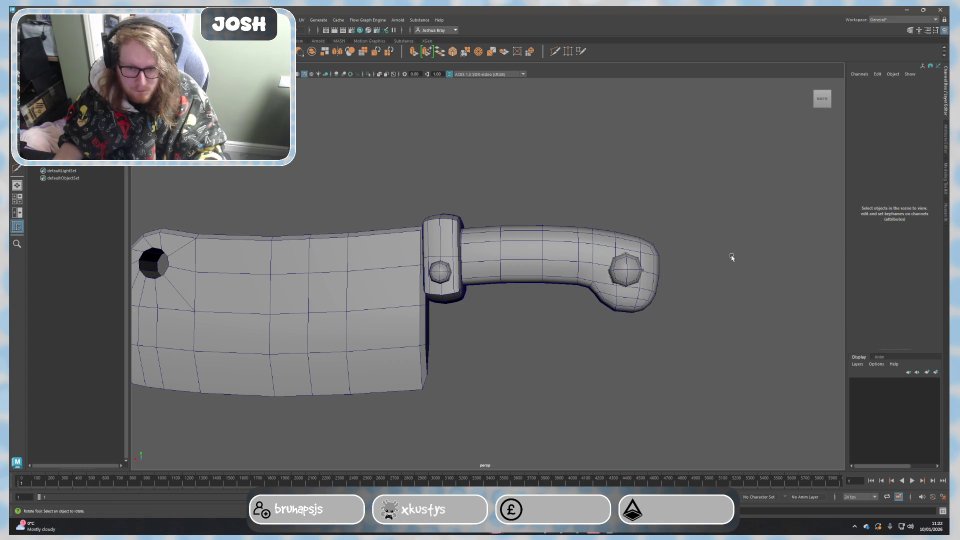
Duplicate a bolster rivet, raise the copy above the lower one, and create a new polygon primitive.
click(436, 269)
key(ctrl+d)
key(w)
drag(440, 239, 441, 206)
click(523, 225)
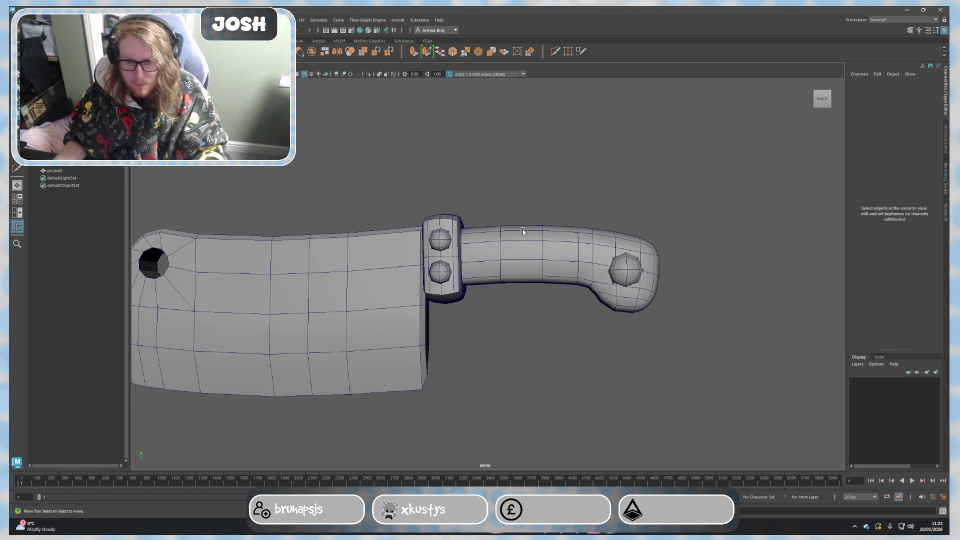
scroll(521, 325, down, 3)
mouse_move(521, 326)
alt+mouse_down()
mouse_move(561, 328)
mouse_move(525, 353)
mouse_move(538, 369)
mouse_move(541, 361)
alt+mouse_up()
scroll(525, 354, up, 3)
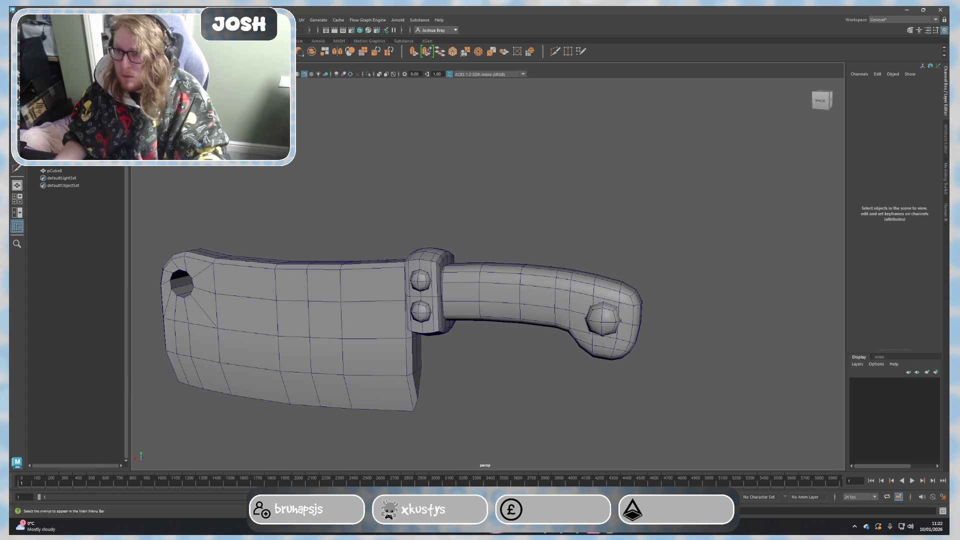
click(350, 51)
scroll(356, 300, down, 3)
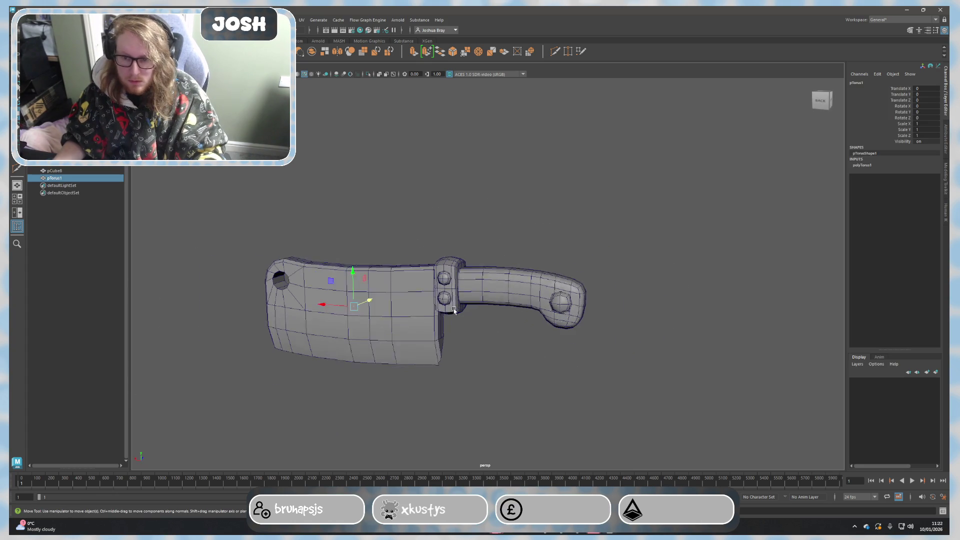
Rotate the torus 90° on X and Y and enlarge it to surround the handle.
drag(357, 300, 503, 310)
key(r)
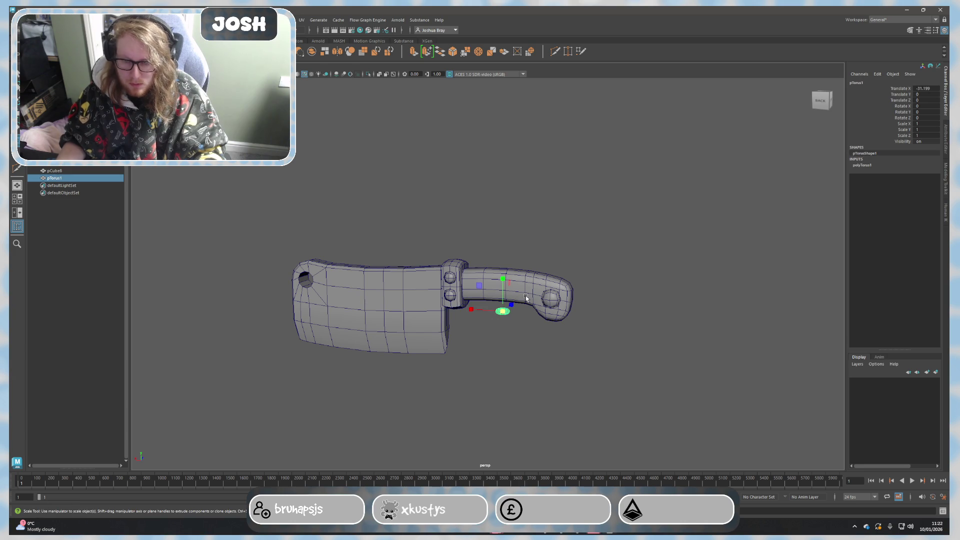
click(926, 106)
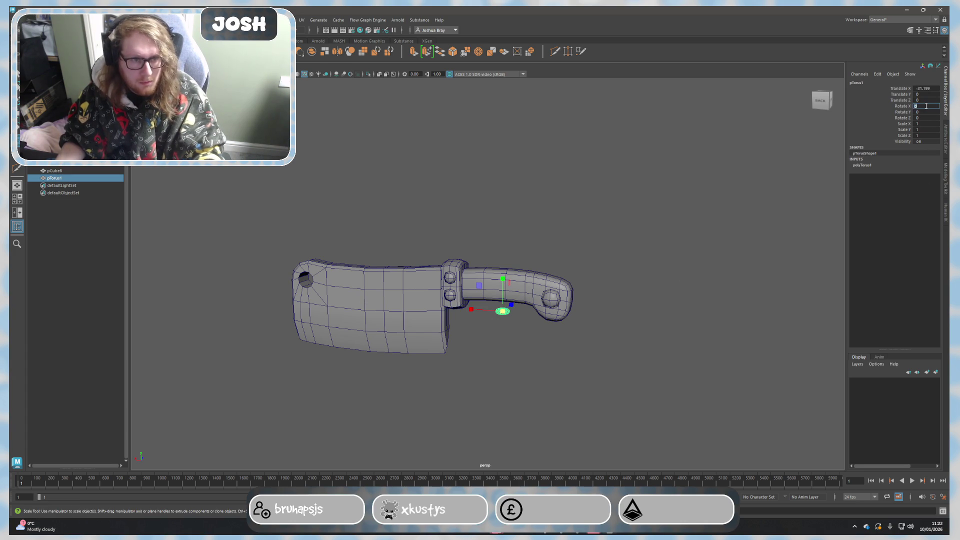
text(90)
key(Return)
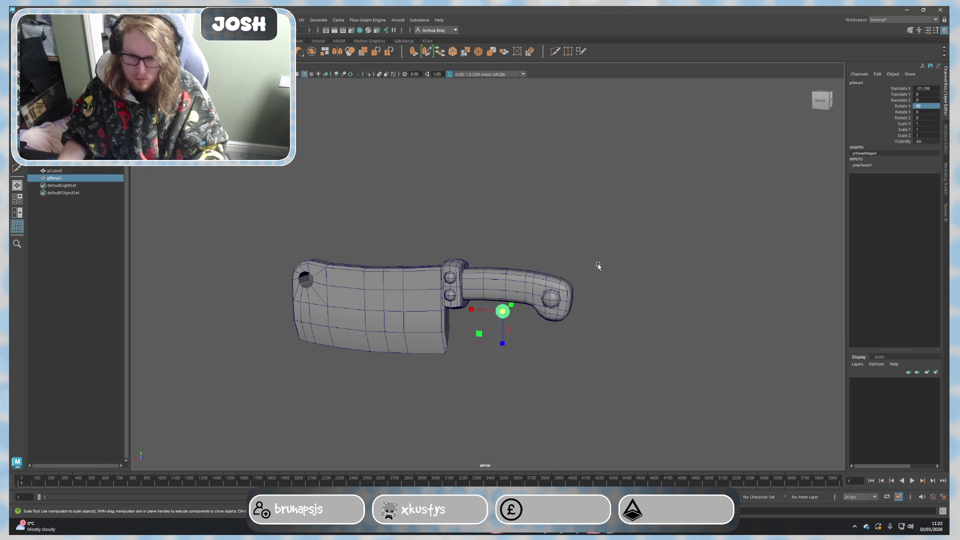
click(924, 112)
text(90)
key(Return)
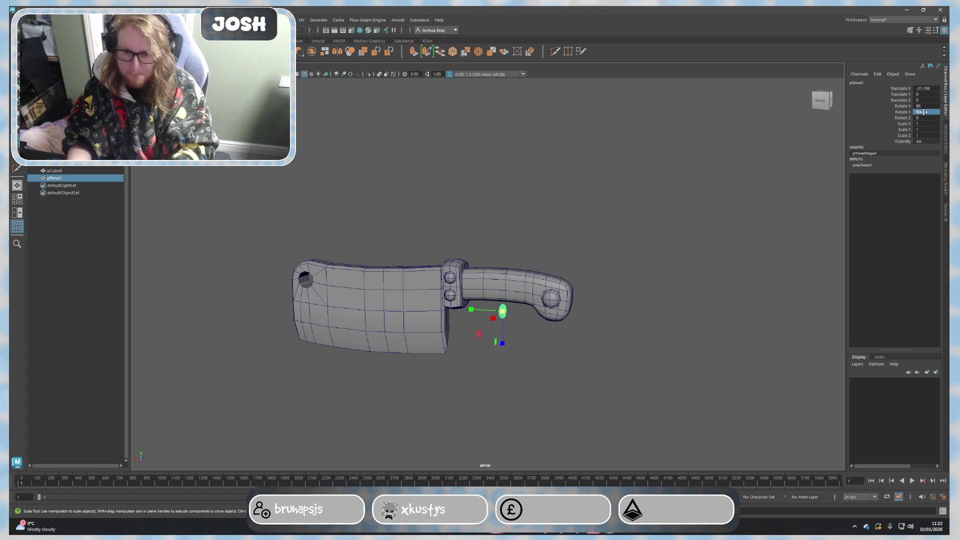
middle_drag(540, 303, 635, 296)
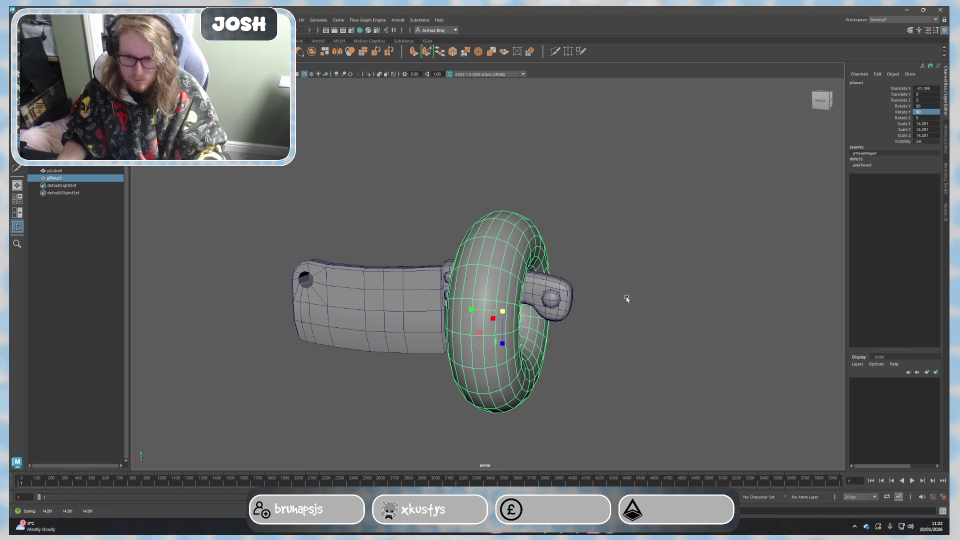
alt+drag(482, 318, 531, 352)
Set the torus Subdivisions Height to 3.
click(862, 165)
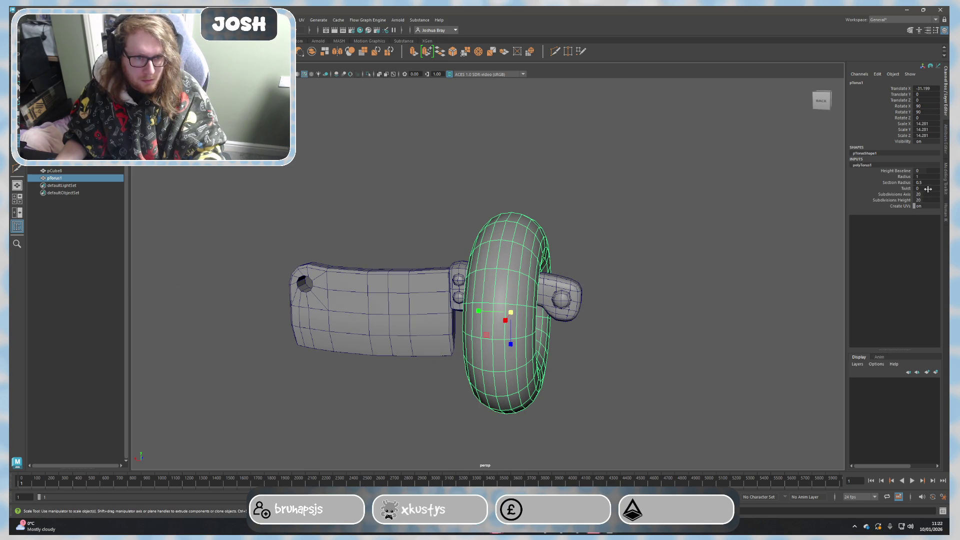
double_click(927, 193)
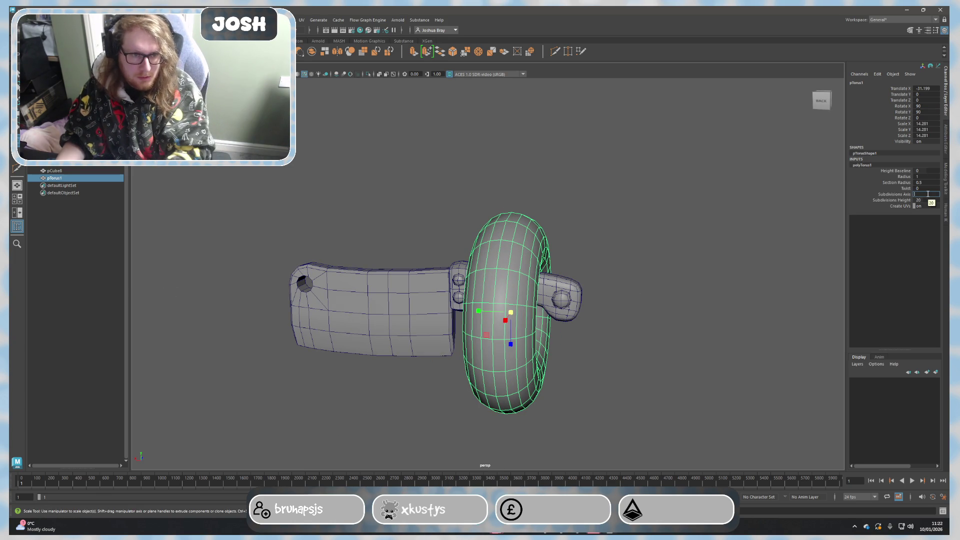
text(3)
key(Return)
key(ctrl+z)
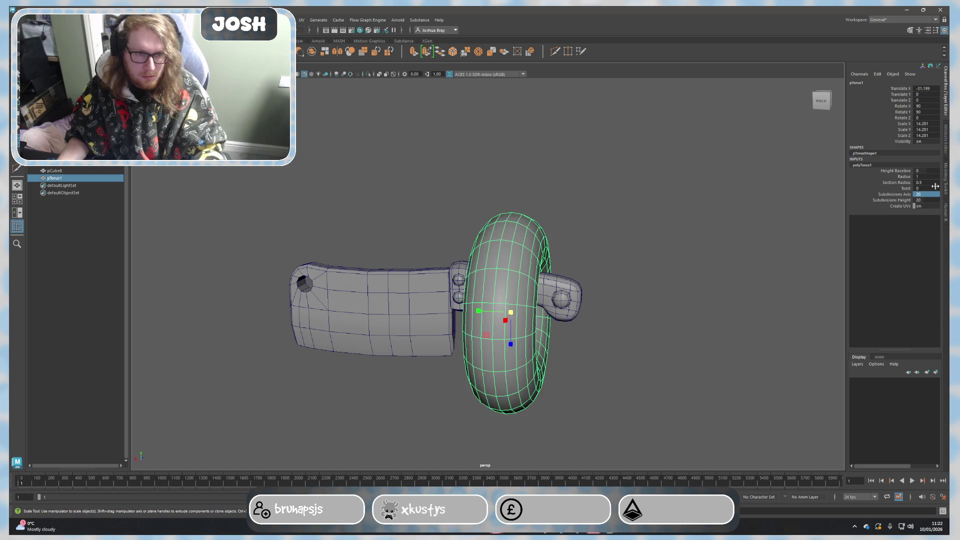
double_click(928, 201)
text(3)
key(Return)
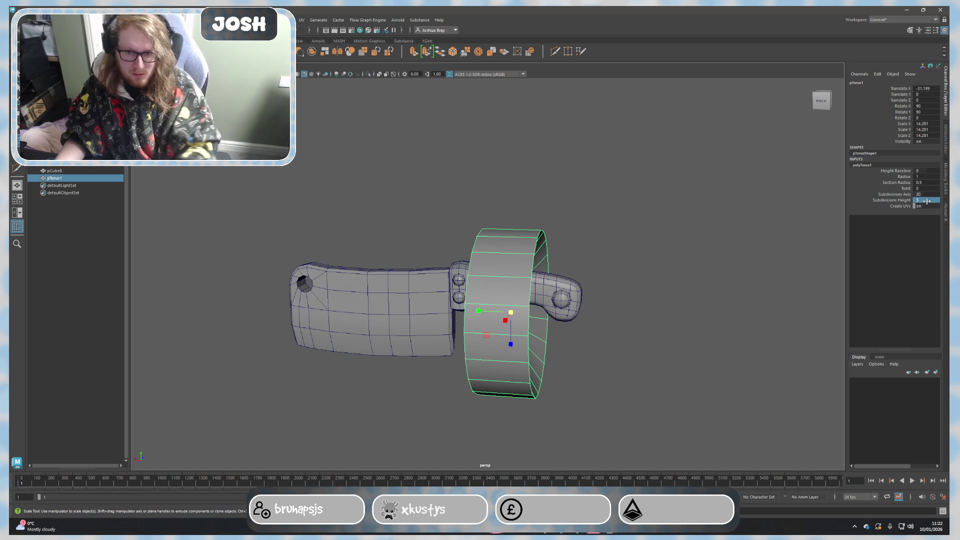
Delete one face loop from the torus to open the band.
alt+drag(834, 223, 619, 270)
right_drag(568, 268, 535, 266)
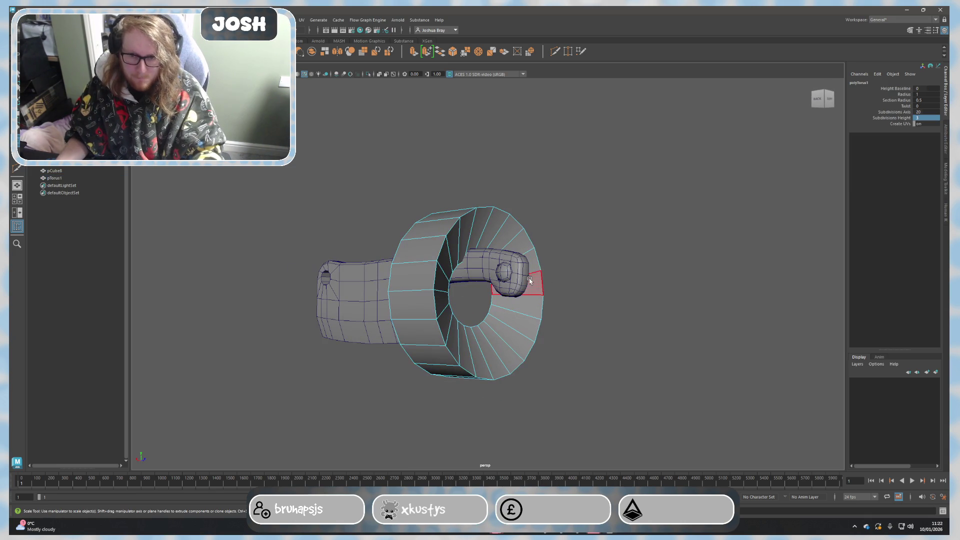
mouse_move(537, 266)
alt+mouse_down()
mouse_move(519, 310)
mouse_move(662, 346)
mouse_move(617, 320)
alt+mouse_up()
double_click(609, 330)
key(Delete)
Scale the band to 4.106 and move it onto the handle just behind the bolster.
key(F8)
mouse_move(519, 314)
mouse_down()
mouse_move(445, 305)
mouse_move(413, 312)
mouse_move(390, 302)
mouse_up()
scroll(445, 305, up, 4)
key(ctrl+z)
key(w)
drag(424, 273, 426, 211)
alt+drag(502, 317, 502, 330)
mouse_move(372, 261)
mouse_down()
mouse_move(338, 261)
mouse_move(386, 304)
mouse_up()
alt+right_drag(386, 304, 393, 281)
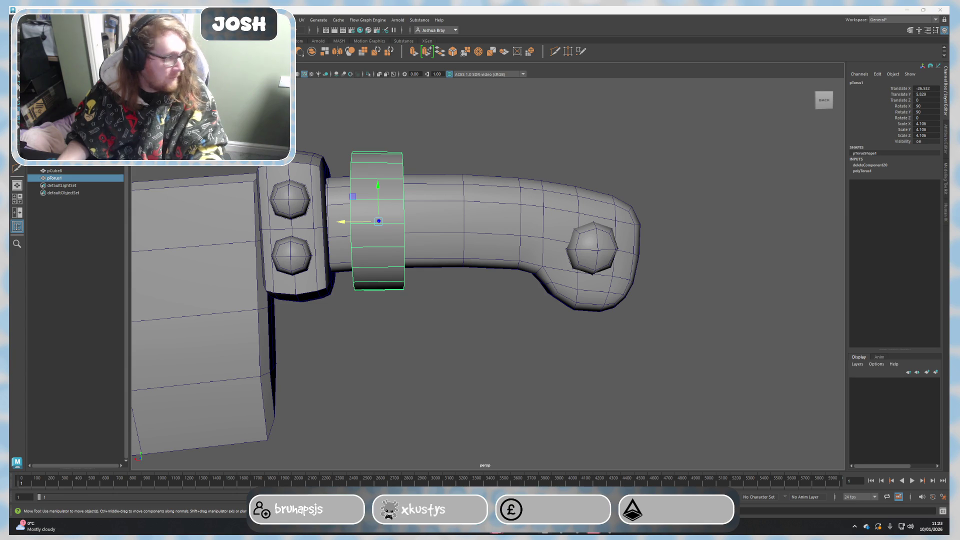
mouse_move(760, 221)
alt+mouse_down()
mouse_move(510, 242)
mouse_move(560, 252)
alt+mouse_up()
Lower polyTorus1 Subdivisions Axis so the collar has fewer, chunkier sides.
click(470, 252)
click(455, 213)
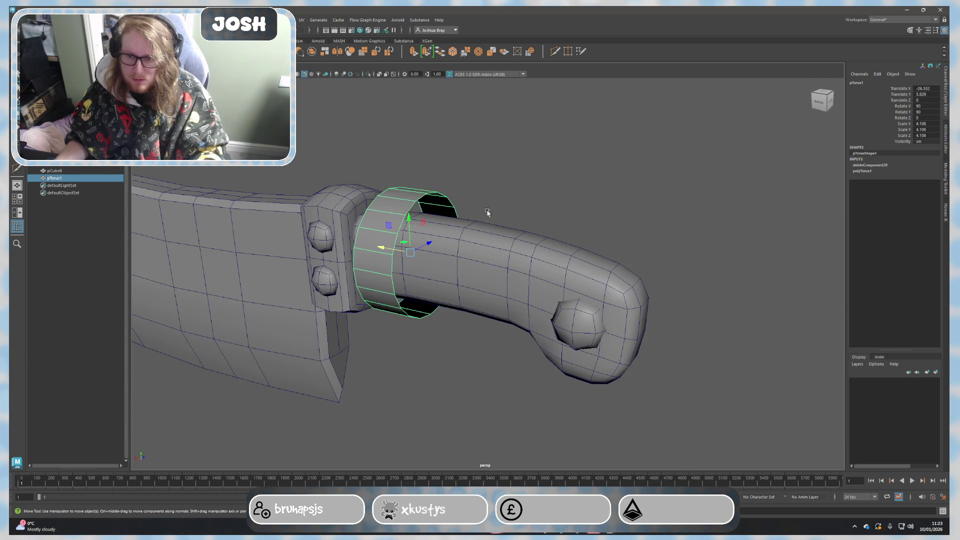
click(861, 172)
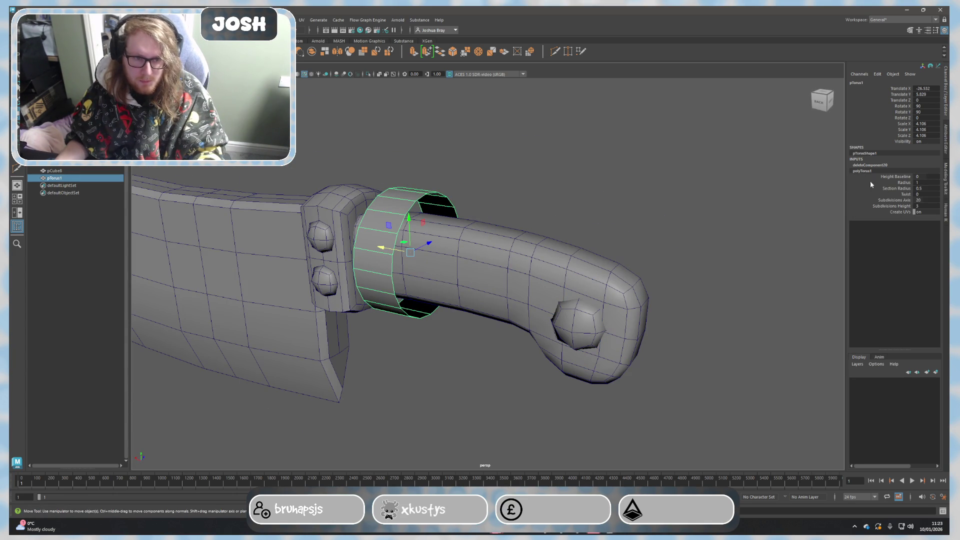
double_click(928, 200)
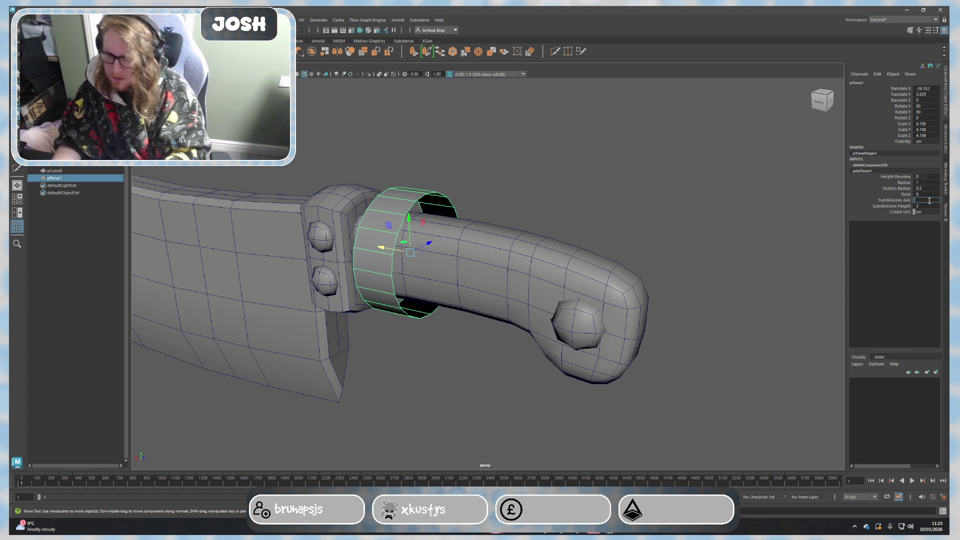
key(Return)
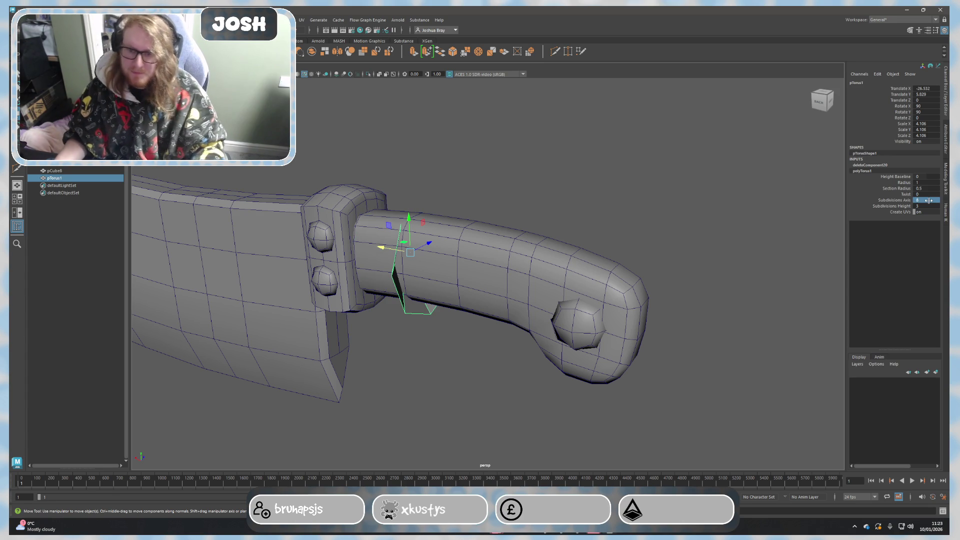
key(ctrl+z)
key(ctrl+z)
key(ctrl+z)
key(ctrl+z)
key(ctrl+z)
key(ctrl+z)
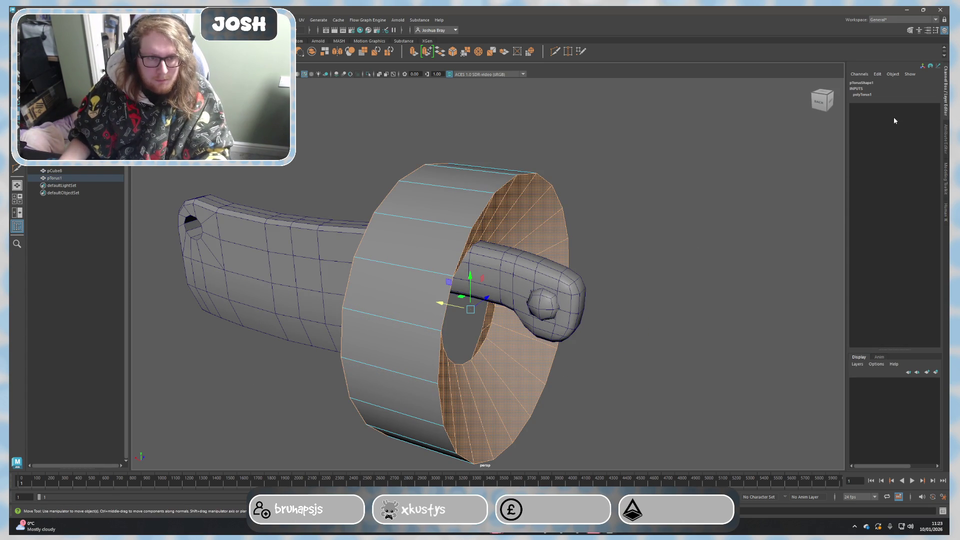
click(942, 142)
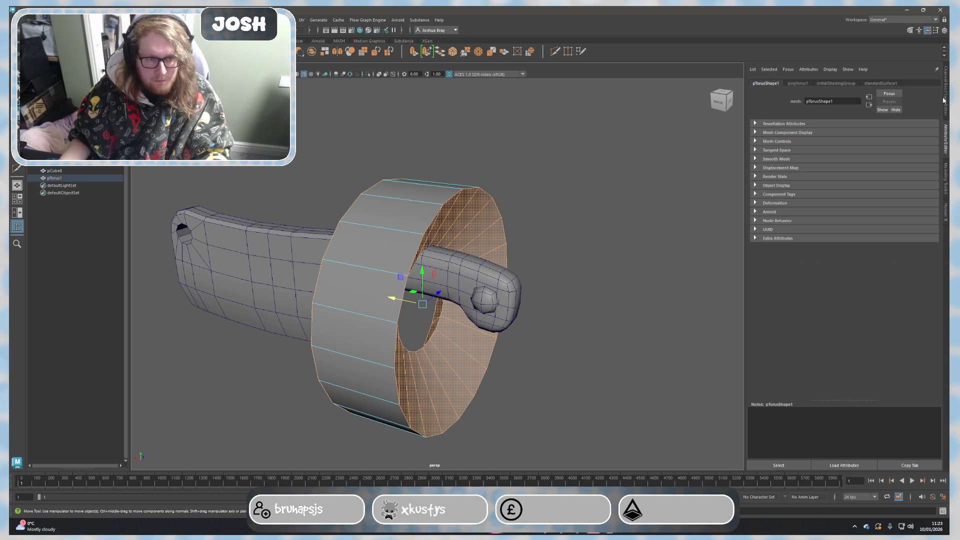
click(944, 100)
click(862, 95)
double_click(923, 124)
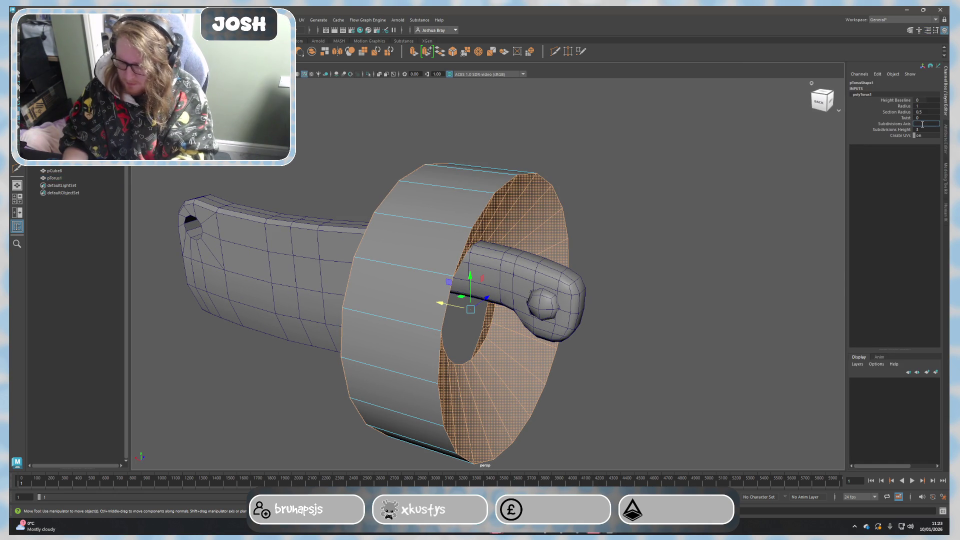
key(Return)
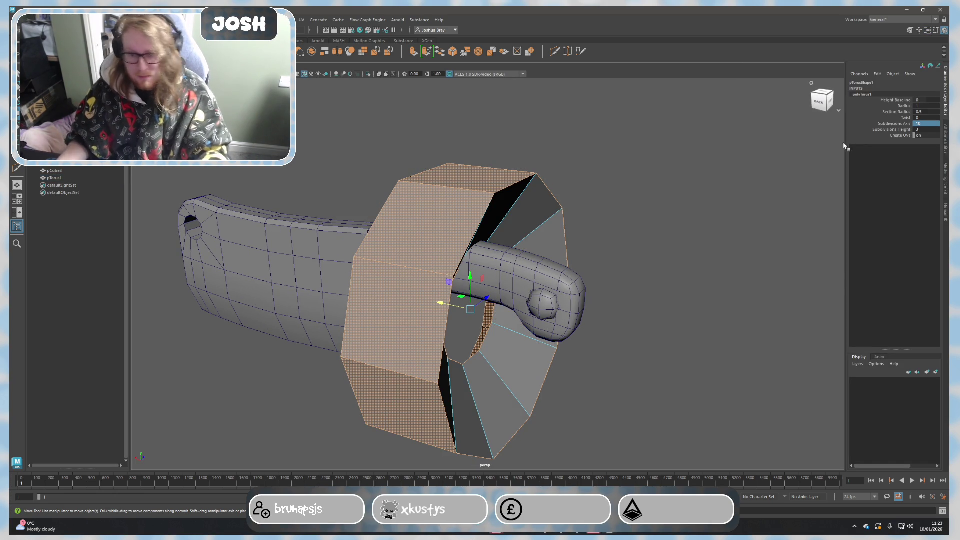
Delete the collar's inner face loop.
alt+drag(658, 270, 609, 261)
key(F11)
click(522, 235)
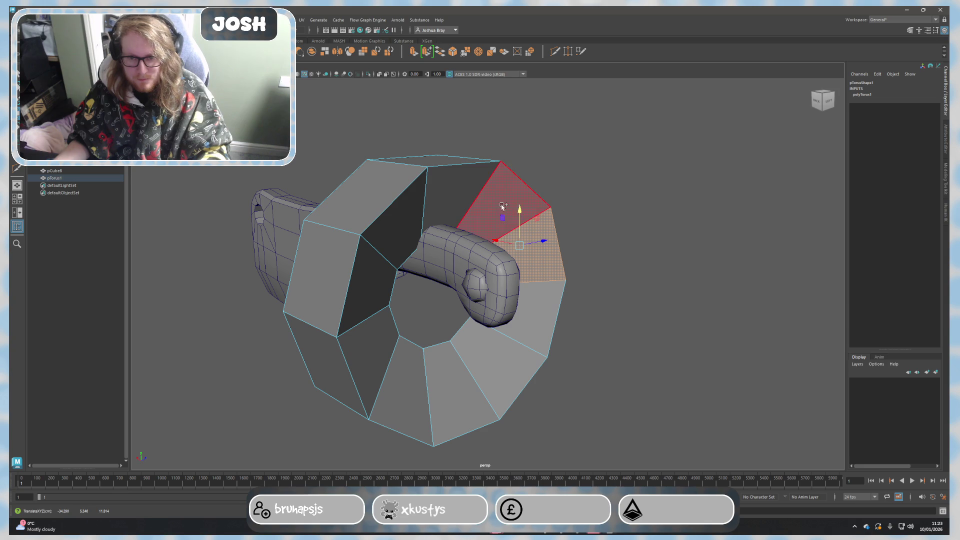
alt+drag(440, 275, 547, 270)
click(593, 344)
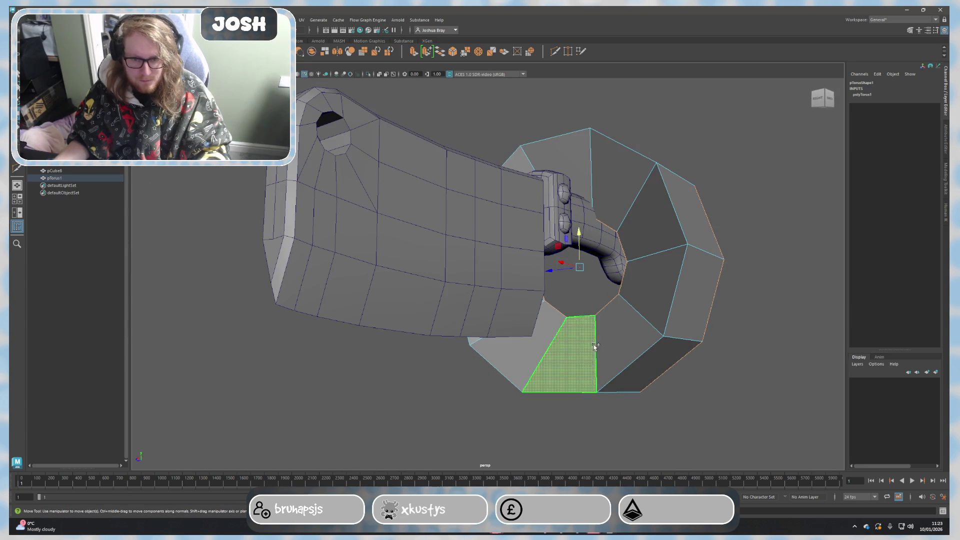
double_click(593, 344)
key(Delete)
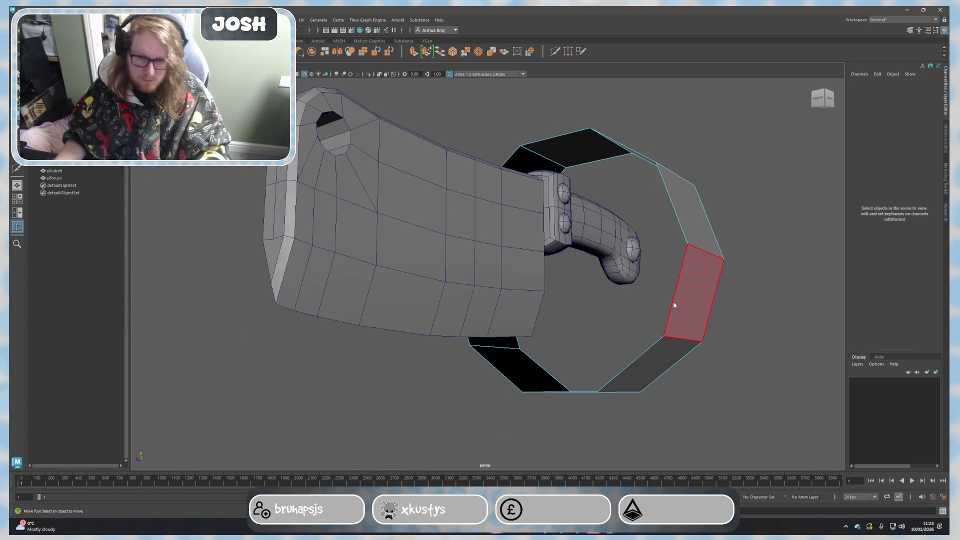
key(F8)
Rescale the ring to 4.333 and slide it snugly against the bolster.
alt+drag(739, 322, 608, 294)
key(r)
mouse_move(550, 276)
mouse_down()
mouse_move(375, 285)
mouse_move(536, 365)
mouse_up()
mouse_move(526, 303)
middle_down()
mouse_move(536, 308)
mouse_move(469, 252)
middle_up()
key(w)
drag(469, 251, 419, 253)
alt+right_drag(420, 253, 544, 310)
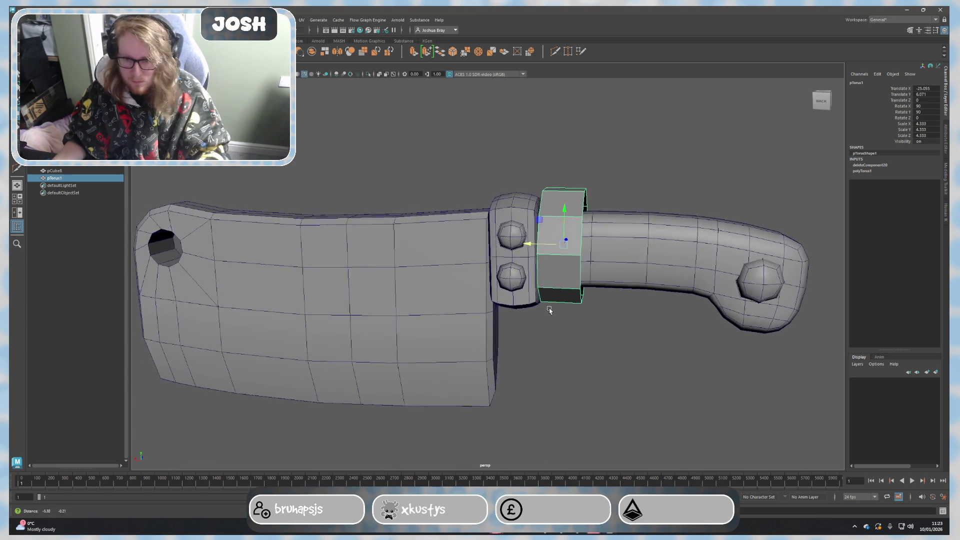
alt+drag(544, 311, 515, 300)
middle_drag(520, 240, 541, 212)
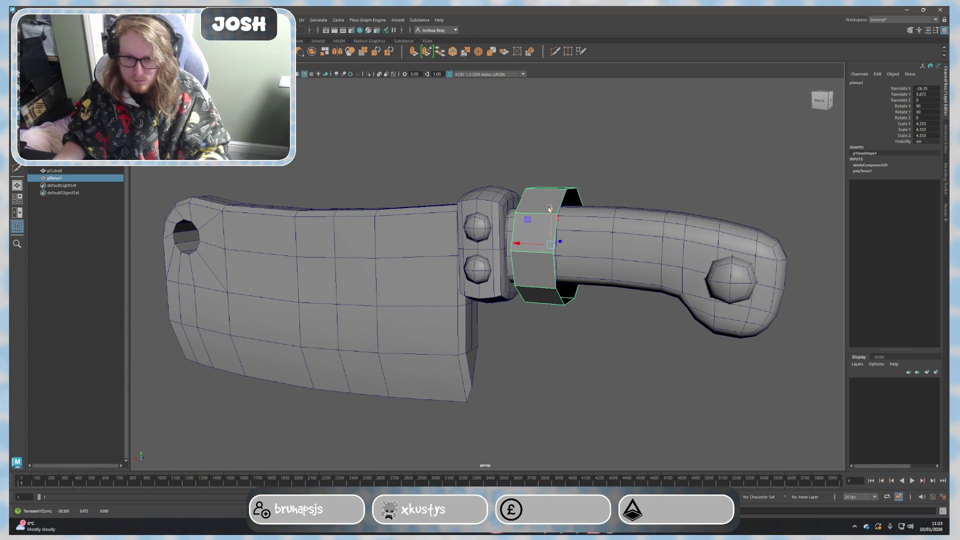
alt+drag(549, 208, 575, 220)
click(625, 250)
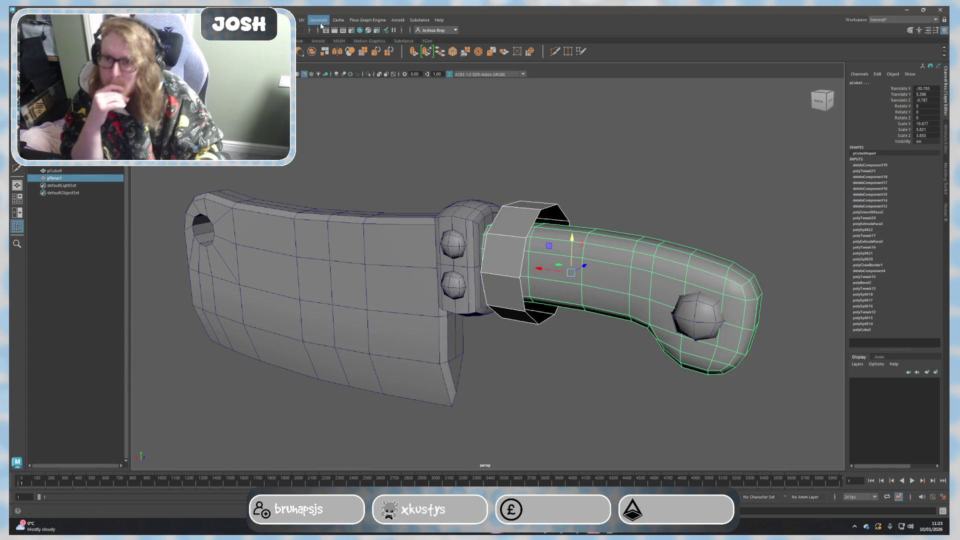
Add a ShrinkWrap deformer to the handle and turn on X-Ray shading.
click(286, 20)
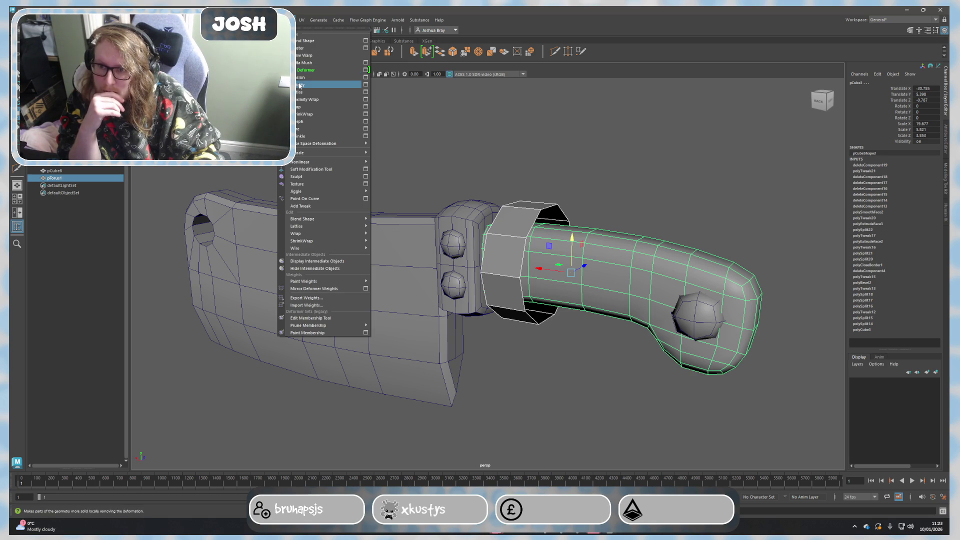
click(299, 115)
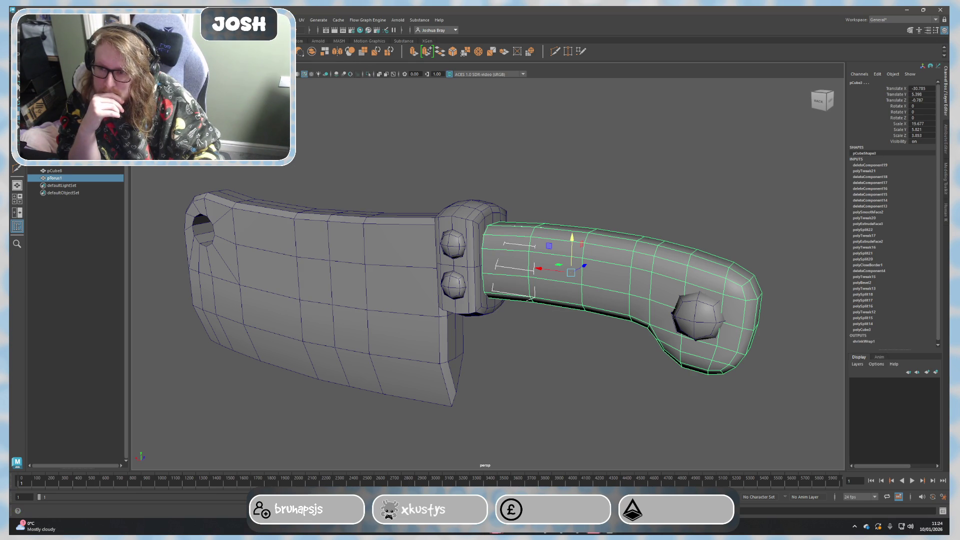
click(155, 64)
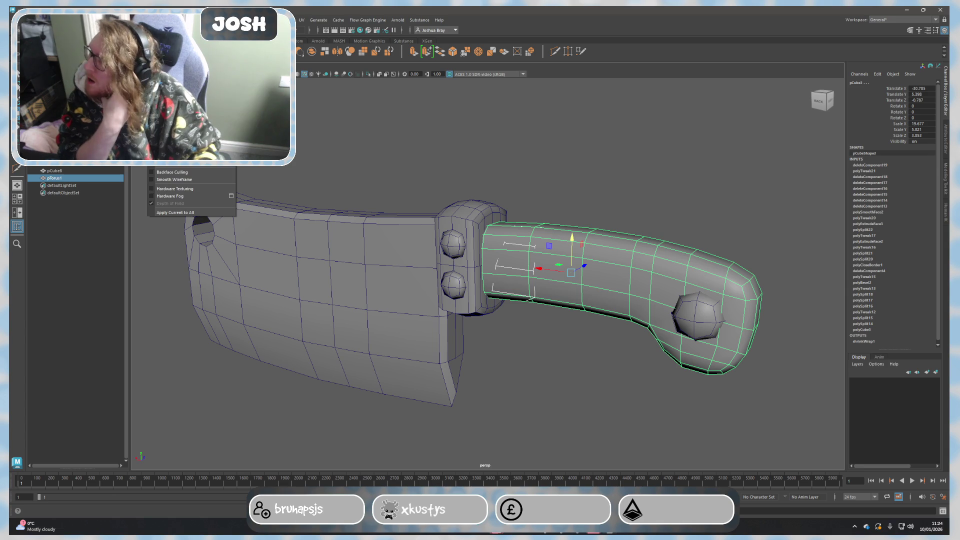
click(165, 150)
Tilt the collar ring pTorus1 to 91.1° X and scale it down to 3.475.
click(622, 242)
scroll(593, 285, up, 5)
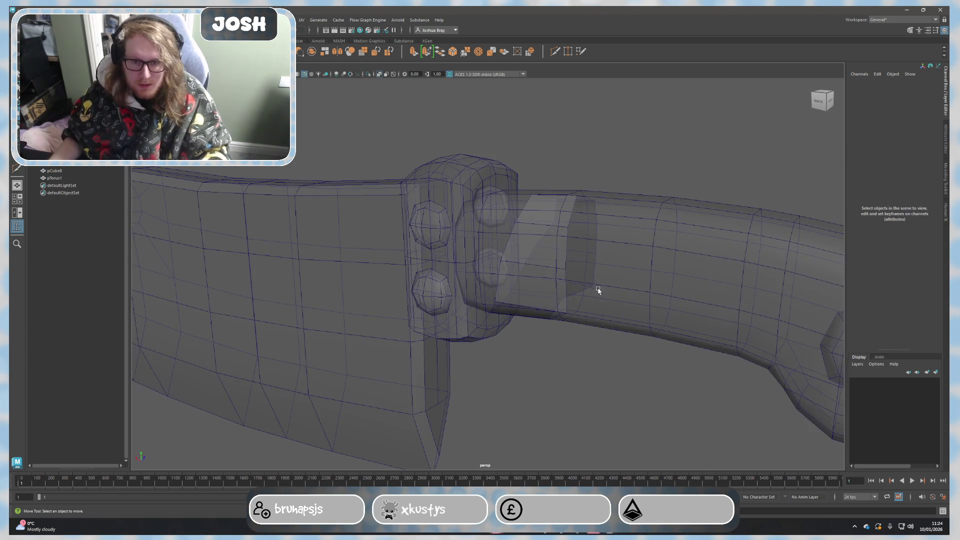
scroll(607, 296, down, 3)
click(617, 296)
scroll(616, 298, down, 2)
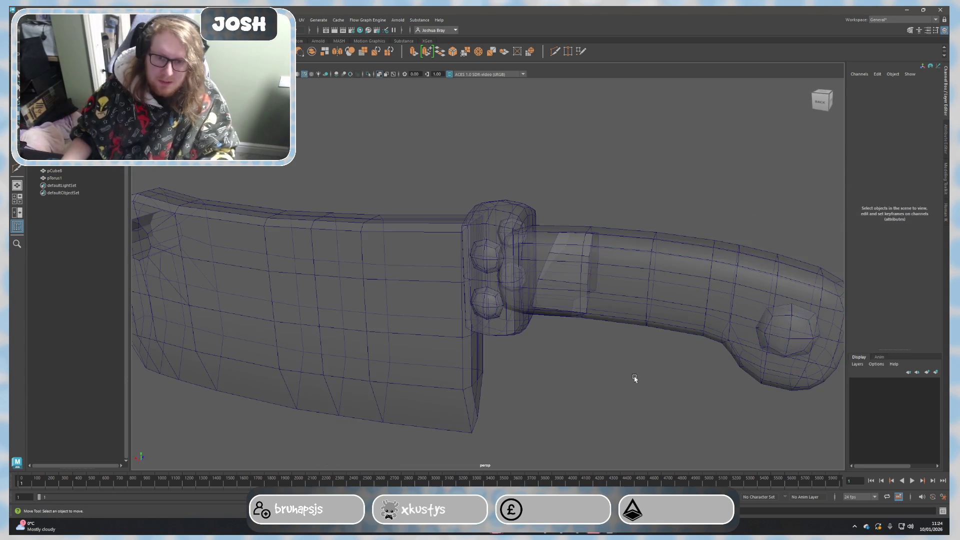
key(ctrl+shift+h)
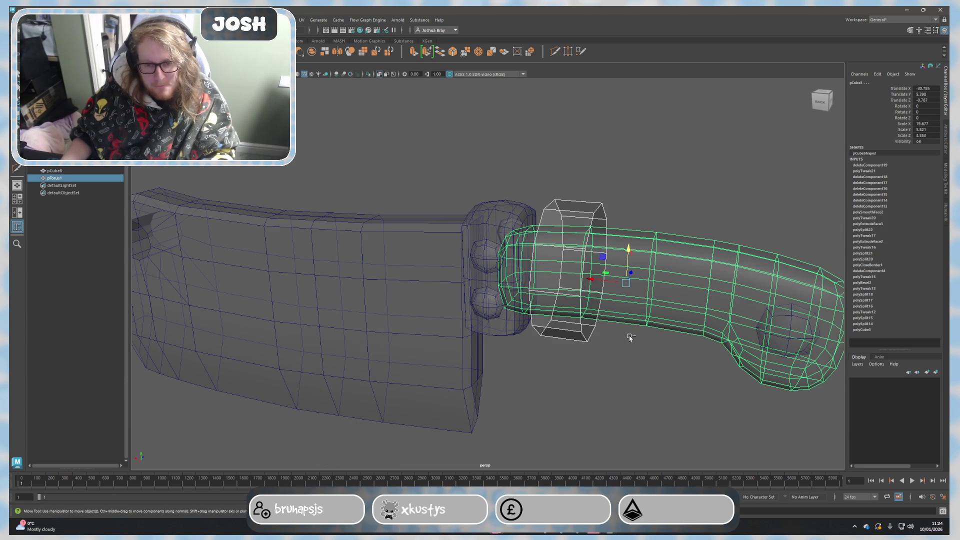
click(660, 210)
mouse_move(660, 210)
alt+mouse_down()
mouse_move(594, 278)
mouse_move(603, 270)
mouse_move(572, 266)
mouse_move(530, 241)
mouse_move(542, 262)
mouse_move(521, 264)
mouse_move(560, 295)
mouse_move(567, 290)
alt+mouse_up()
click(613, 250)
key(e)
key(r)
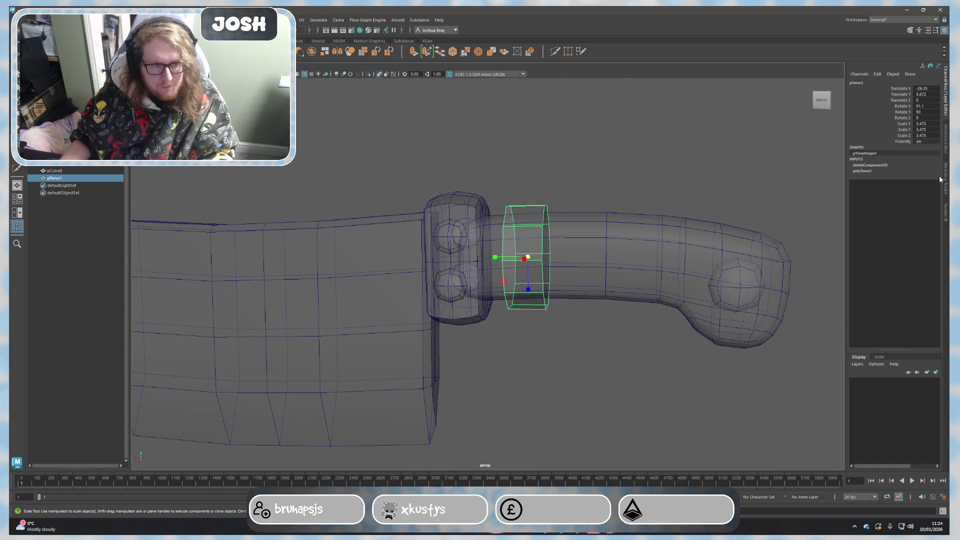
Insert a vertical edge loop around the ring with the cut tool.
click(947, 185)
click(871, 300)
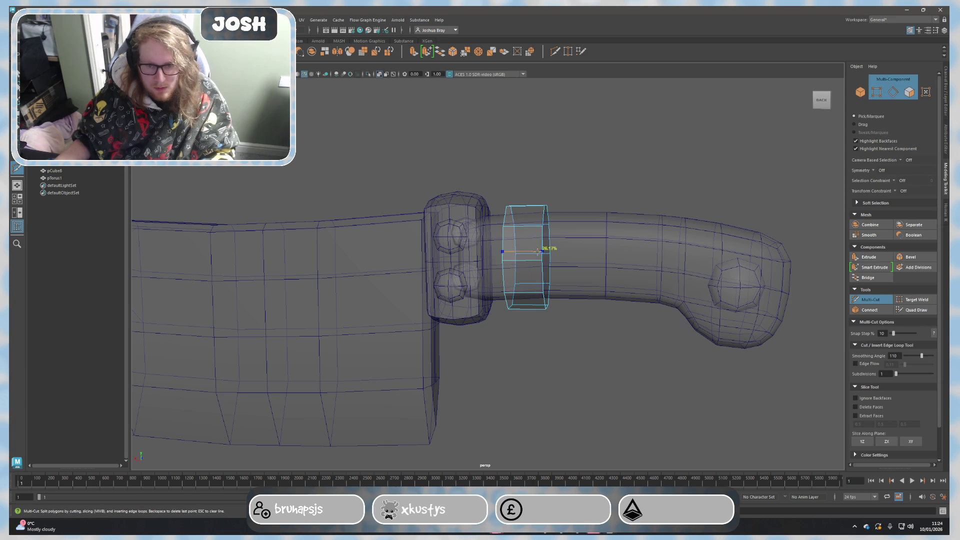
ctrl+click(527, 265)
key(q)
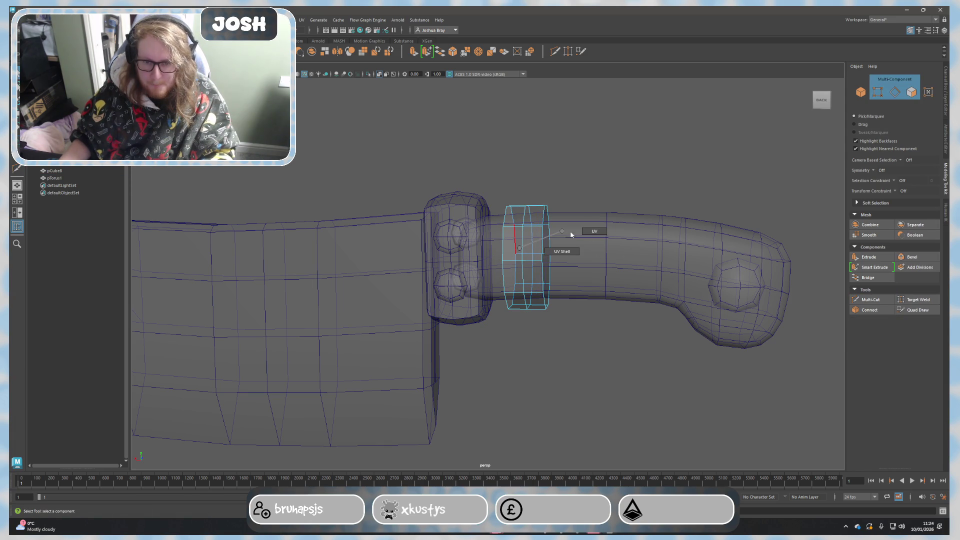
Select ring and handle, try Wrap and ShrinkWrap deformers, then un-maximize Maya.
key(F8)
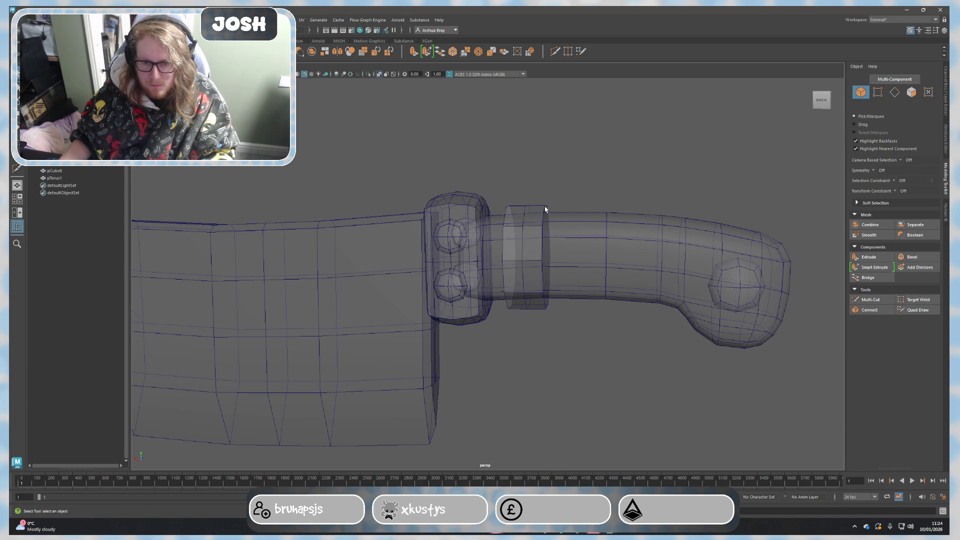
click(545, 208)
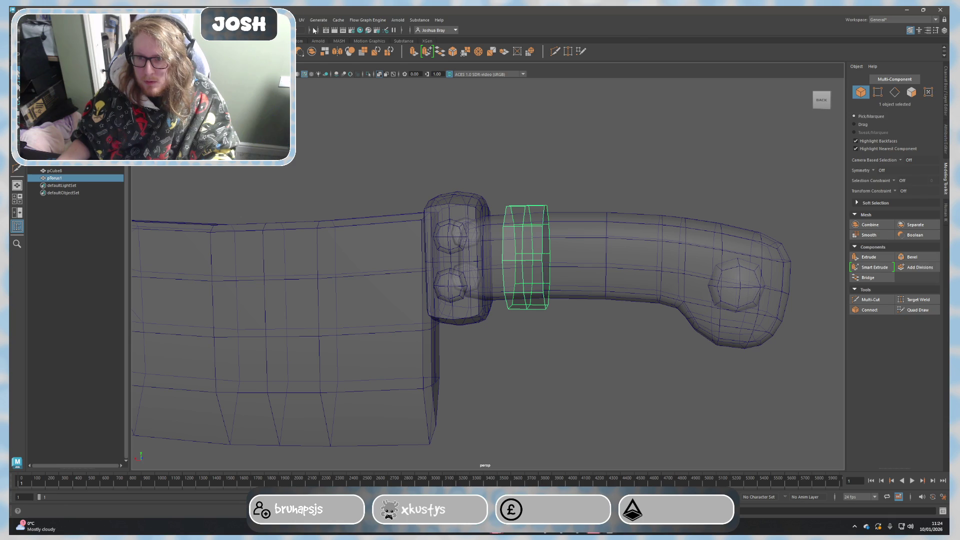
shift+click(594, 218)
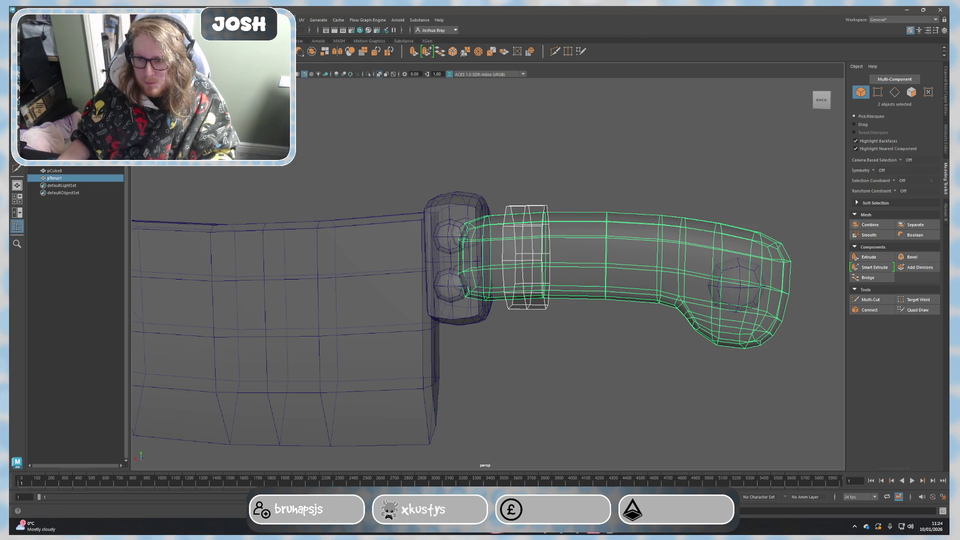
click(288, 20)
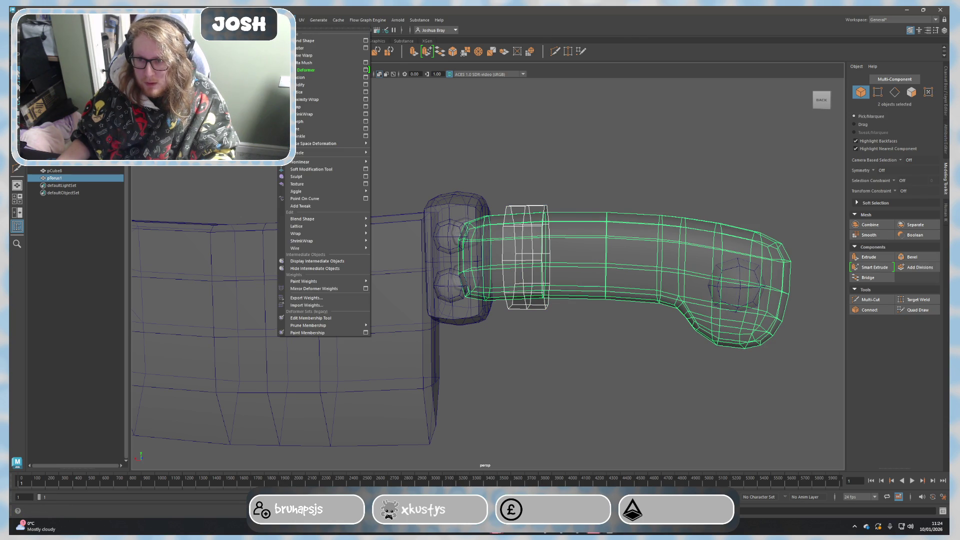
click(311, 118)
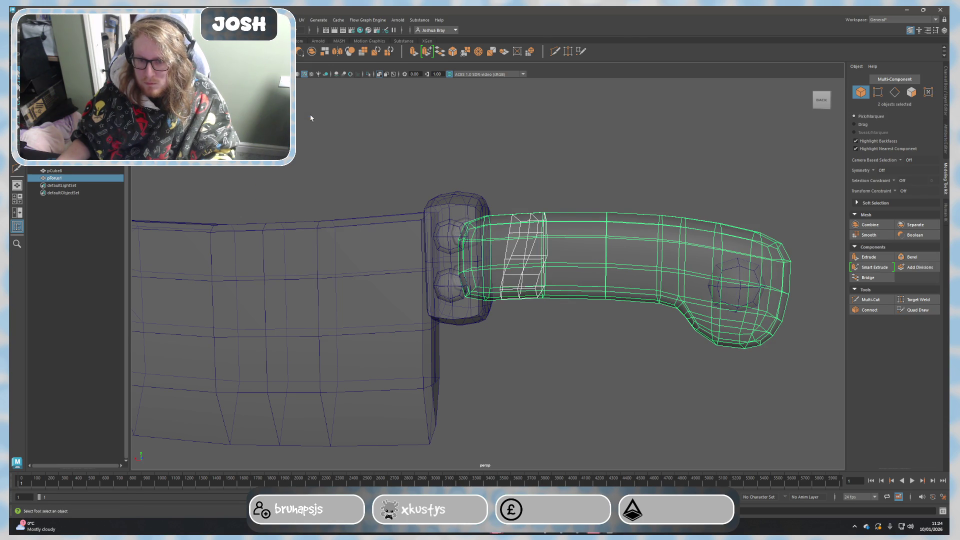
alt+drag(319, 123, 594, 180)
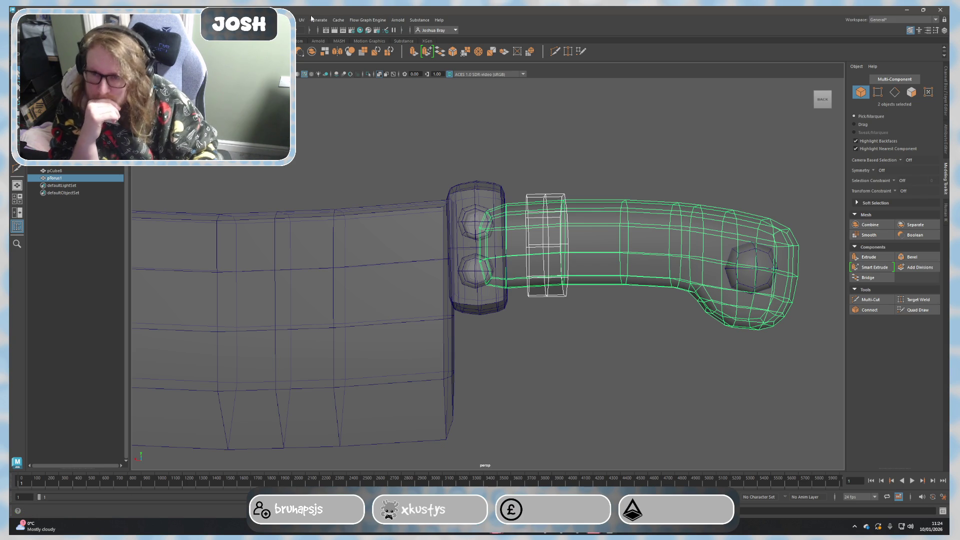
click(286, 20)
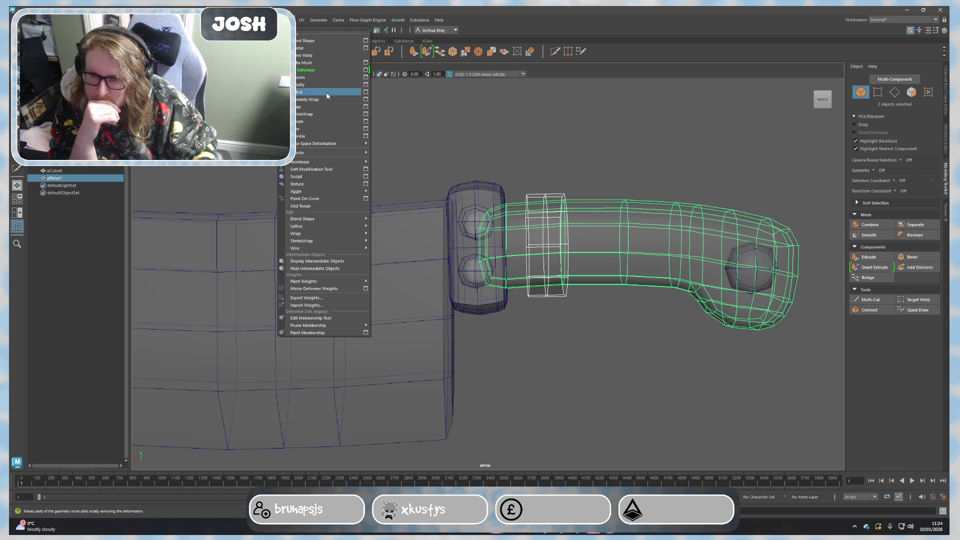
click(366, 117)
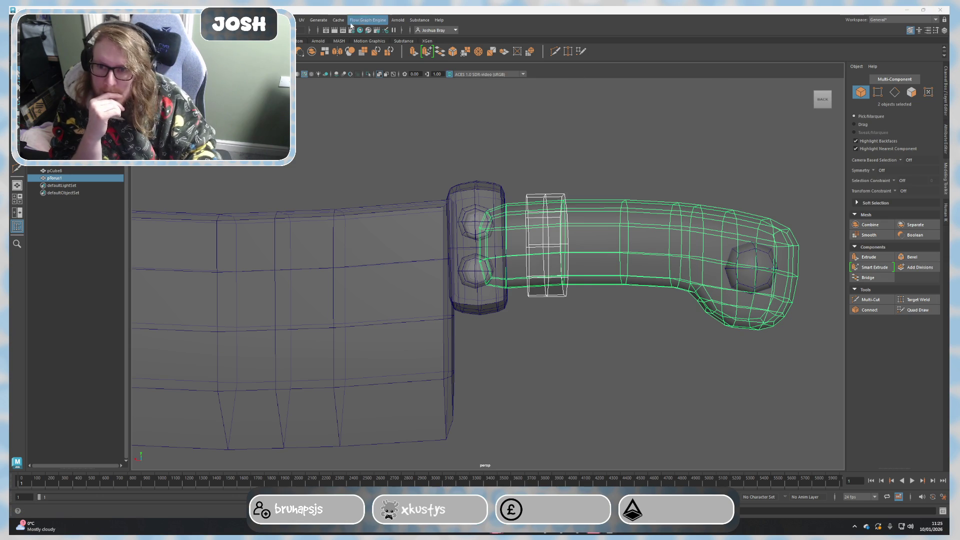
click(289, 20)
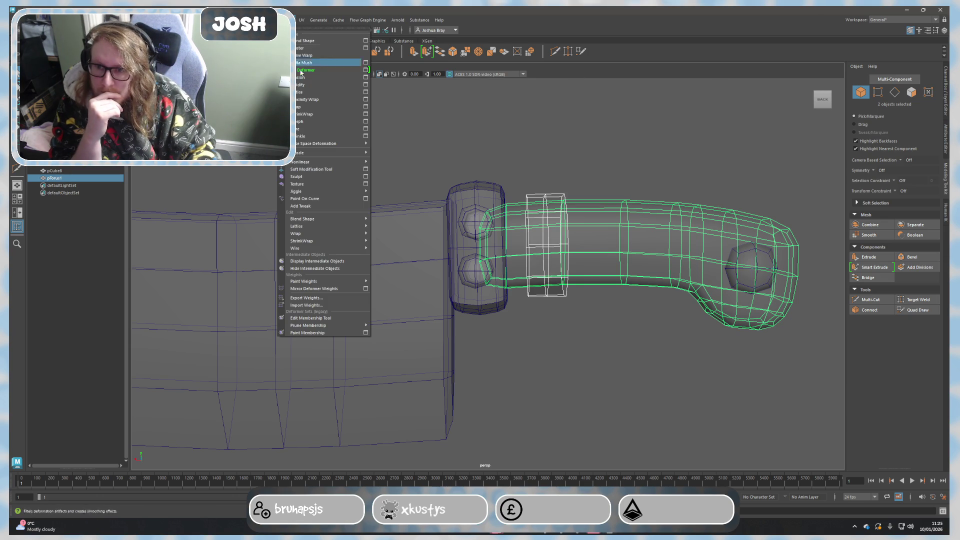
click(367, 116)
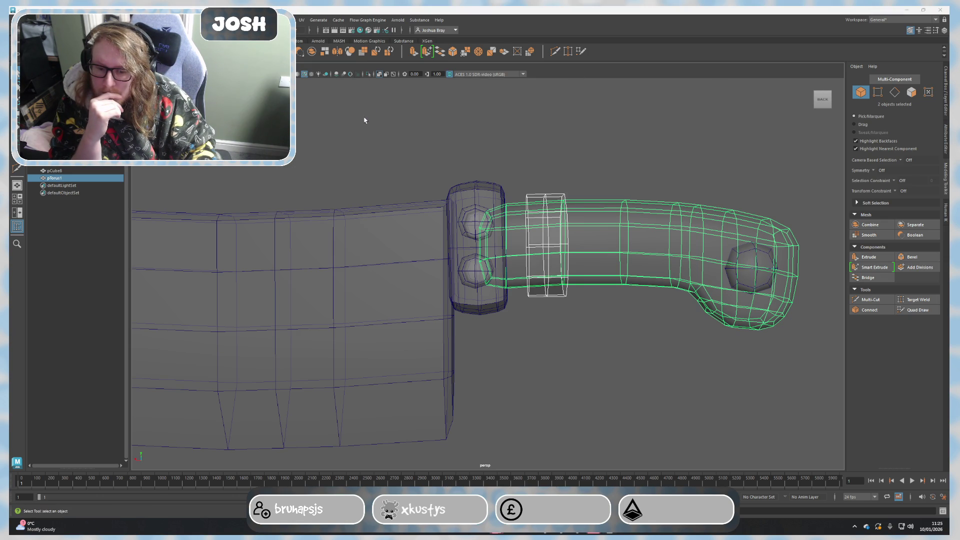
drag(780, 10, 786, 369)
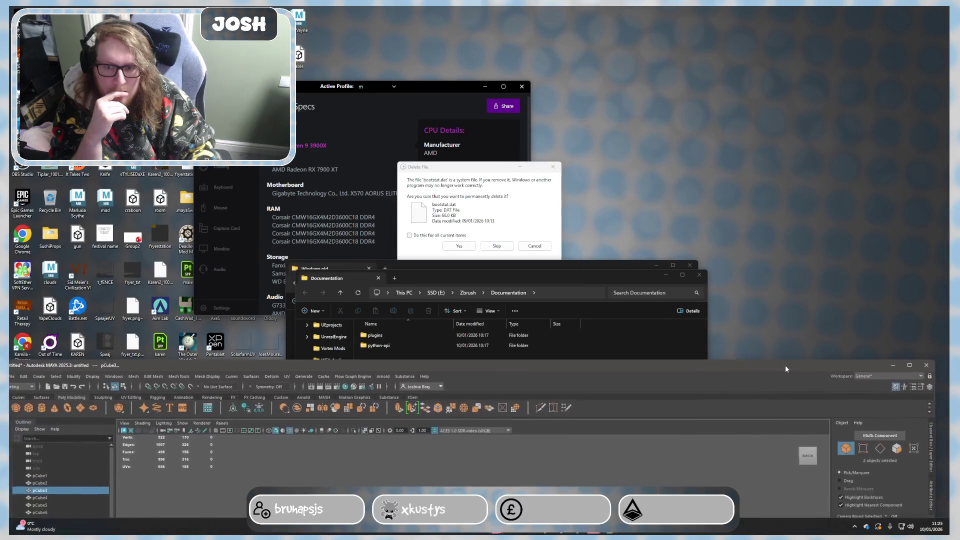
Skip all protected Windows.old items and confirm deleting the system file.
click(514, 169)
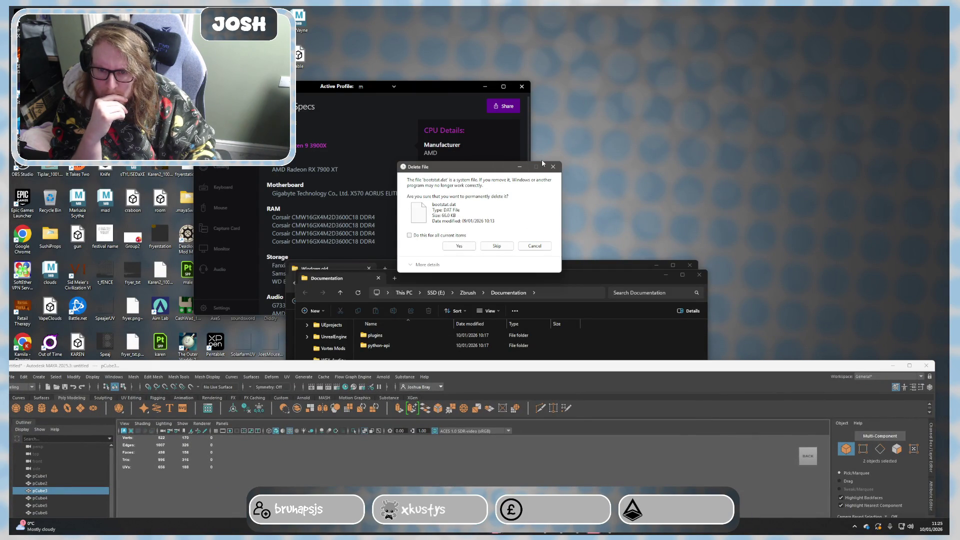
click(497, 246)
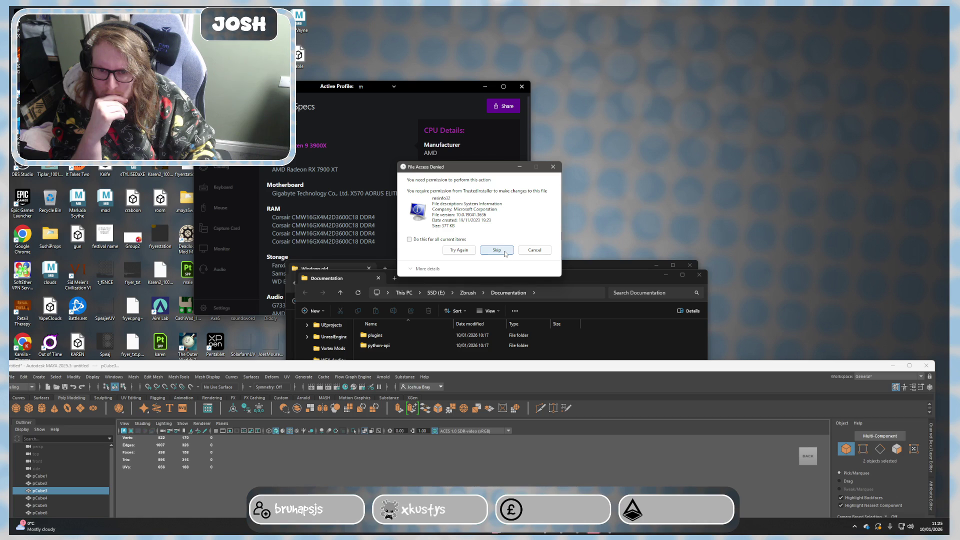
click(505, 253)
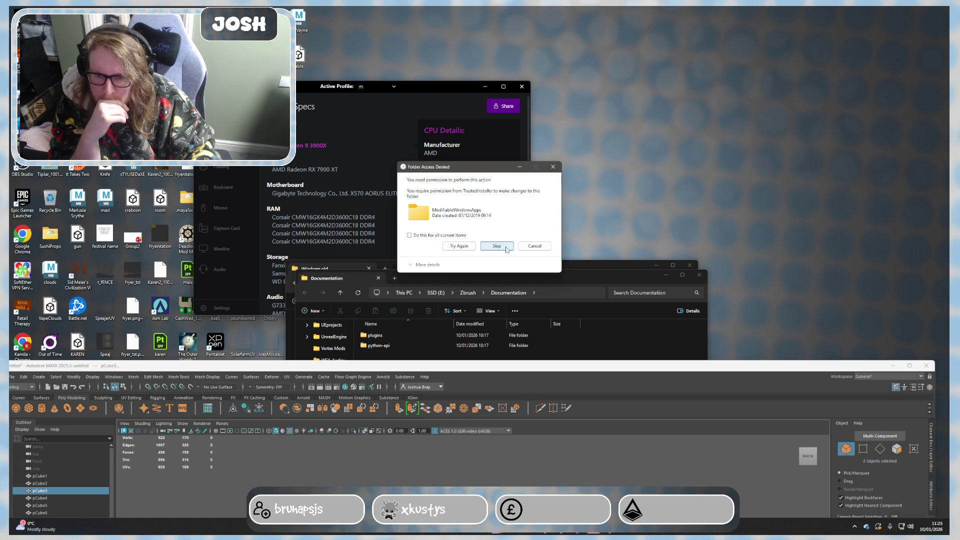
click(506, 248)
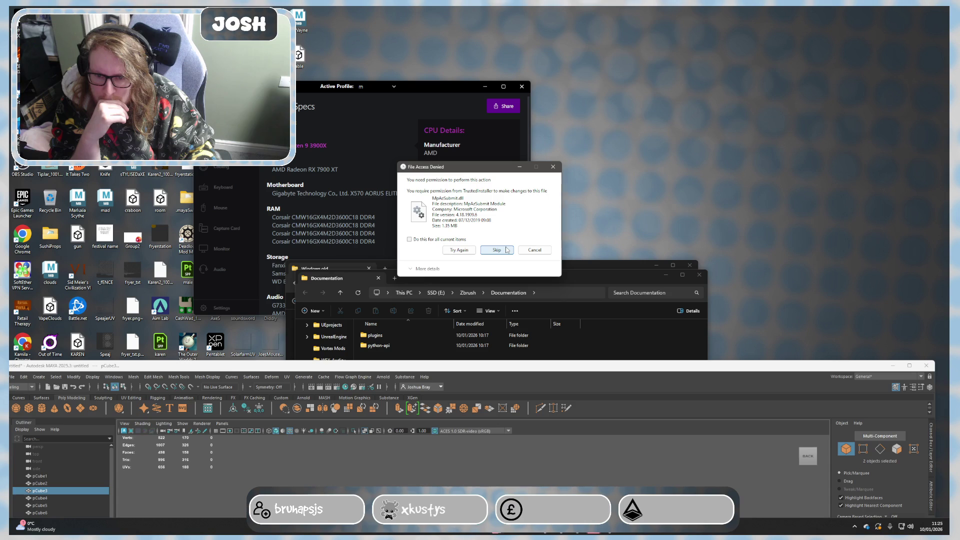
click(506, 250)
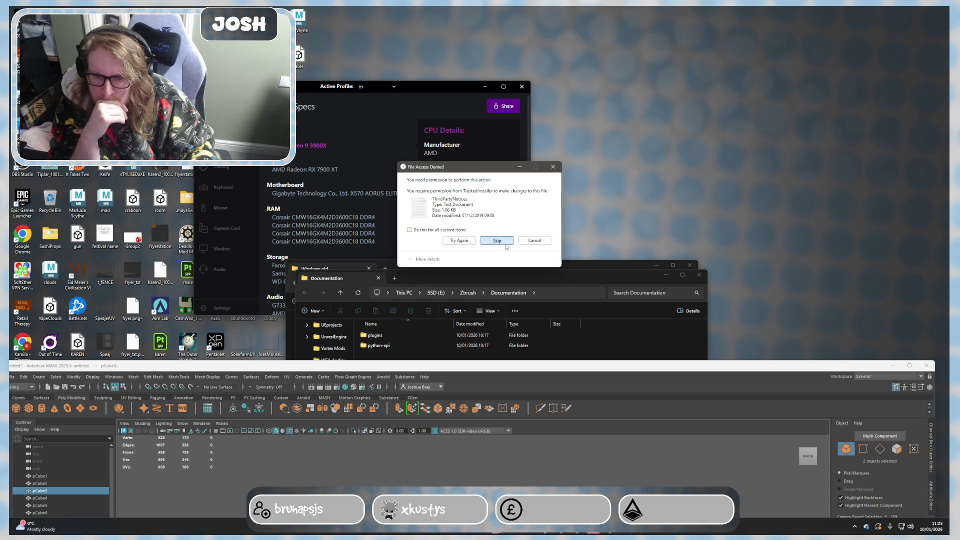
click(506, 243)
click(507, 247)
click(409, 245)
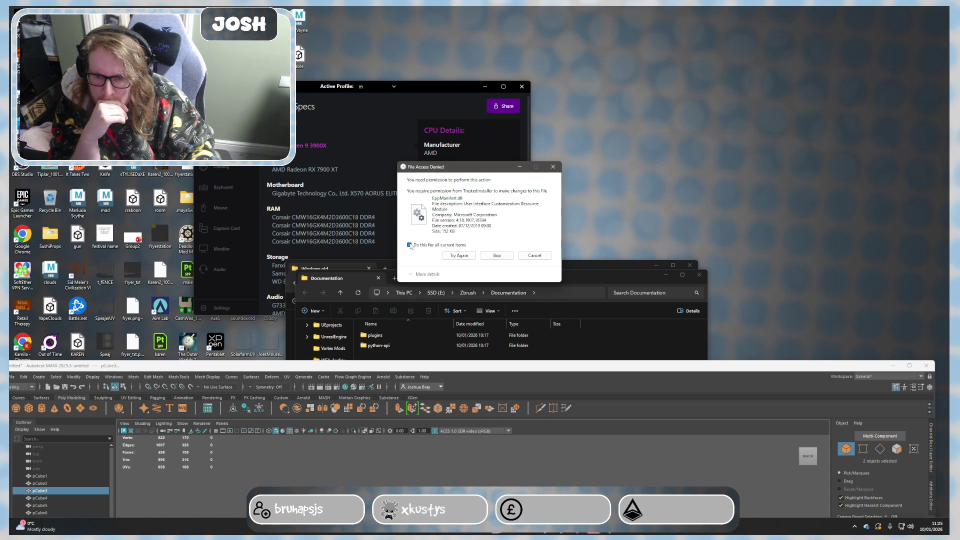
click(488, 258)
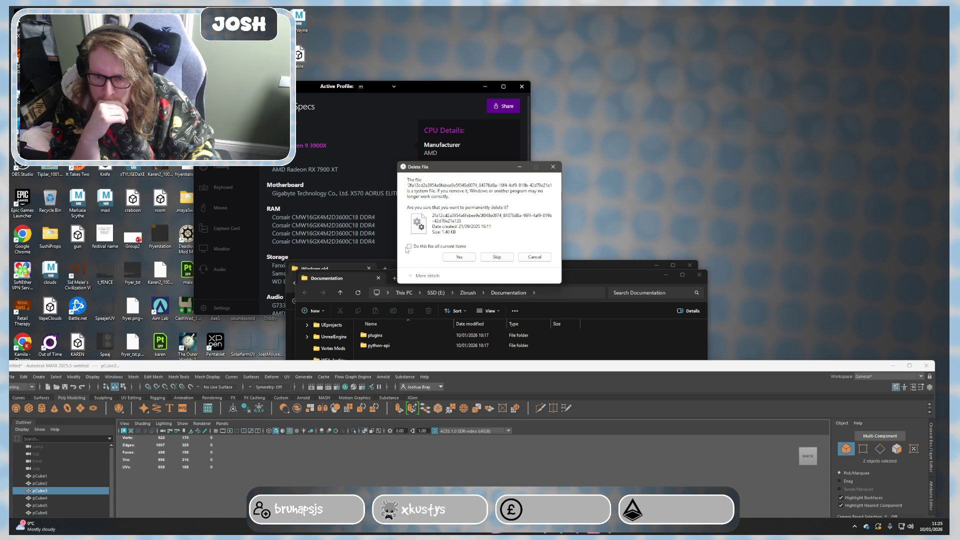
click(463, 256)
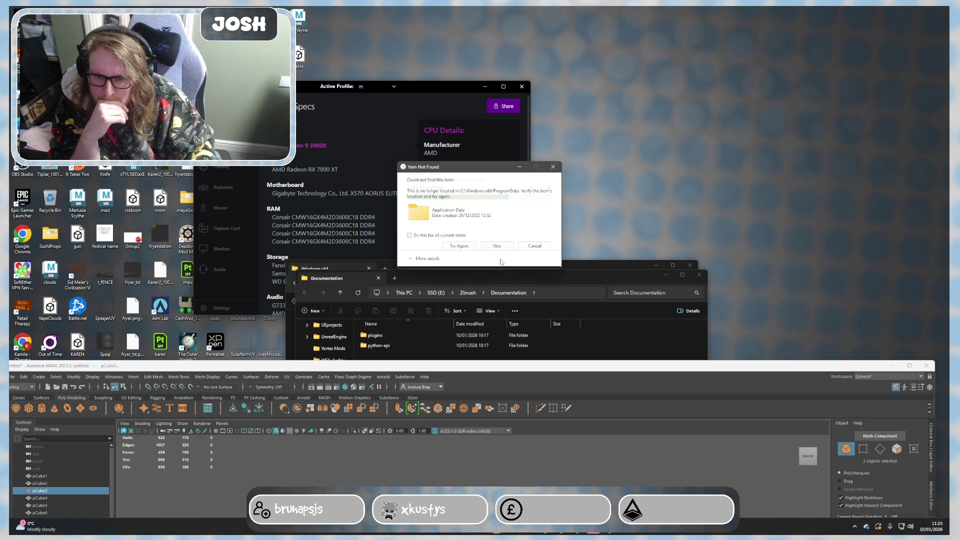
Skip the Windows.old items that can no longer be found.
click(498, 246)
click(498, 246)
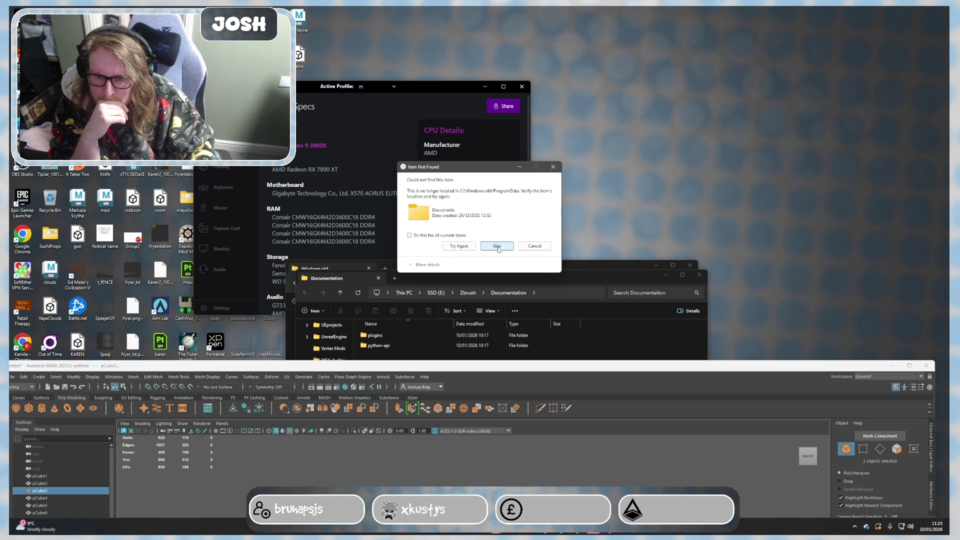
click(498, 247)
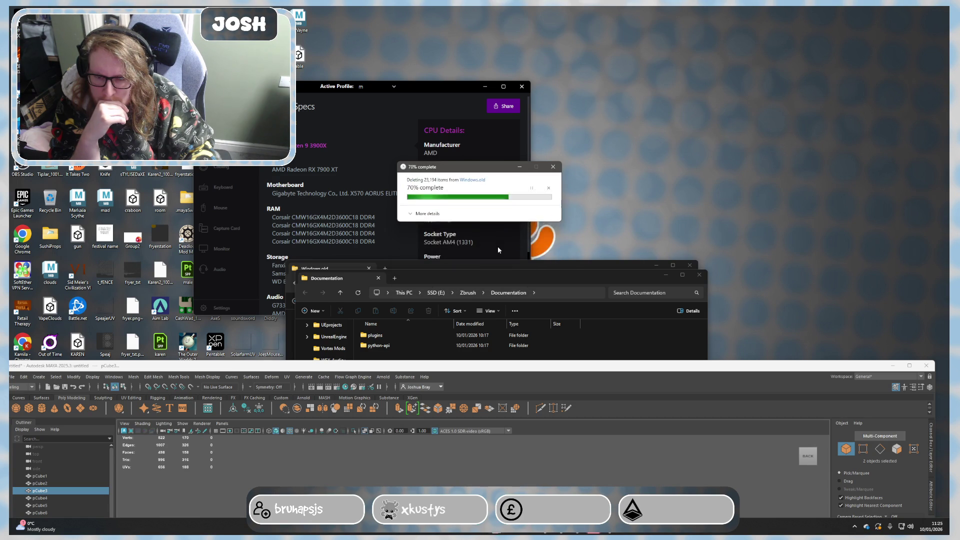
click(498, 246)
click(497, 246)
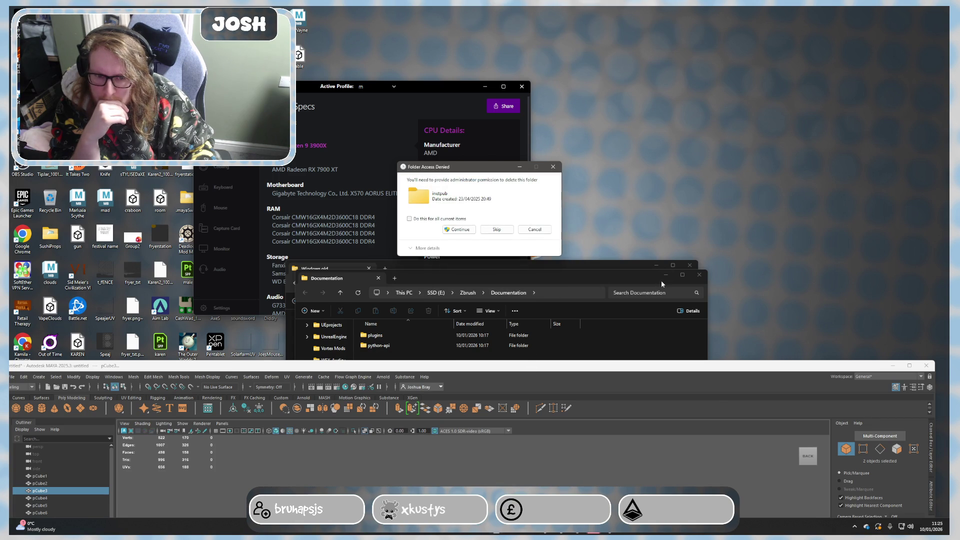
Minimize Explorer and the system specs window, then maximize Maya again.
click(665, 275)
click(656, 265)
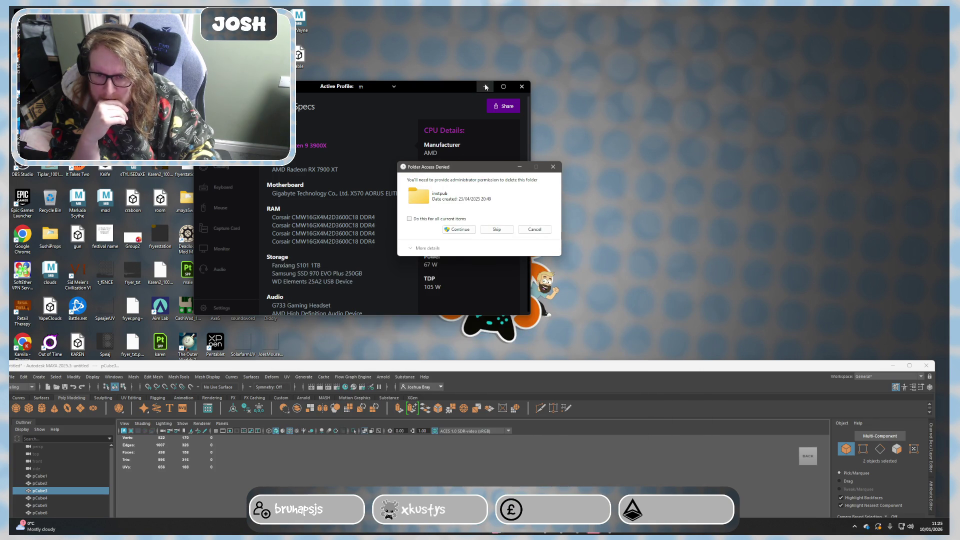
click(485, 86)
mouse_move(520, 365)
mouse_down()
mouse_move(525, 520)
mouse_move(540, 253)
mouse_move(532, 9)
mouse_move(535, 107)
mouse_move(489, 87)
mouse_up()
click(881, 83)
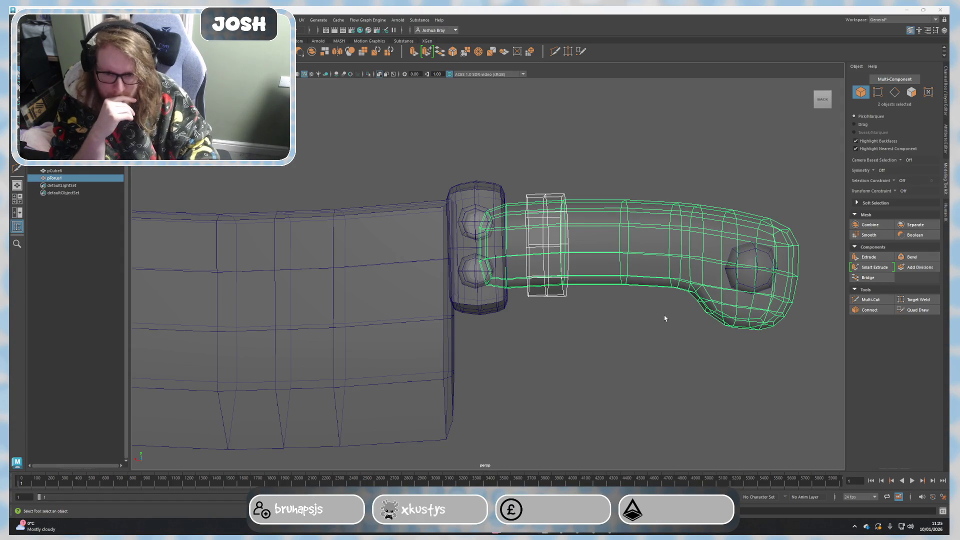
Try binding the ring to the handle with Wrap and Proximity Wrap deformers.
click(665, 318)
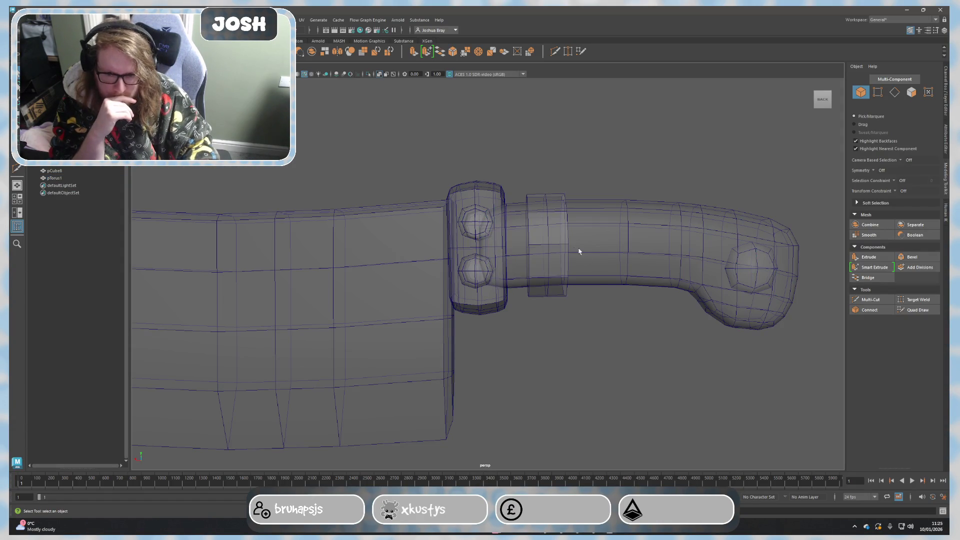
click(285, 20)
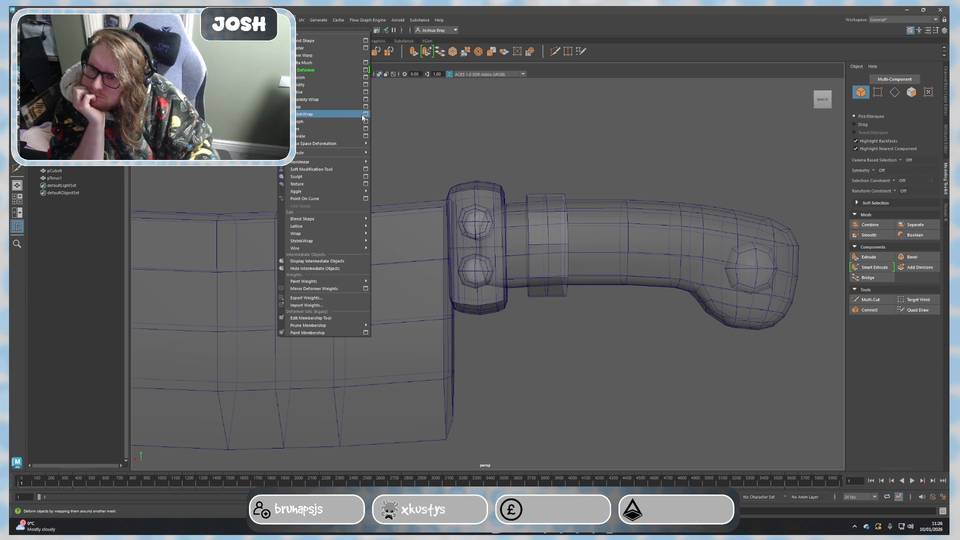
click(320, 107)
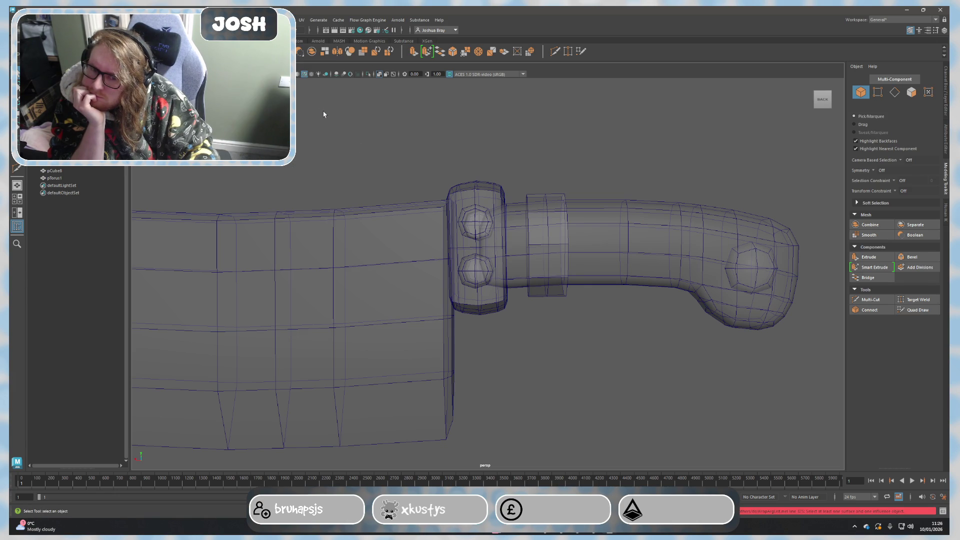
click(542, 203)
shift+click(615, 253)
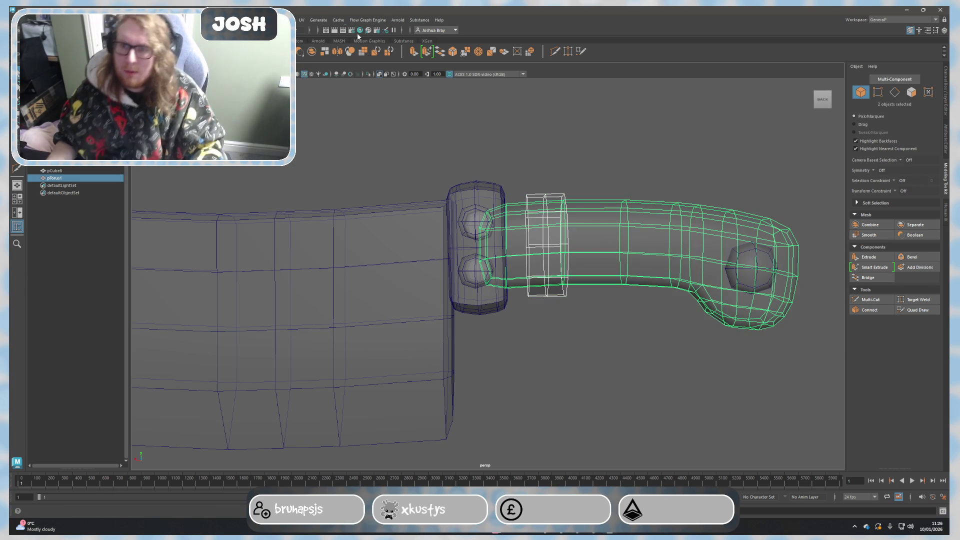
click(289, 20)
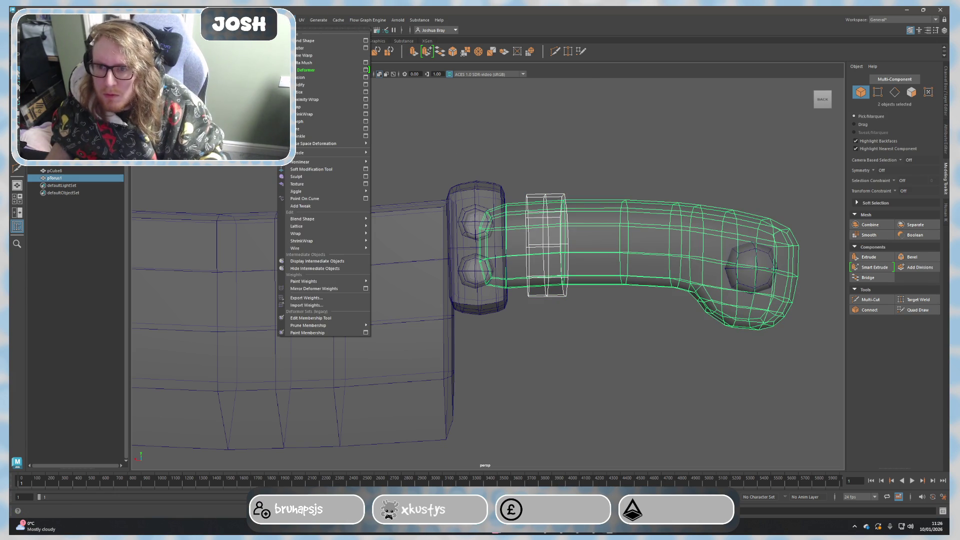
click(307, 100)
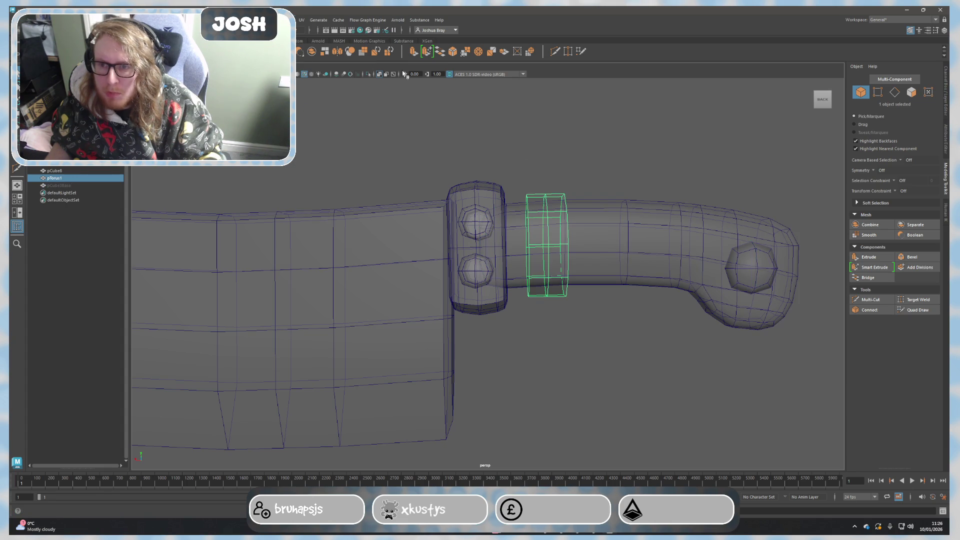
shift+click(639, 229)
click(267, 20)
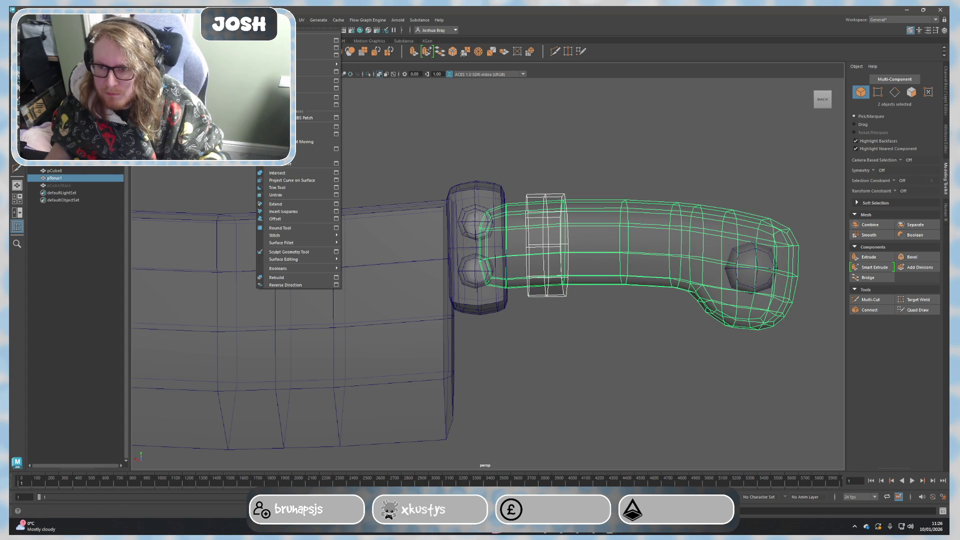
click(380, 112)
click(546, 200)
Slide the ring along X and rescale it to 2.69, 4.20, 3.53.
key(w)
mouse_move(526, 246)
mouse_down()
mouse_move(649, 280)
mouse_move(567, 312)
mouse_up()
key(r)
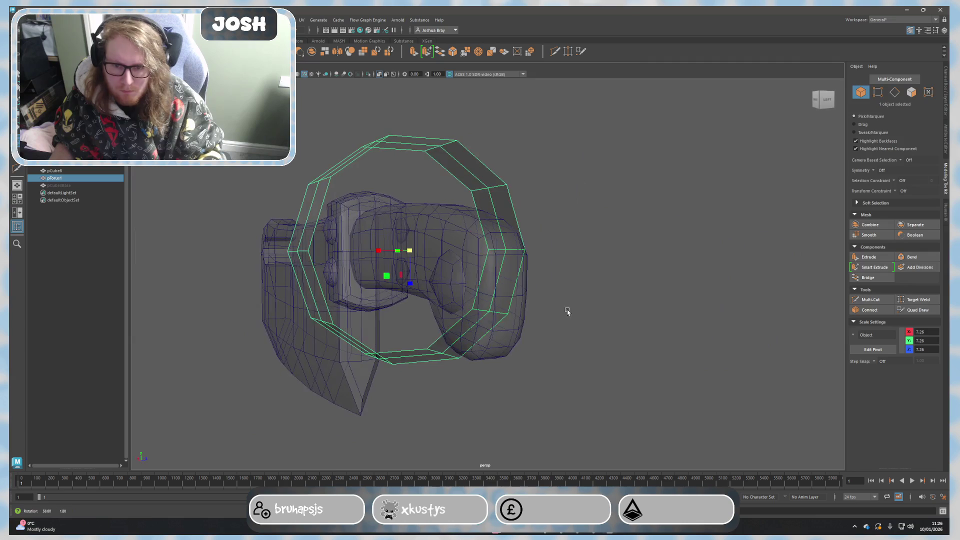
mouse_move(418, 260)
mouse_down()
mouse_move(379, 251)
mouse_move(394, 260)
mouse_move(393, 253)
mouse_move(407, 354)
mouse_move(311, 243)
mouse_move(369, 261)
mouse_up()
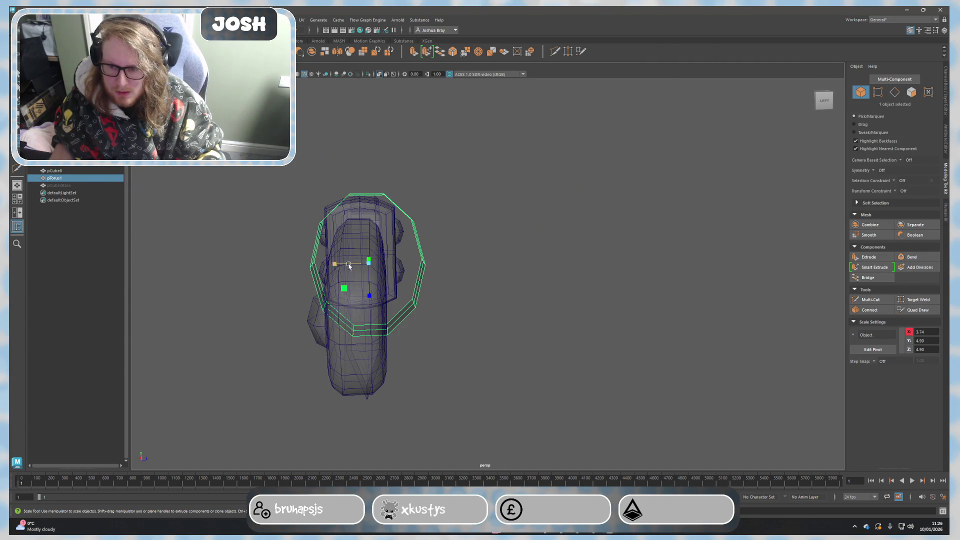
key(ctrl+z)
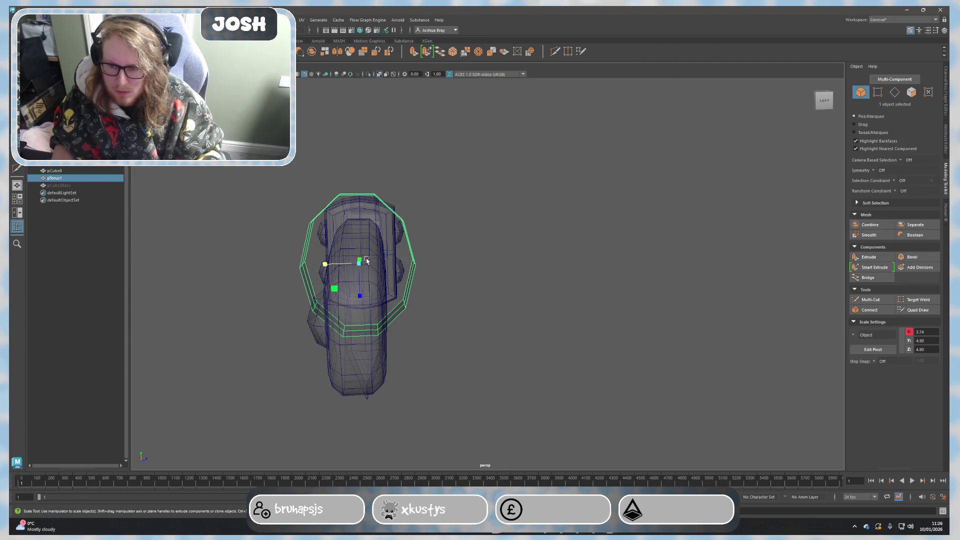
mouse_move(360, 265)
mouse_down()
mouse_move(333, 263)
mouse_move(388, 257)
mouse_move(412, 268)
mouse_up()
drag(522, 258, 511, 259)
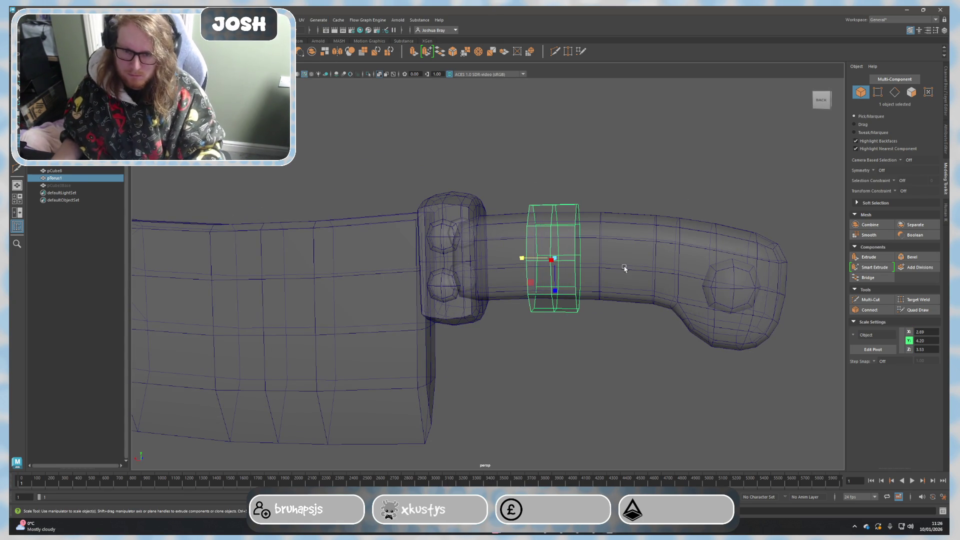
Try a ShrinkWrap deformer between the ring and the handle, then undo it.
shift+click(625, 268)
click(302, 19)
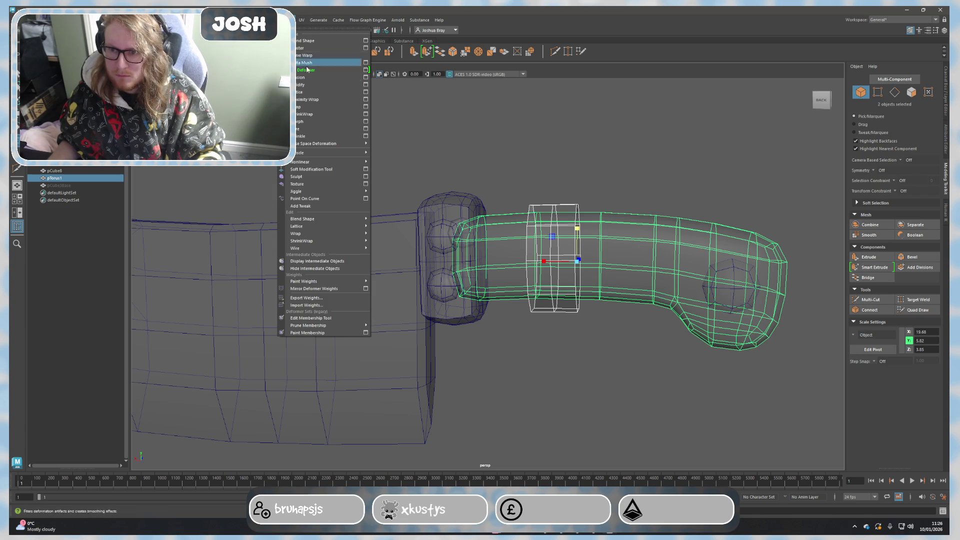
click(309, 114)
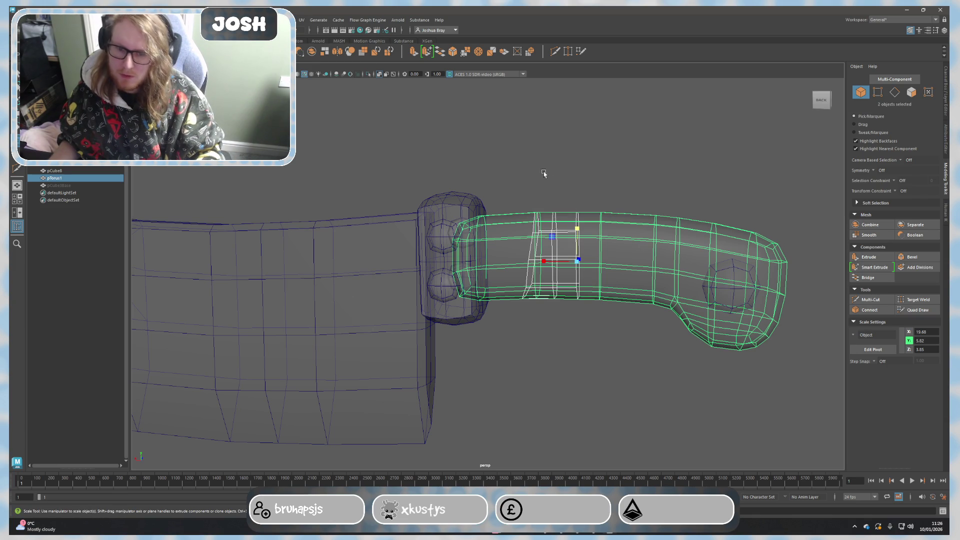
key(ctrl+z)
Leave the edge-cutting tool and return to whole-object selection.
click(884, 300)
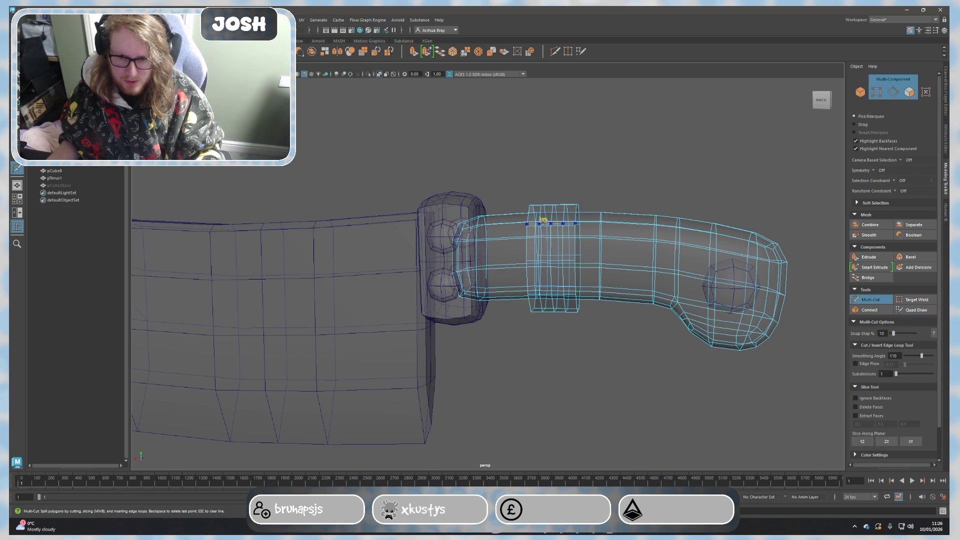
alt+drag(546, 222, 531, 234)
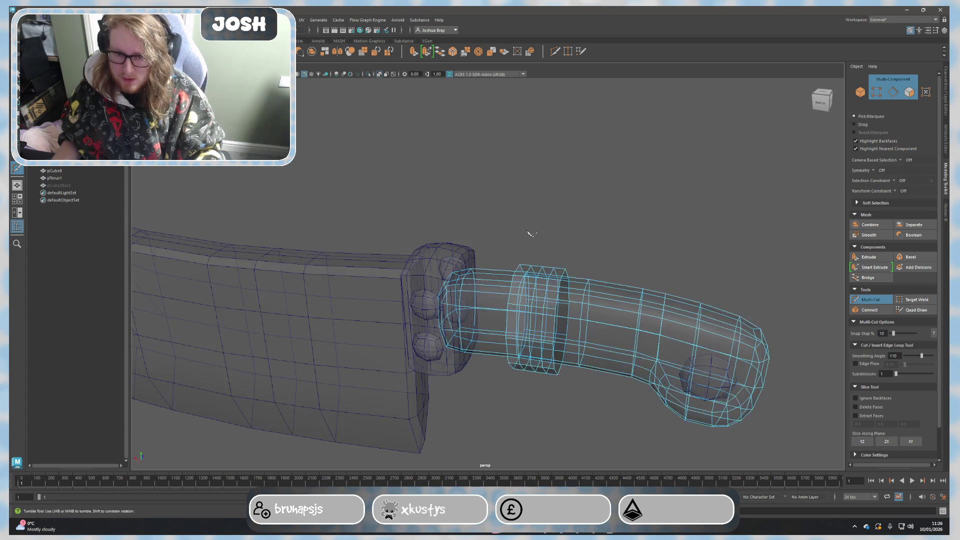
key(F8)
click(592, 220)
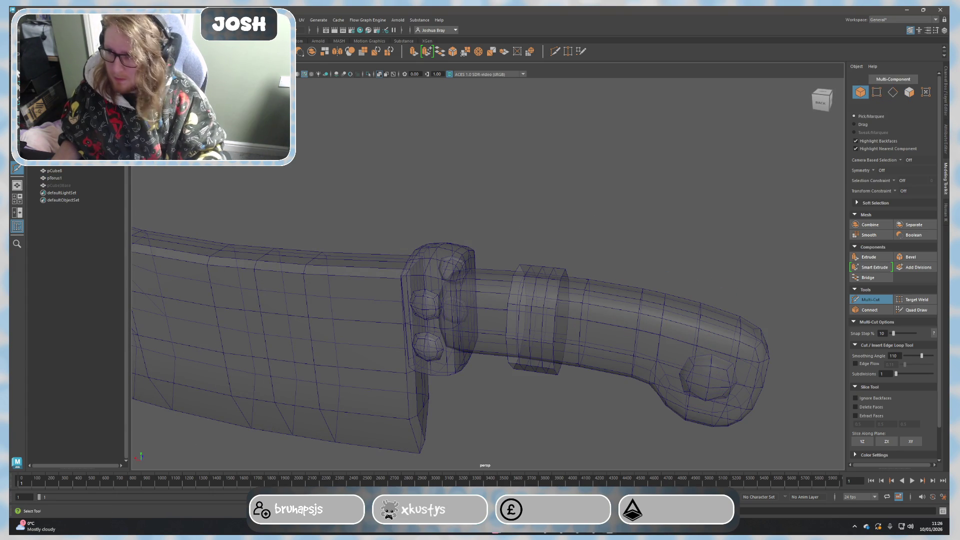
key(q)
Wrap the handle to the ring and slide the ring left to test the deformation.
click(542, 273)
shift+click(628, 302)
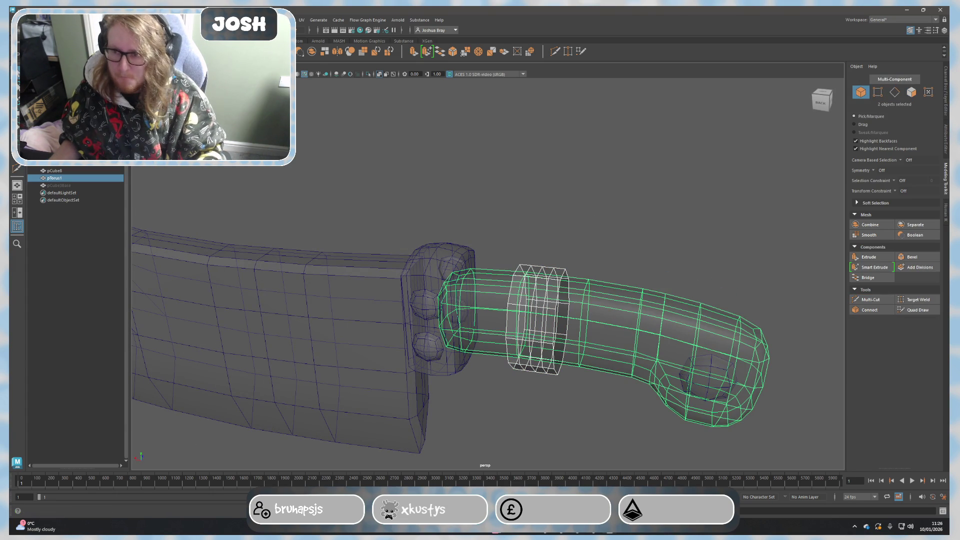
click(287, 20)
click(300, 107)
alt+drag(514, 194, 568, 194)
key(ctrl+z)
key(w)
drag(591, 281, 526, 279)
Undo the wrap test, select the ring alone and delete it.
click(589, 221)
click(565, 273)
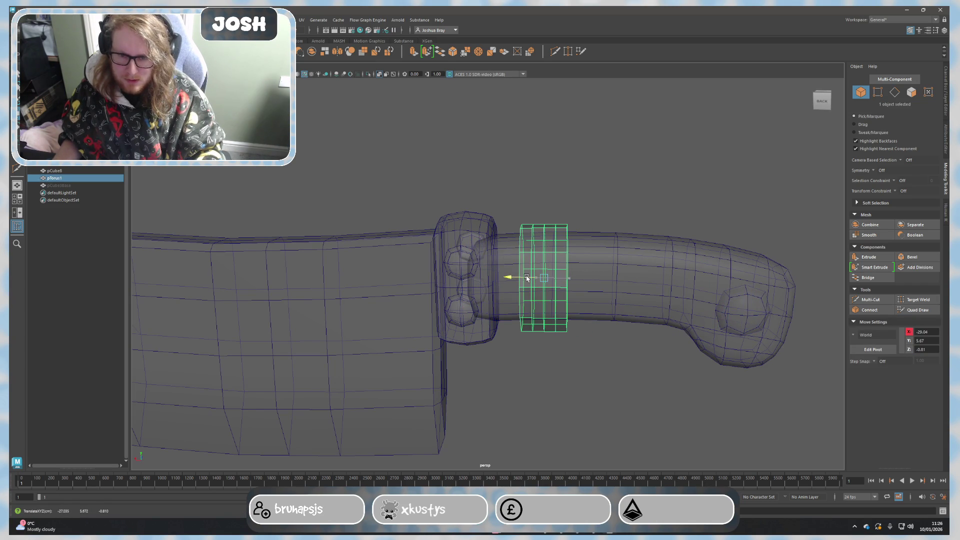
shift+click(581, 247)
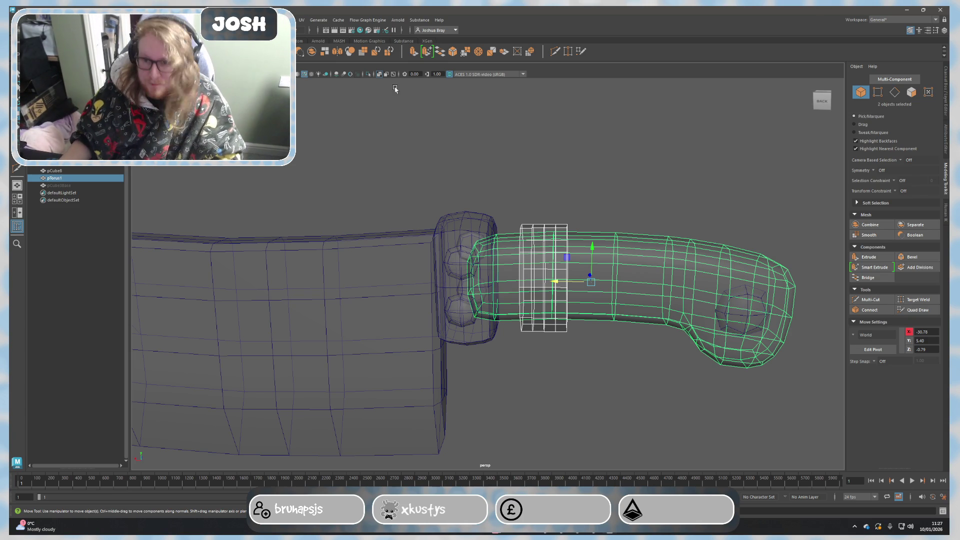
key(ctrl+z)
click(600, 187)
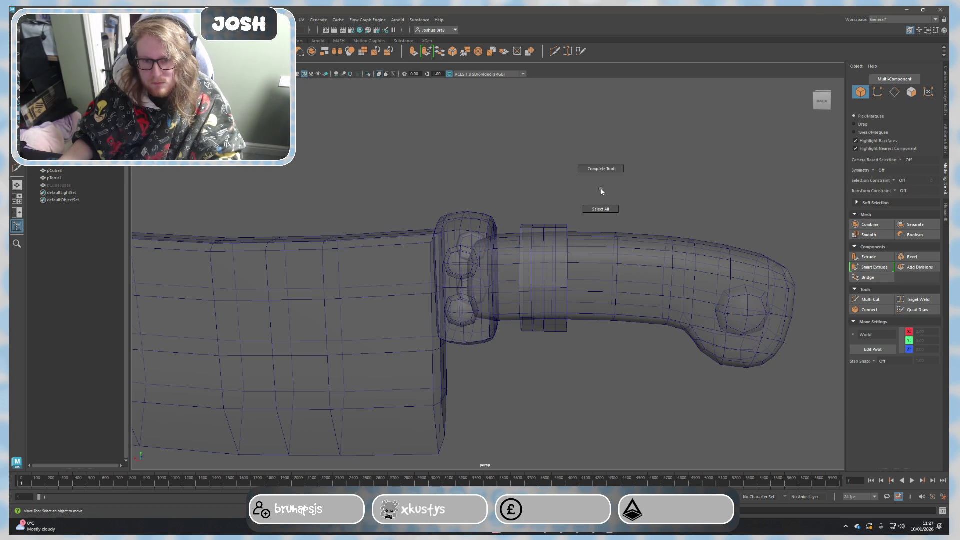
click(561, 229)
key(Delete)
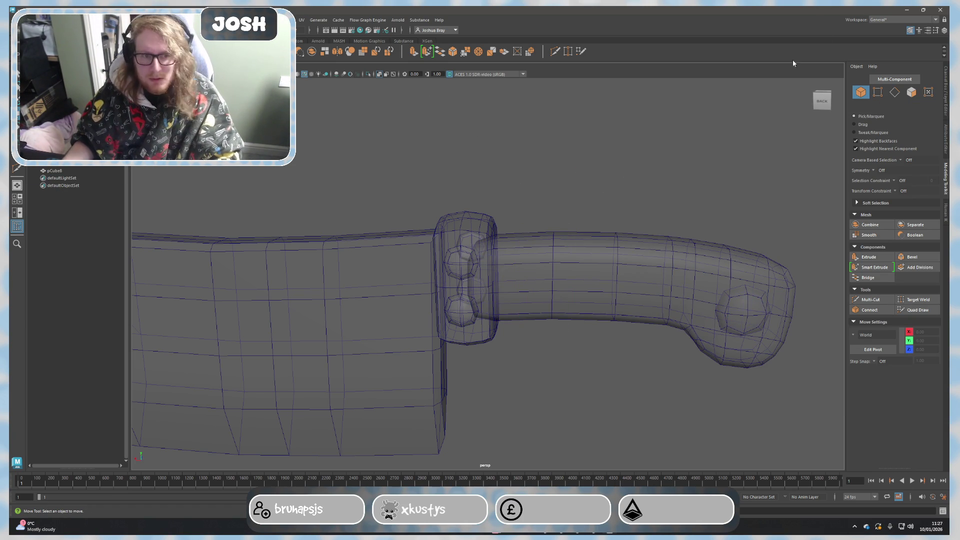
Turn off X-Ray in the viewport Shading menu so the model shows solid.
click(876, 20)
click(522, 123)
click(155, 65)
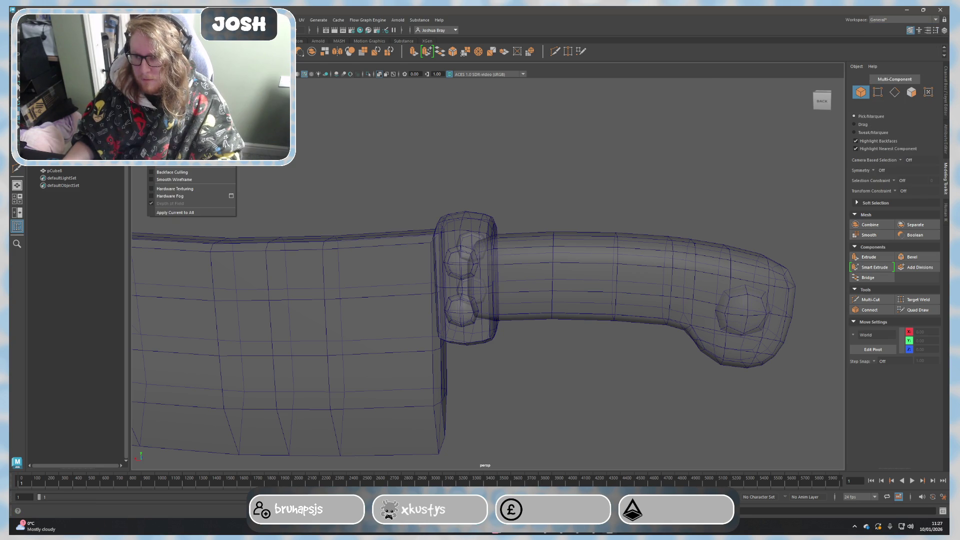
click(170, 147)
scroll(535, 208, down, 3)
Select the blade and pick the edge loop around its hanging hole.
click(588, 265)
click(658, 200)
click(424, 305)
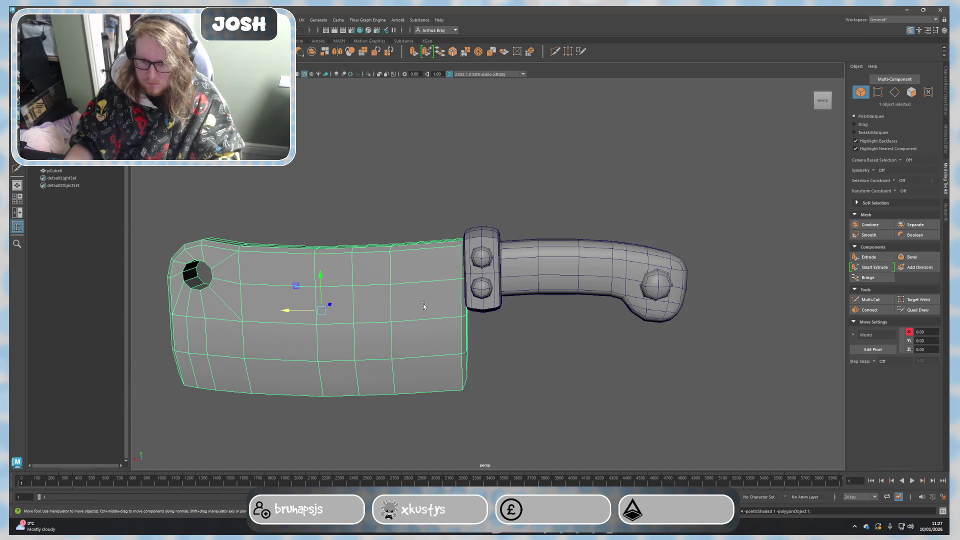
click(524, 345)
click(448, 336)
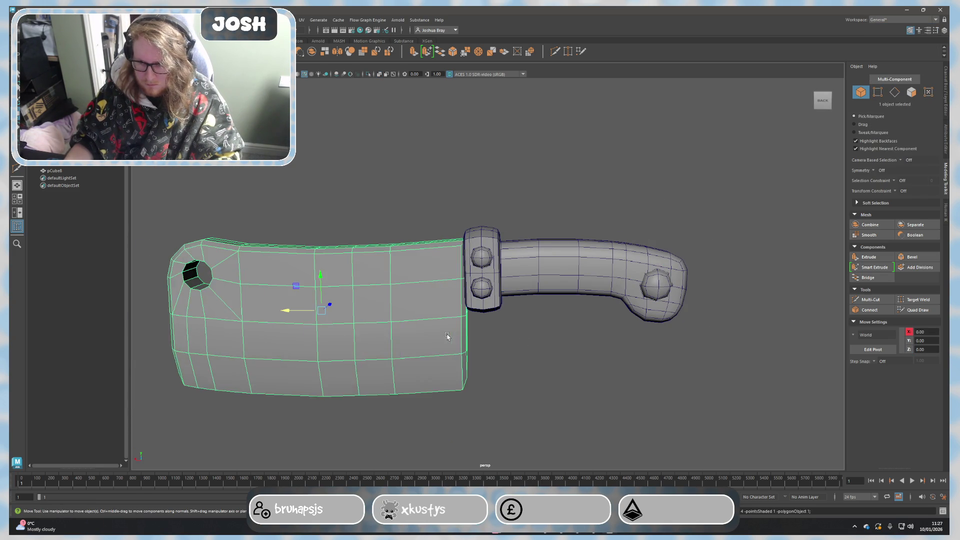
scroll(453, 331, up, 1)
mouse_move(452, 331)
alt+mouse_down()
mouse_move(442, 321)
mouse_move(482, 271)
alt+mouse_up()
right_drag(484, 267, 489, 247)
double_click(441, 252)
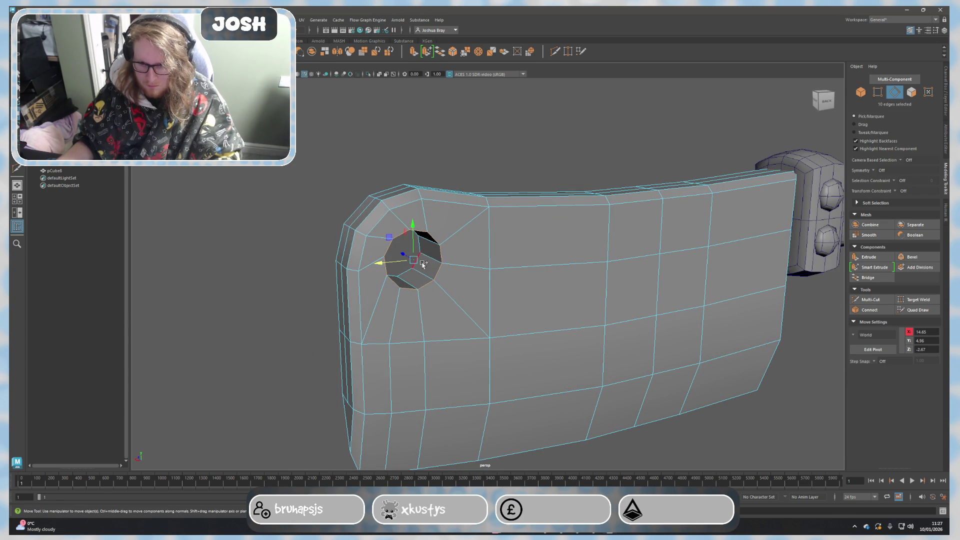
Bevel the hole's edge loop with a Fraction of 0.1.
click(910, 257)
click(715, 290)
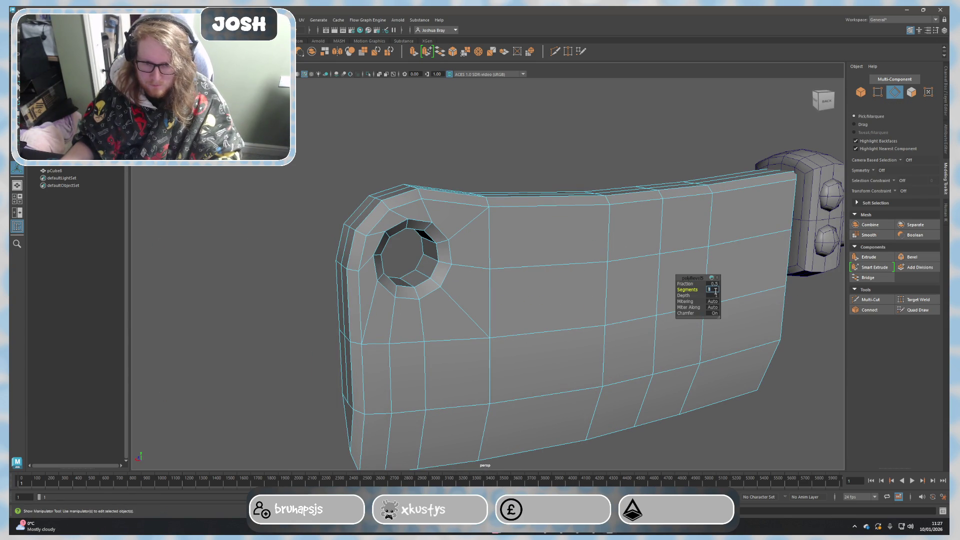
click(716, 283)
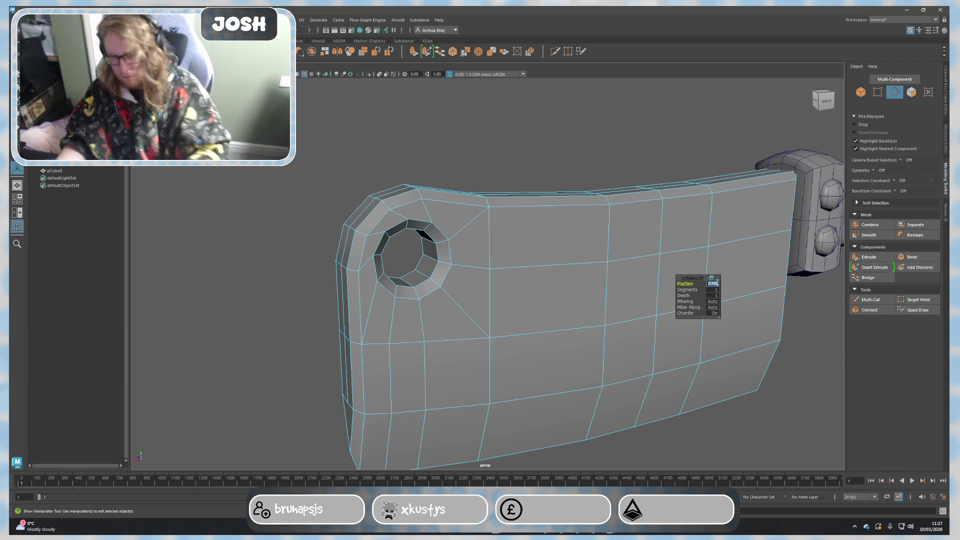
text(.1)
key(Return)
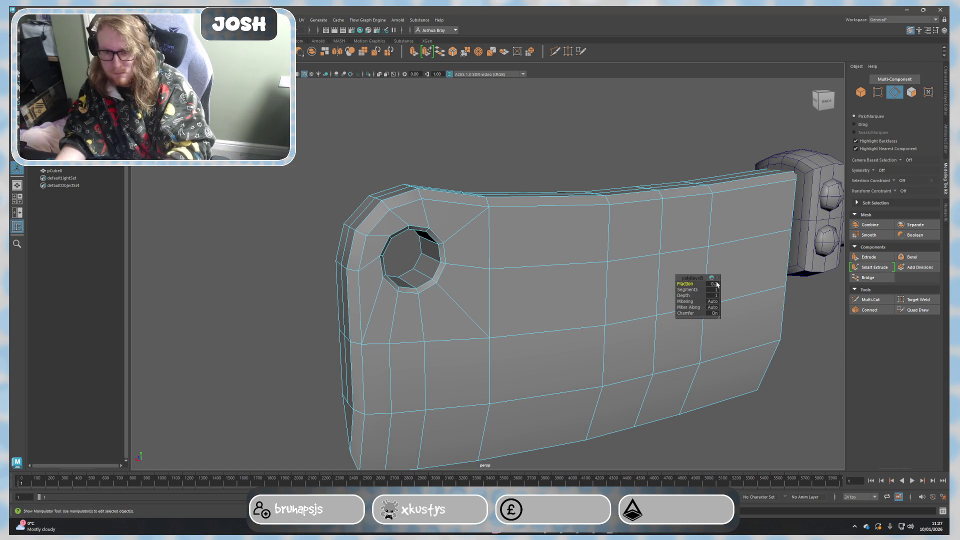
click(716, 284)
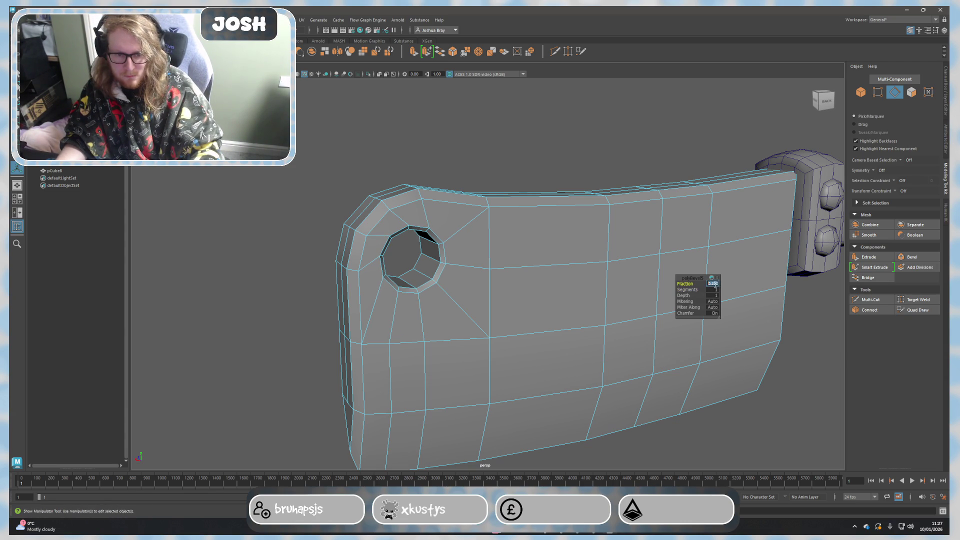